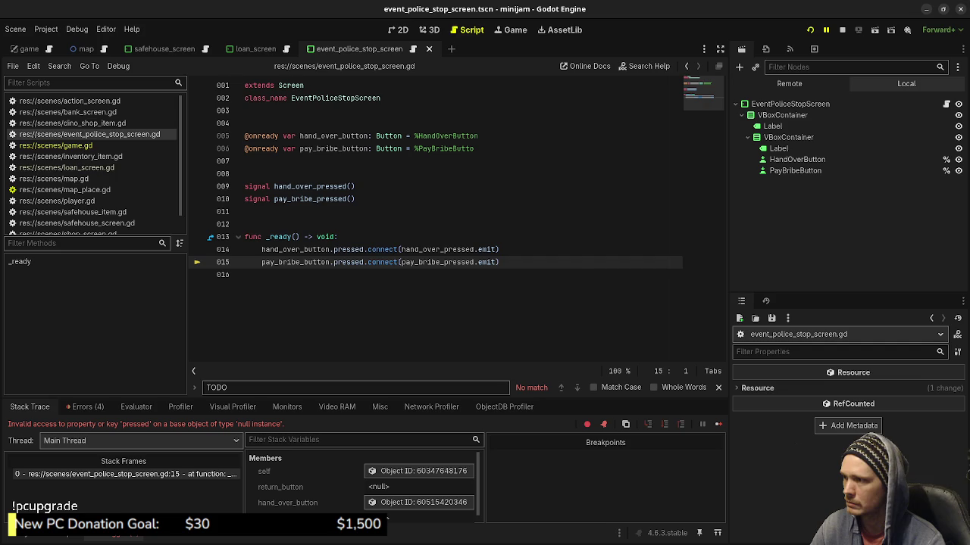
Complete the node path on line 6 so it reads %PayBribeButton
click(245, 274)
double_click(296, 262)
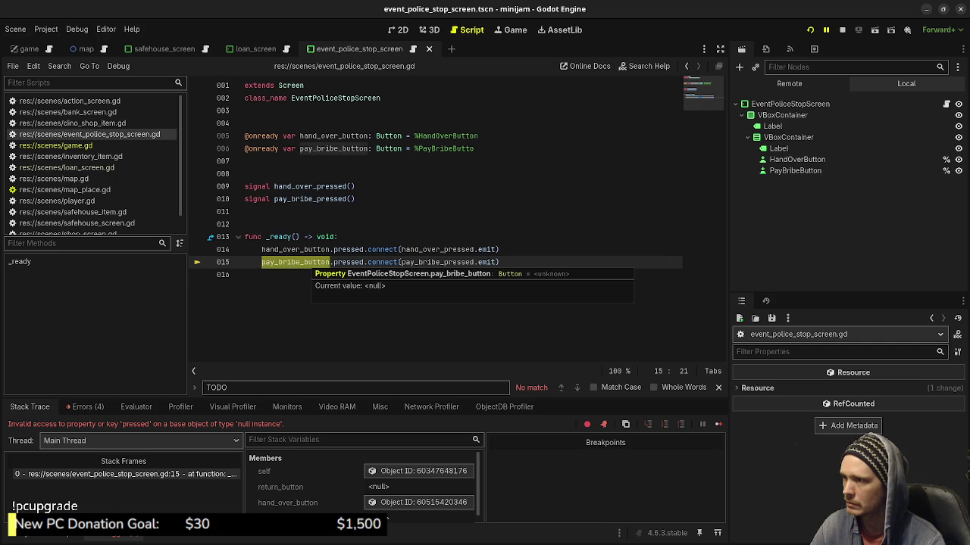
click(474, 148)
text(n)
Save the script and run the project to test the fix
key(ctrl+s)
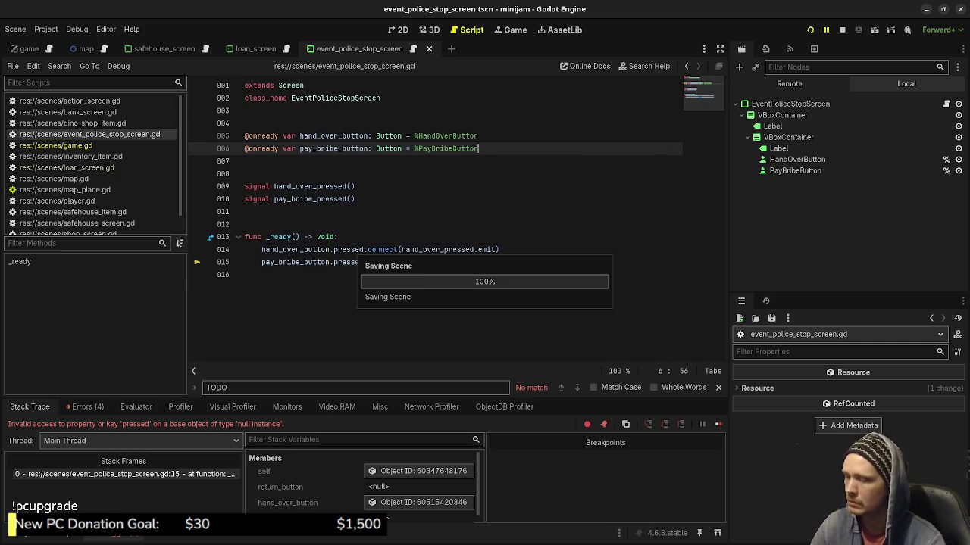
key(F8)
key(F5)
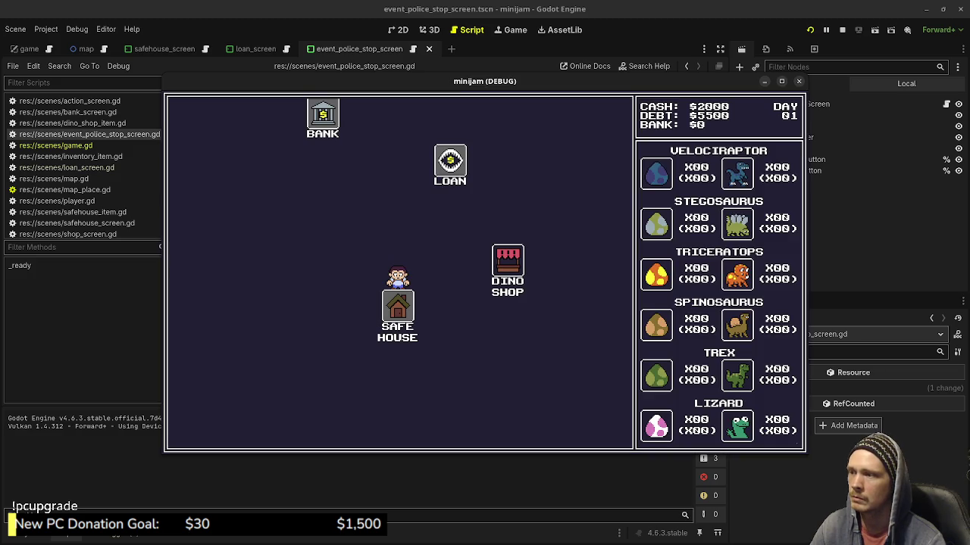
Playtest by alternating trips between the Dino Shop and the loan shark, returning to the map each time
click(508, 260)
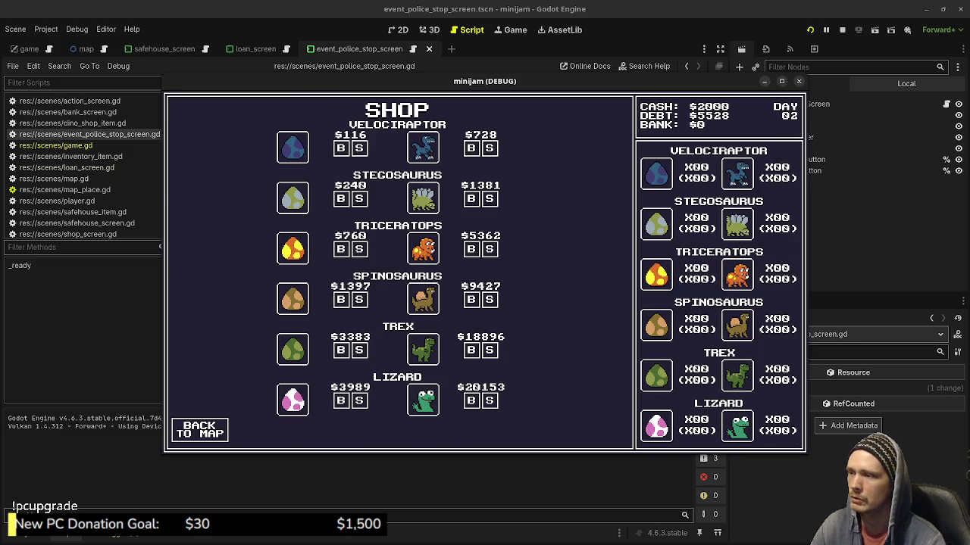
click(199, 429)
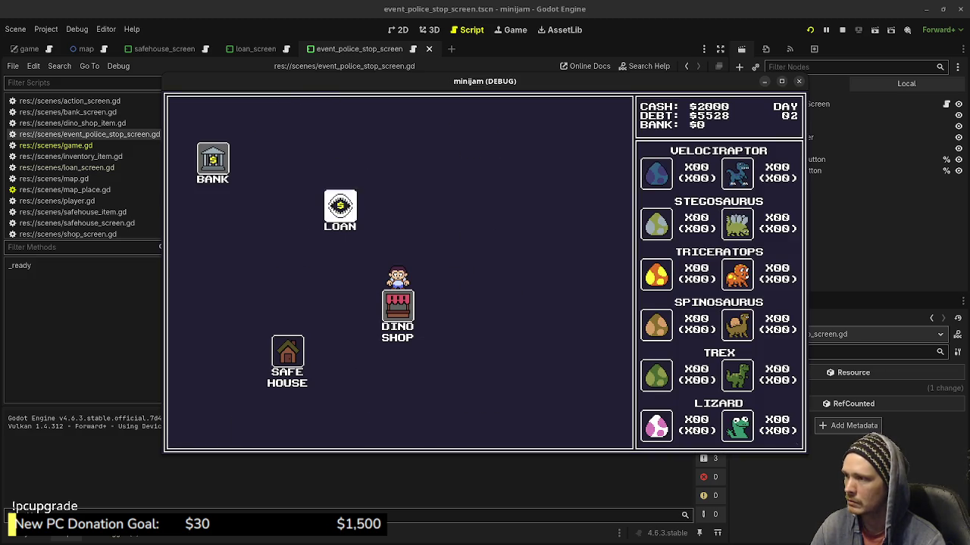
click(367, 254)
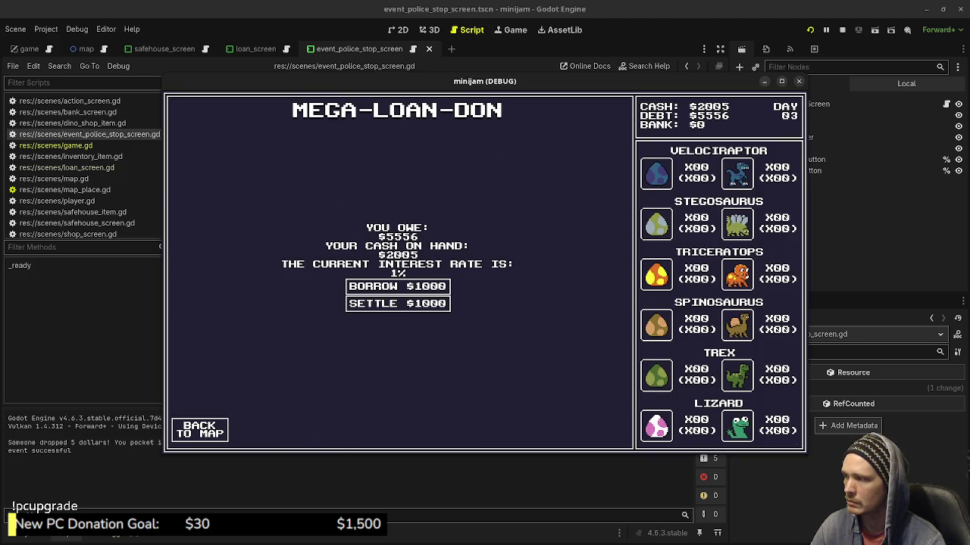
click(199, 429)
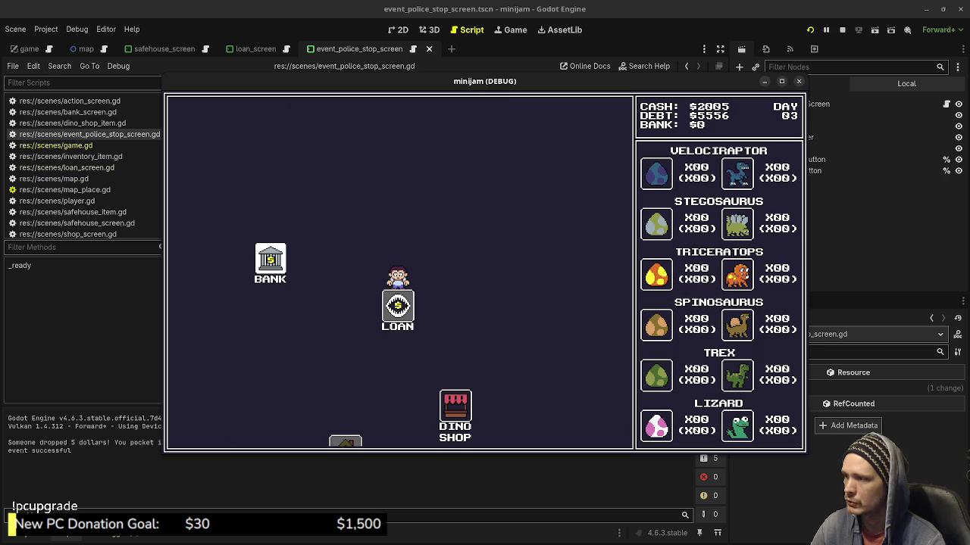
click(454, 413)
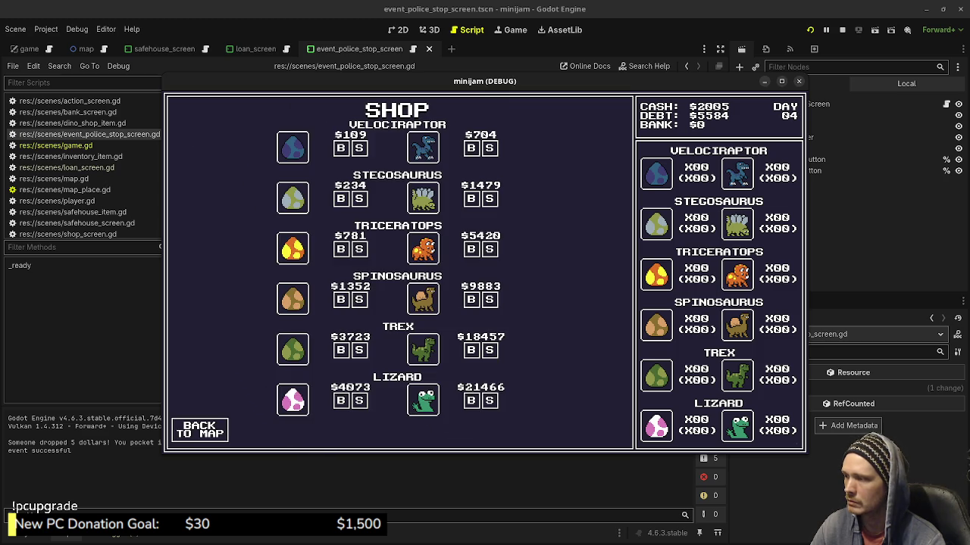
click(200, 429)
click(340, 206)
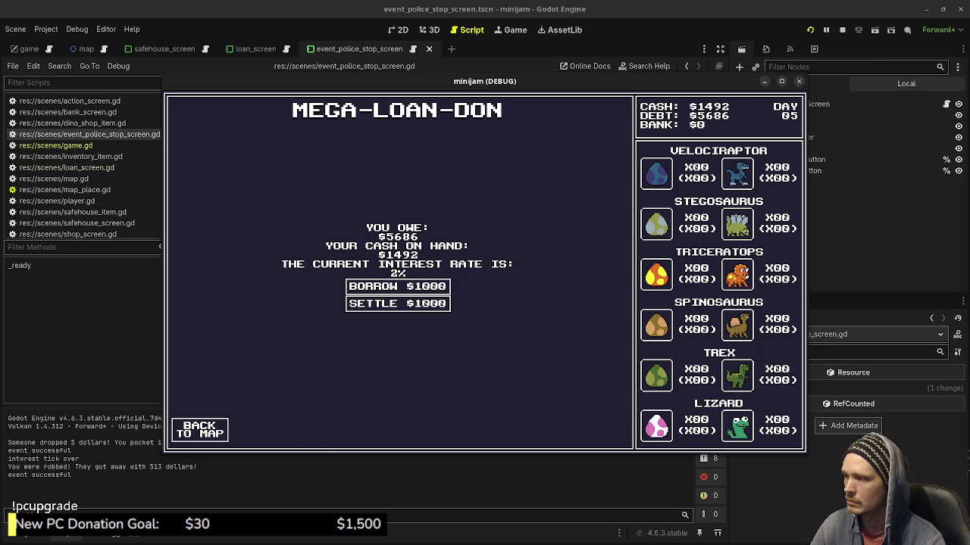
click(199, 429)
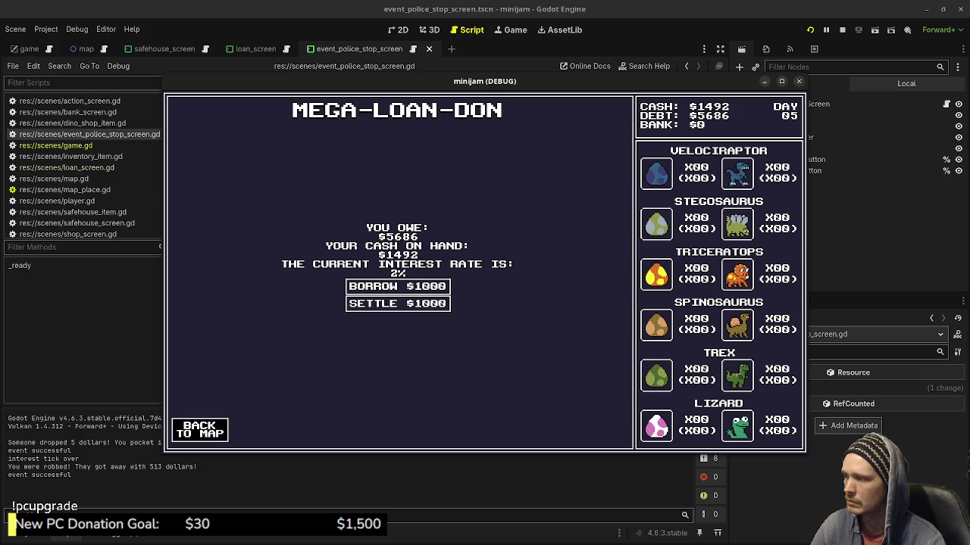
click(456, 407)
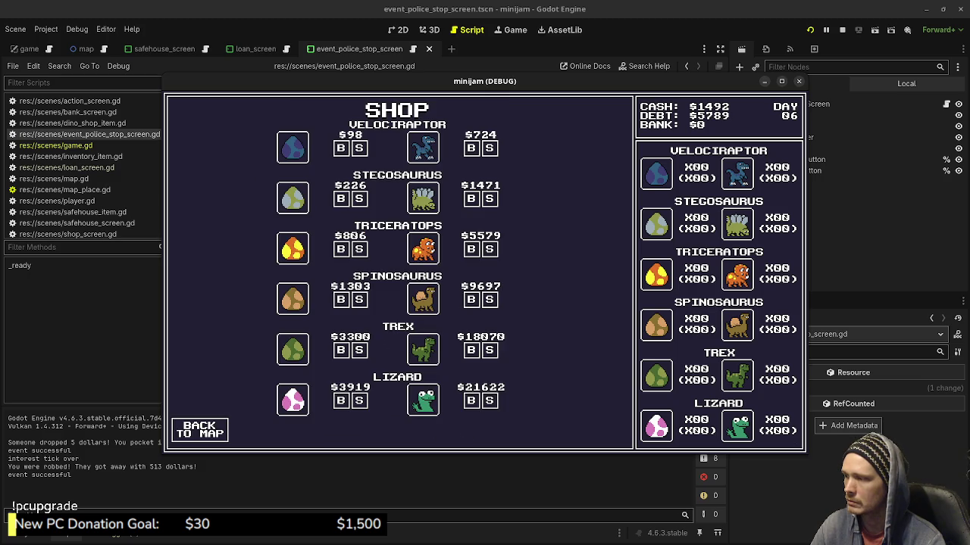
click(200, 429)
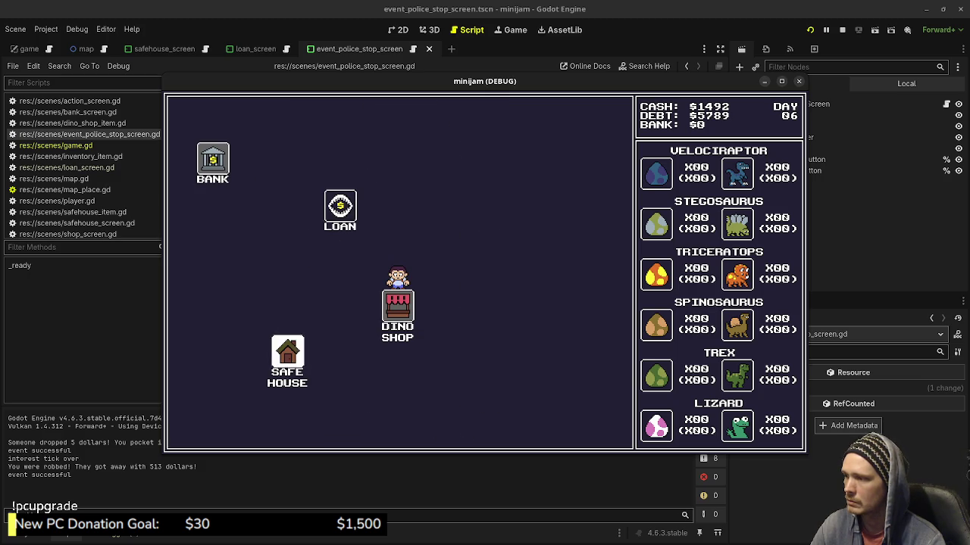
Alternate Safe House and Dino Shop trips via Back to Map, then stop the debug run
click(287, 351)
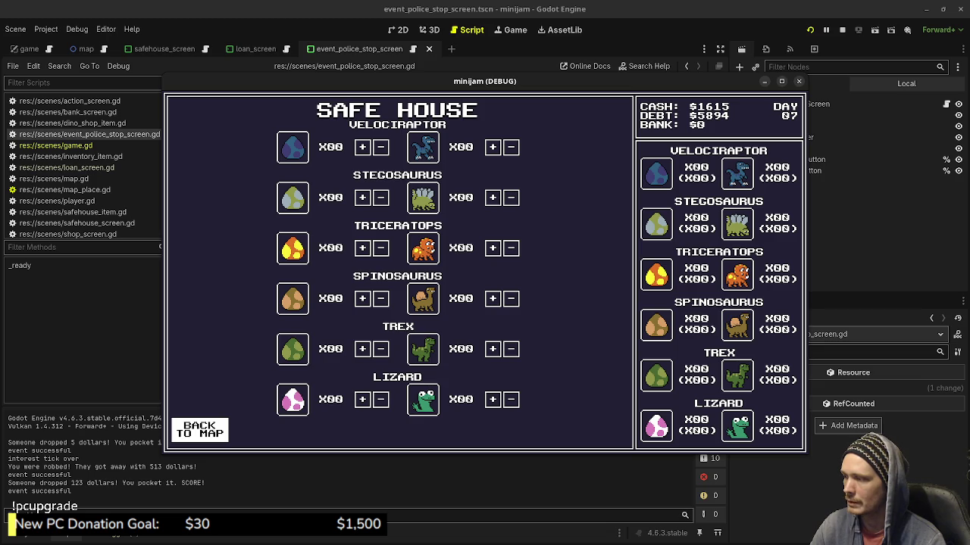
click(199, 429)
click(507, 270)
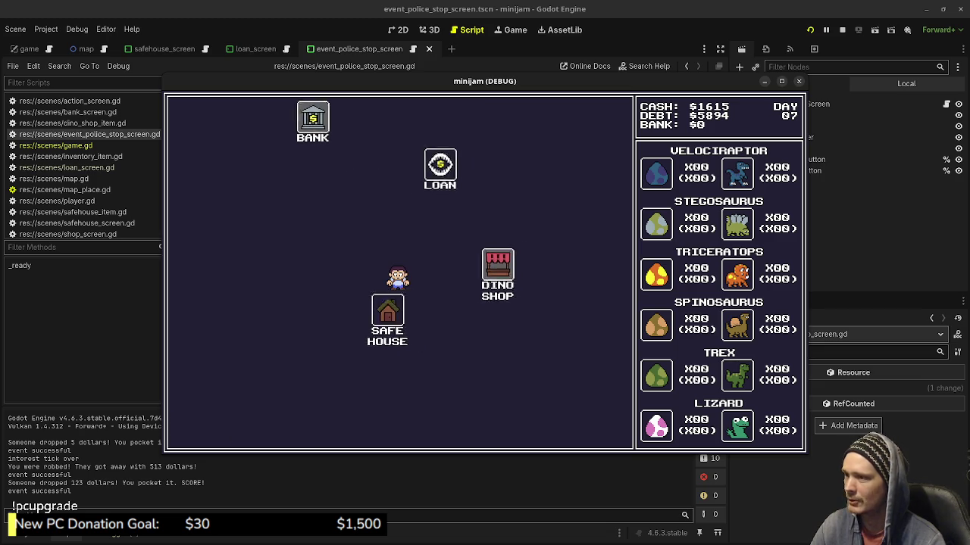
click(200, 430)
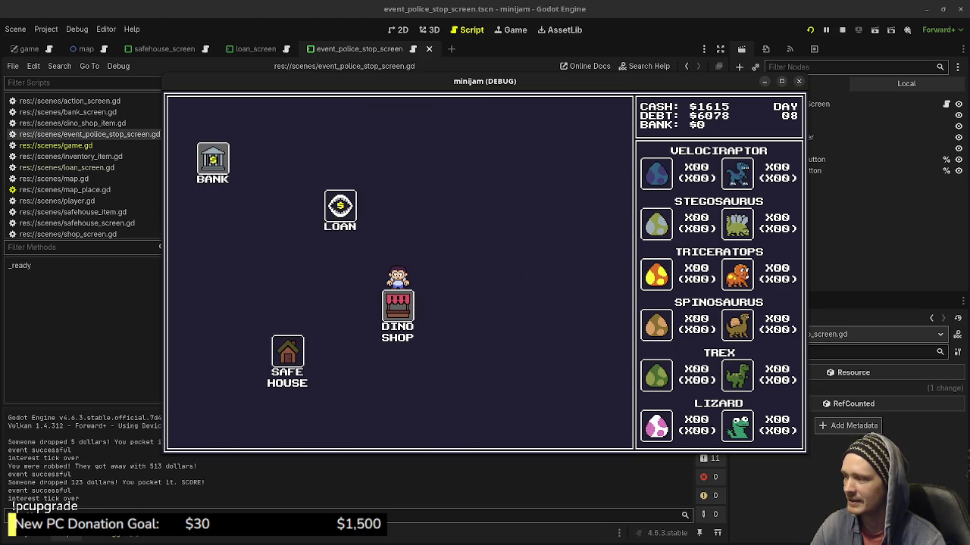
click(288, 351)
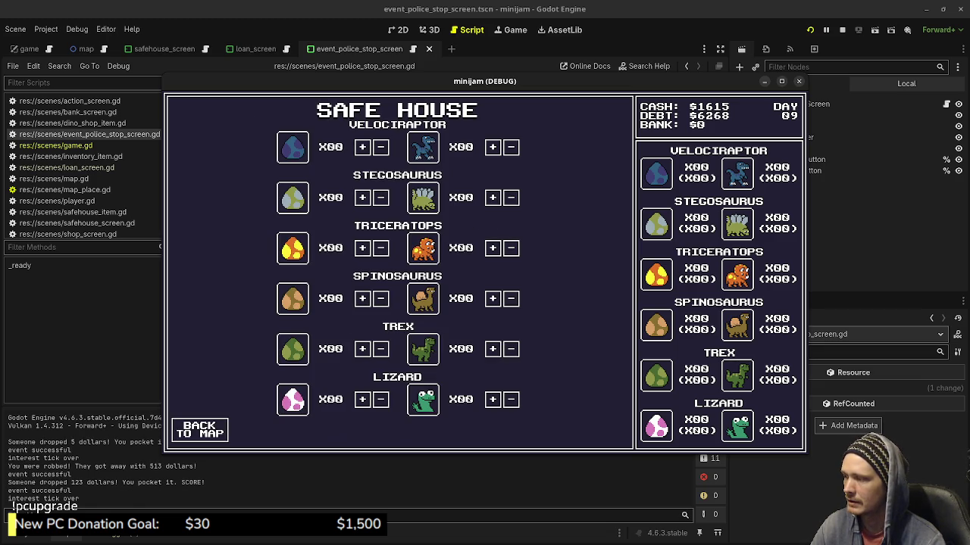
click(199, 430)
click(507, 262)
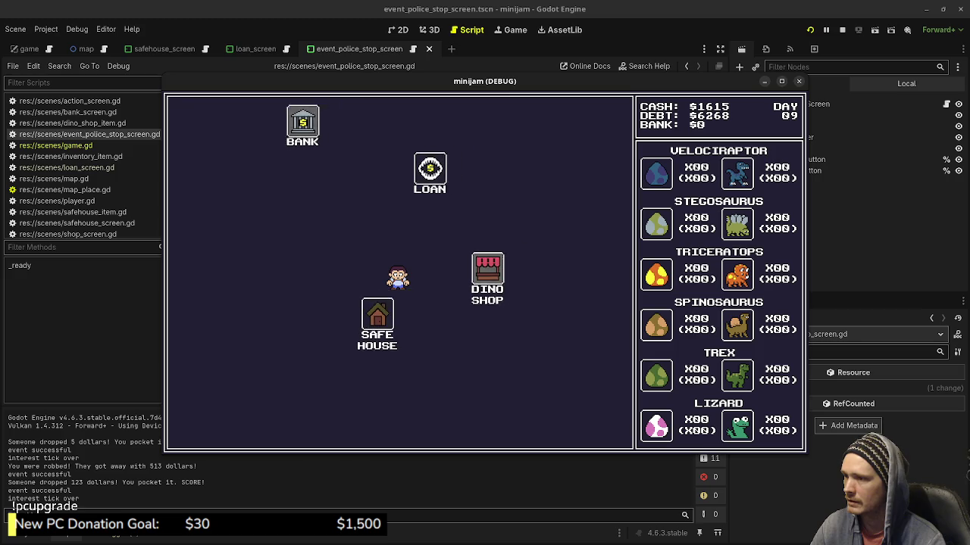
click(199, 429)
click(288, 352)
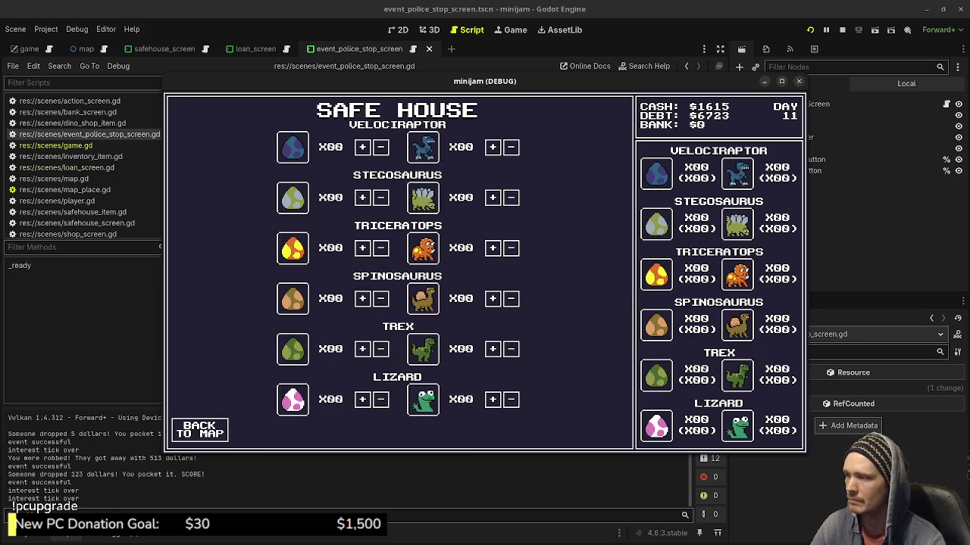
click(199, 430)
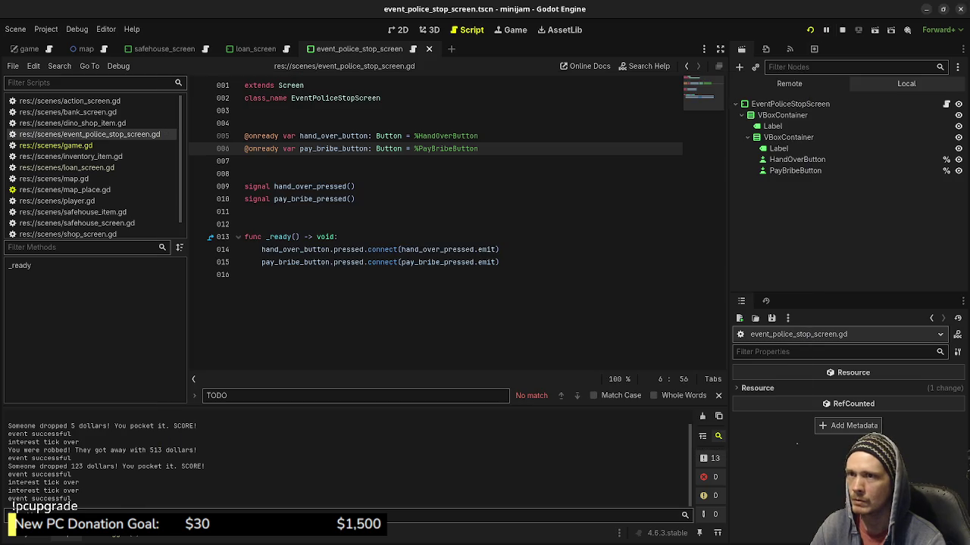
click(842, 29)
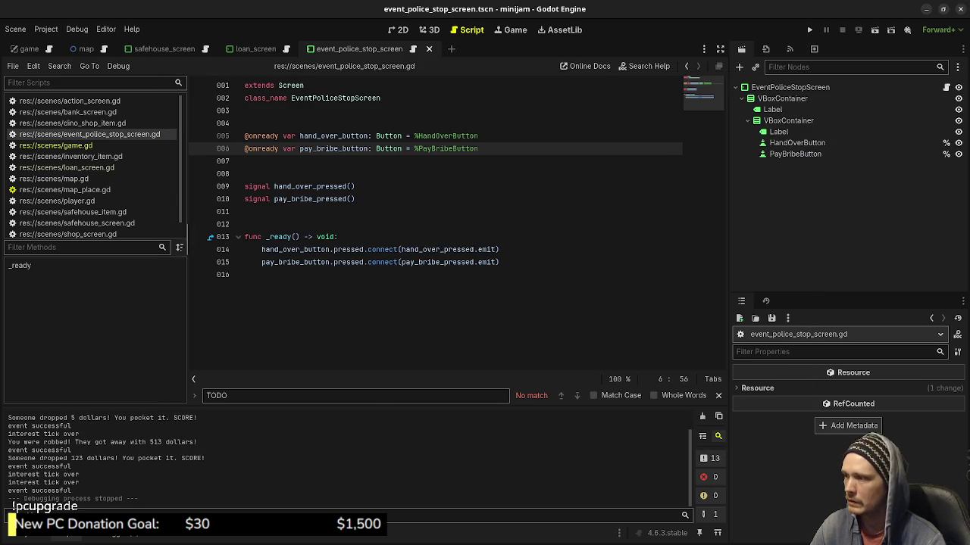
In game.gd, add 'if event == police_stop:' with an indented 'return' under the TODO comment
click(55, 144)
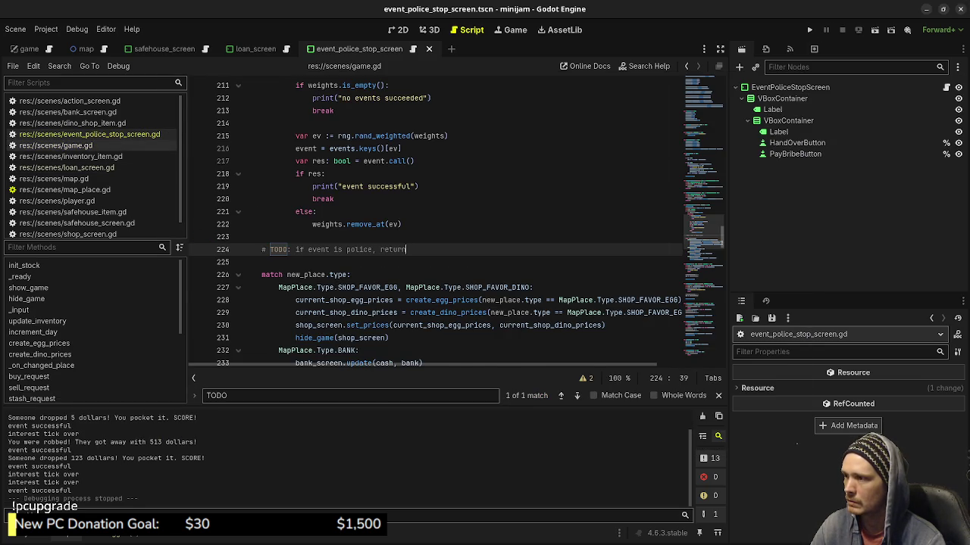
scroll(454, 220, up, 2)
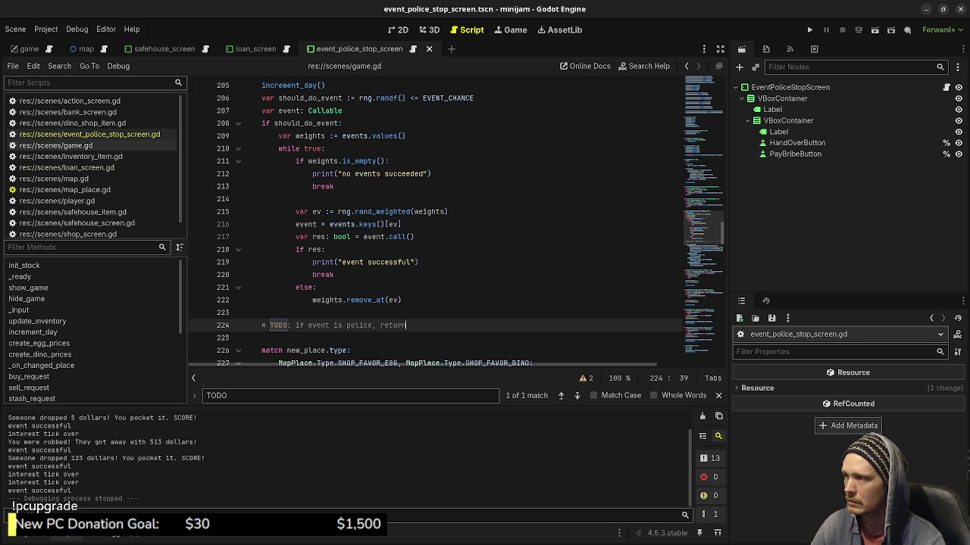
key(Return)
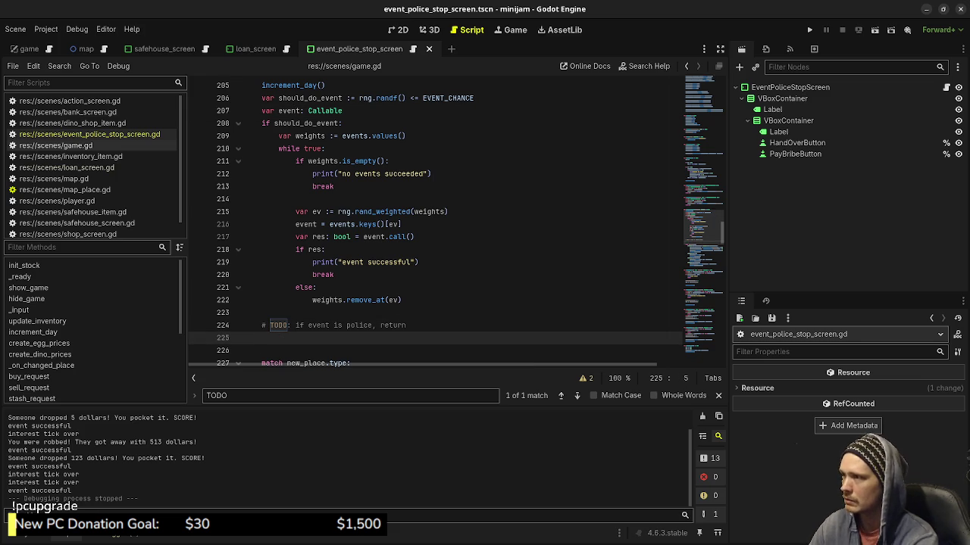
text(if event is)
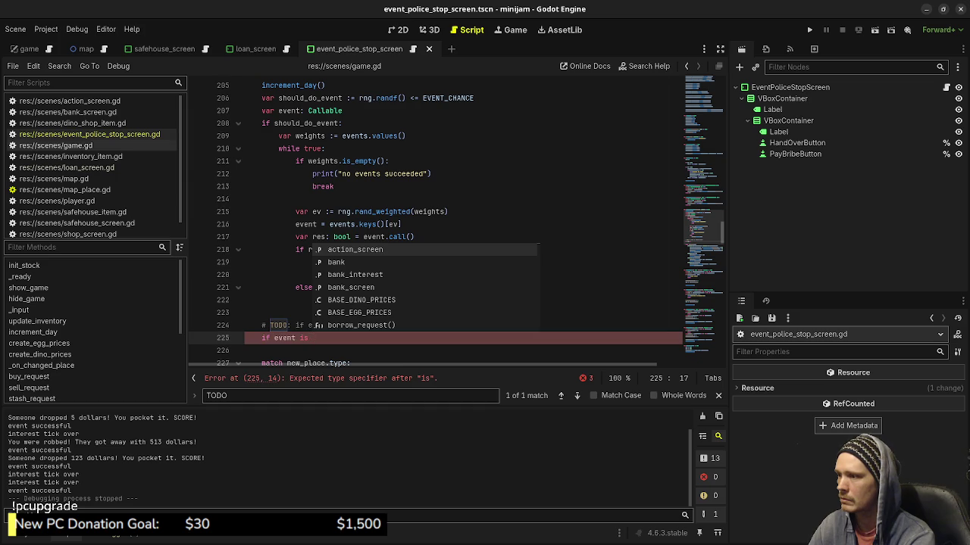
key(BackSpace)
key(BackSpace)
key(BackSpace)
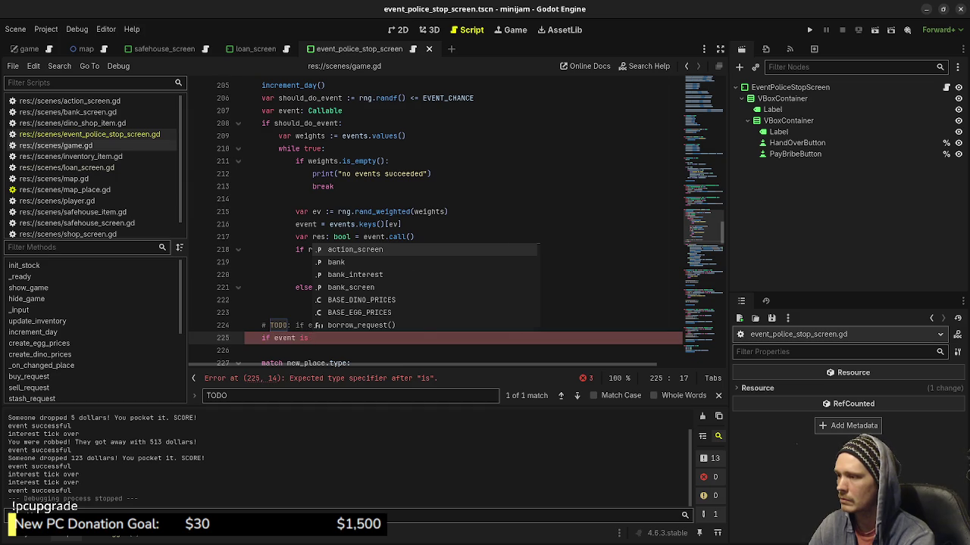
text(==)
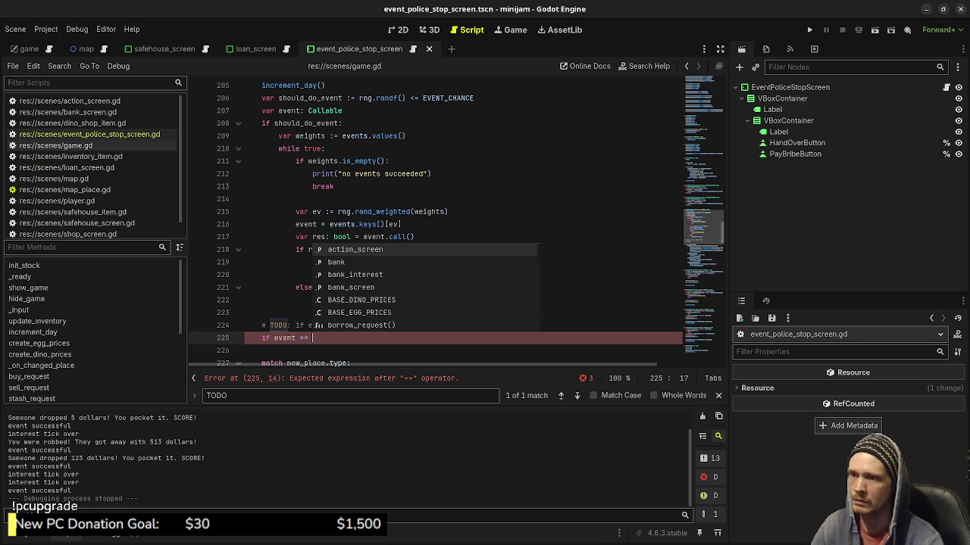
scroll(455, 220, down, 15)
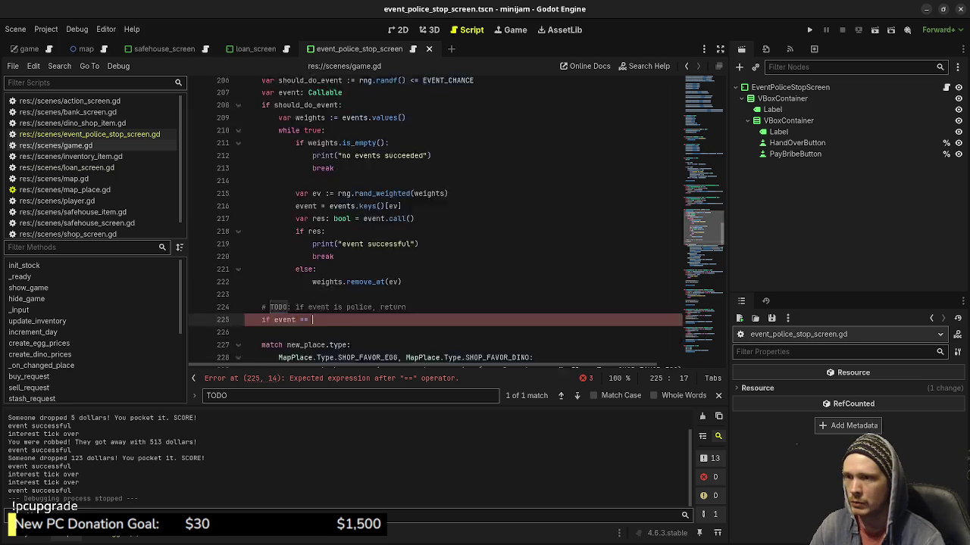
scroll(455, 220, up, 15)
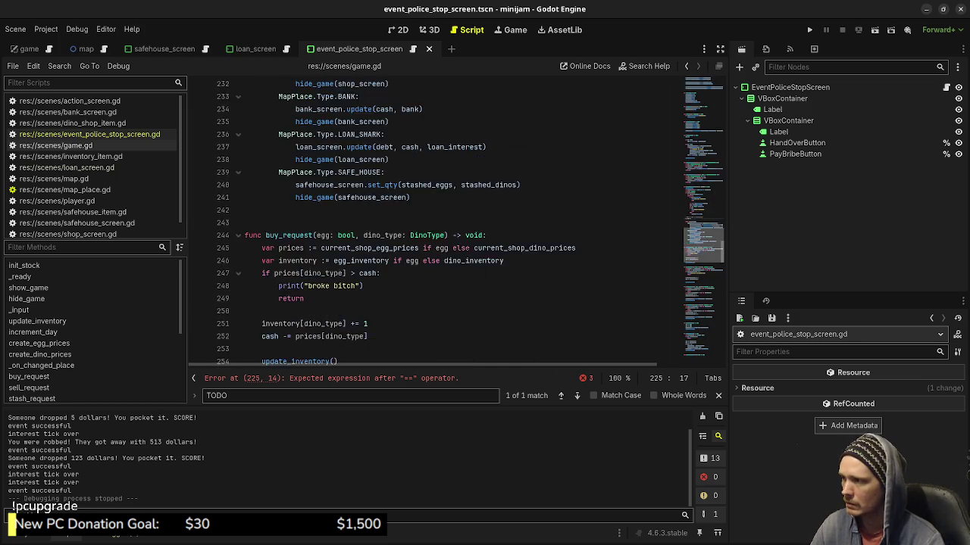
text(pol)
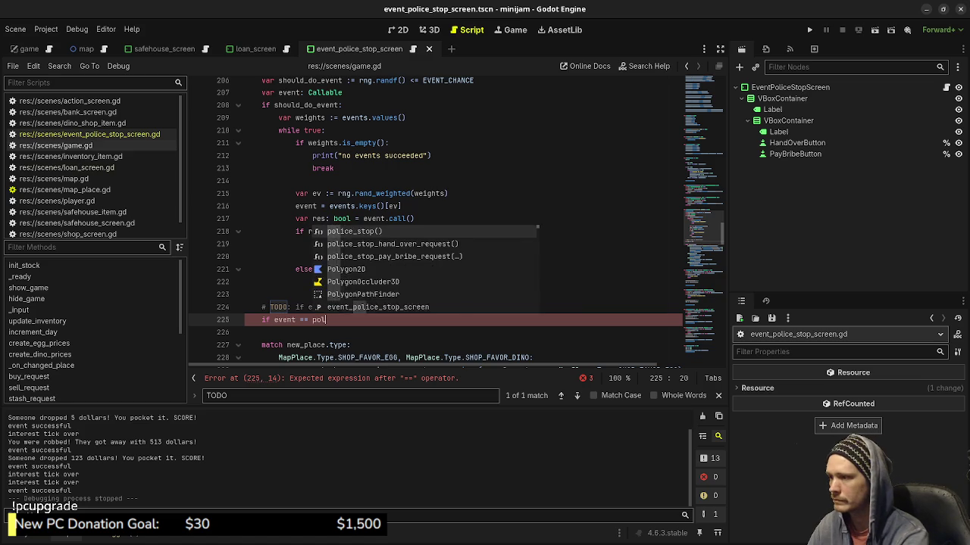
text(ice_stop:)
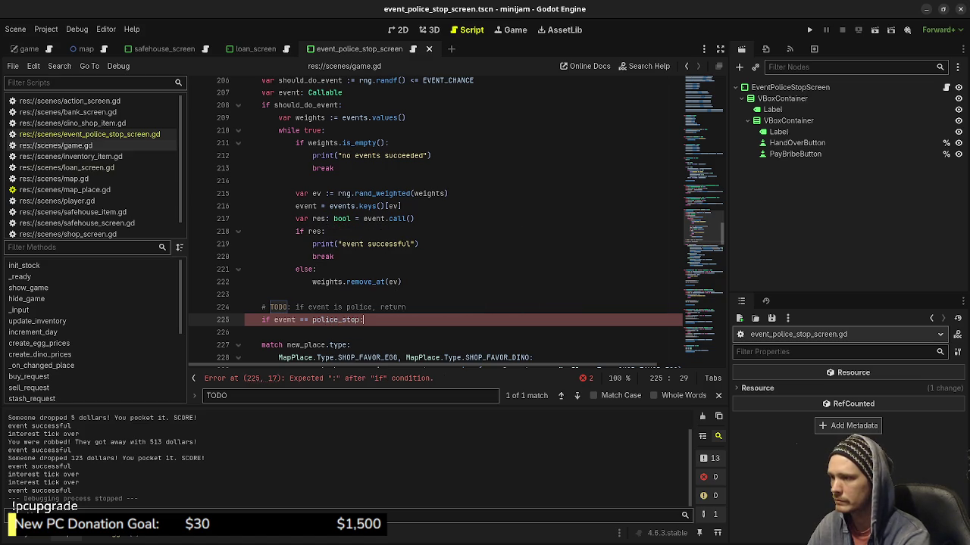
key(Return)
text(return)
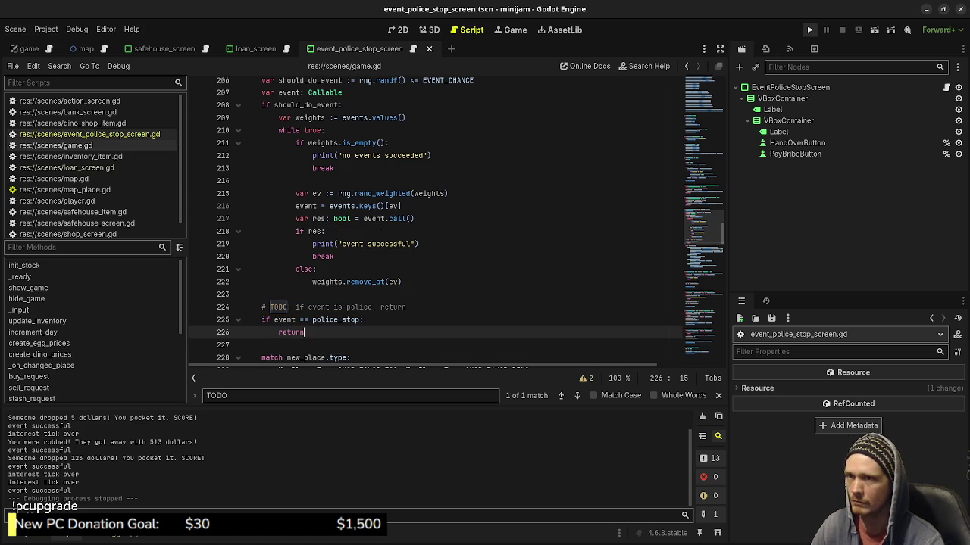
Run the game, travel to the Dino Shop and Safe House, and hand over the eggs at the police stop
click(809, 29)
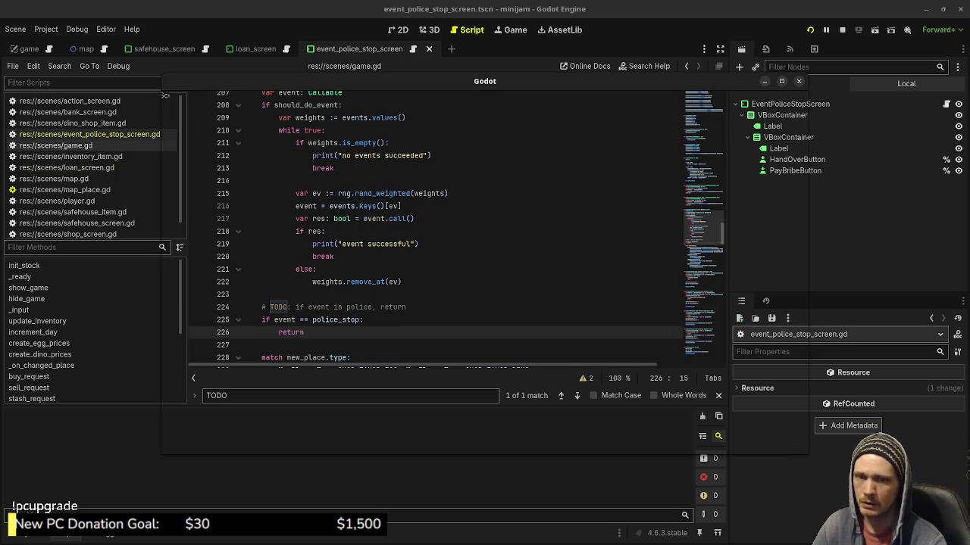
key(Right)
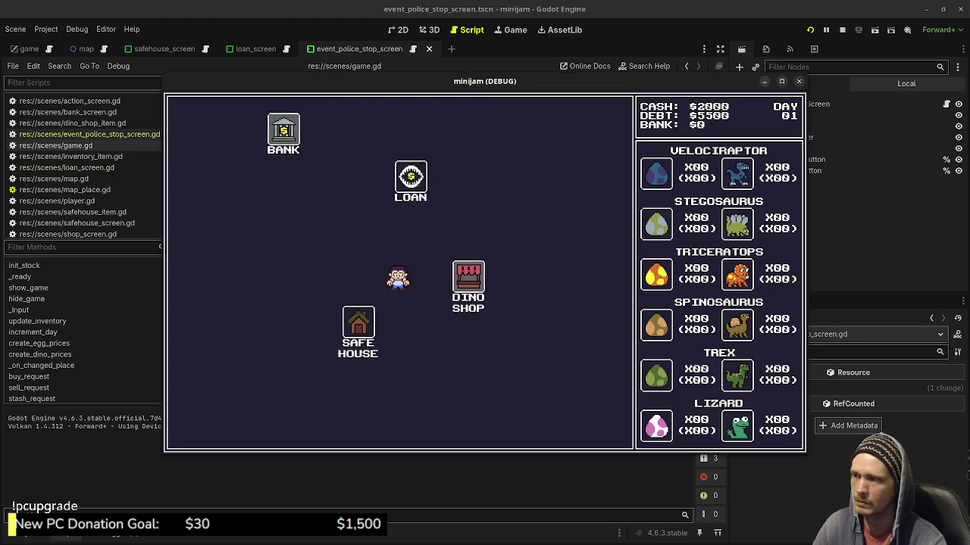
key(Right)
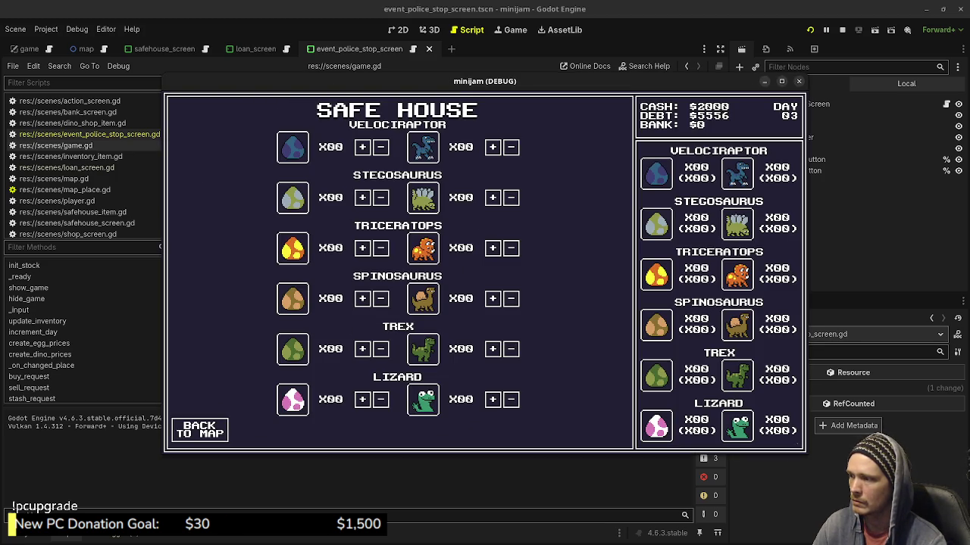
key(Escape)
key(Left)
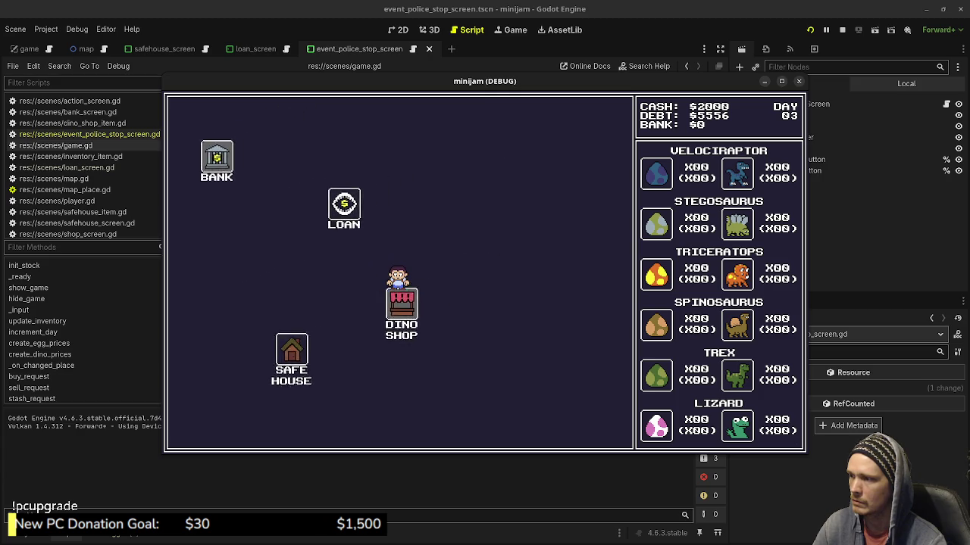
key(Down)
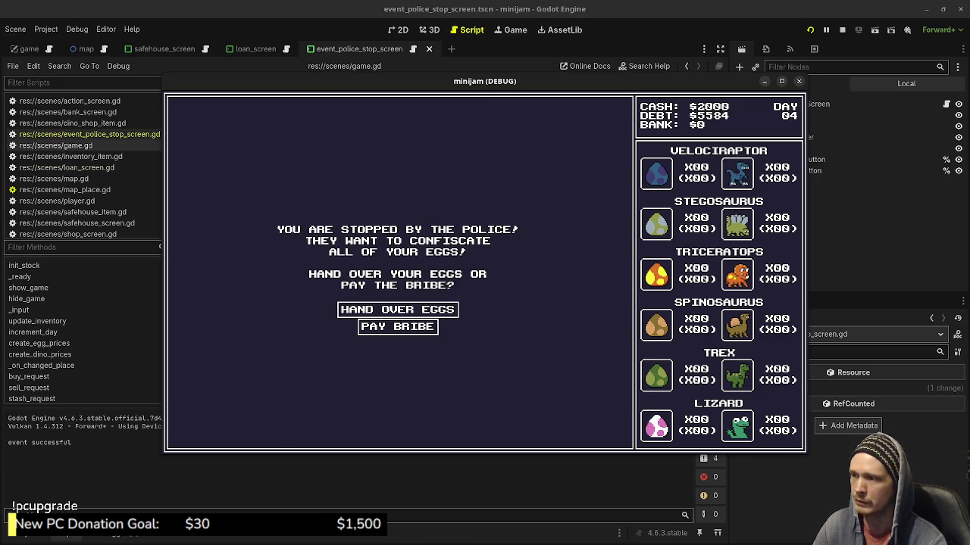
key(Down)
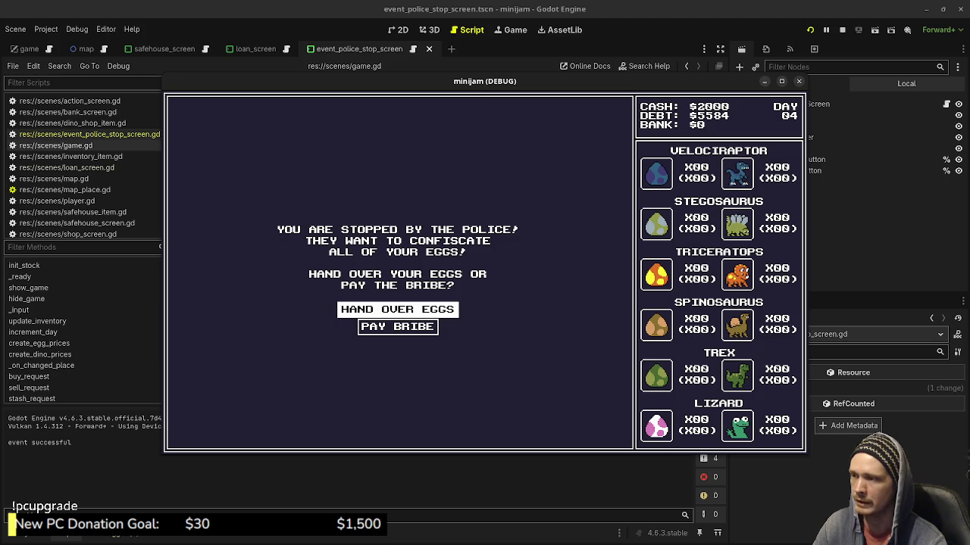
key(Return)
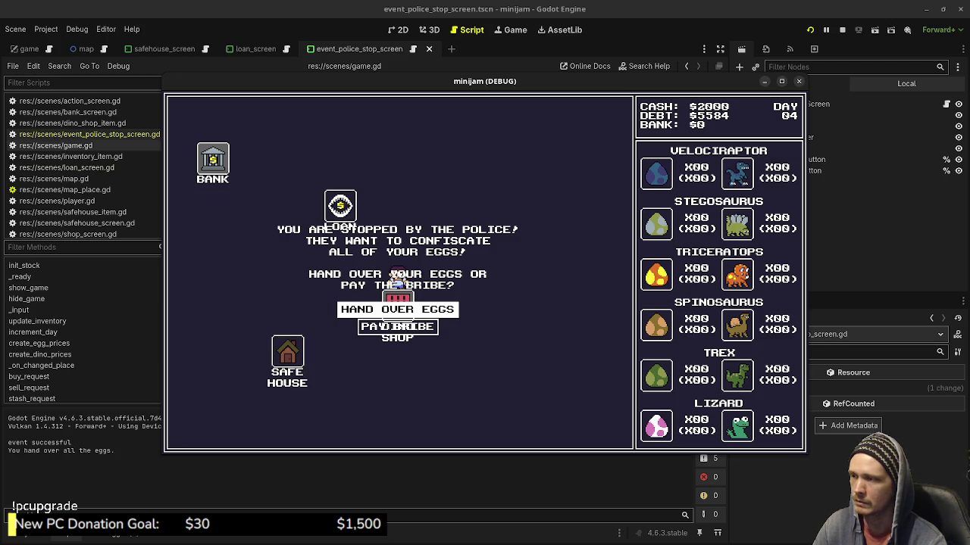
key(alt+Tab)
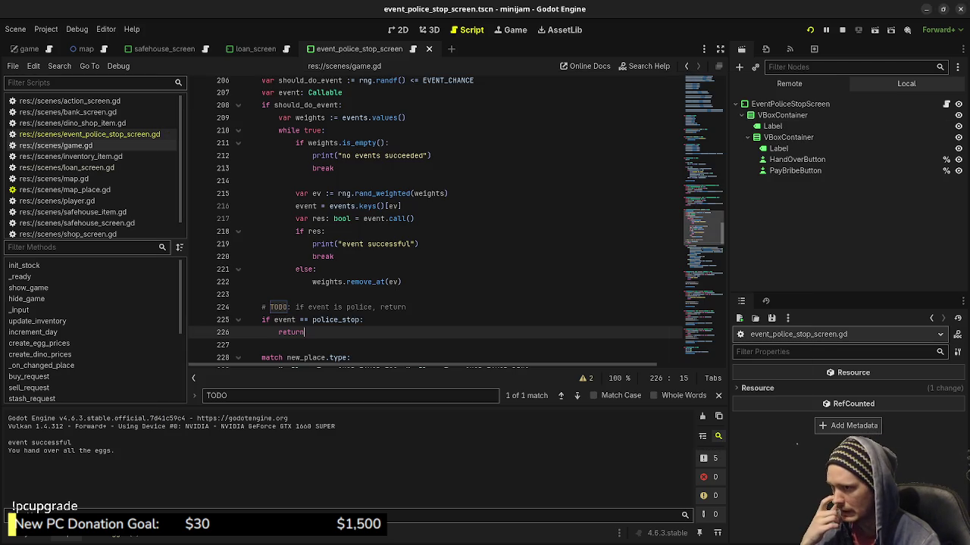
Add event_police_stop_screen.hide() after safehouse_screen.hide() in show_game, save, and rerun the game
scroll(454, 220, up, 9)
scroll(454, 220, up, 14)
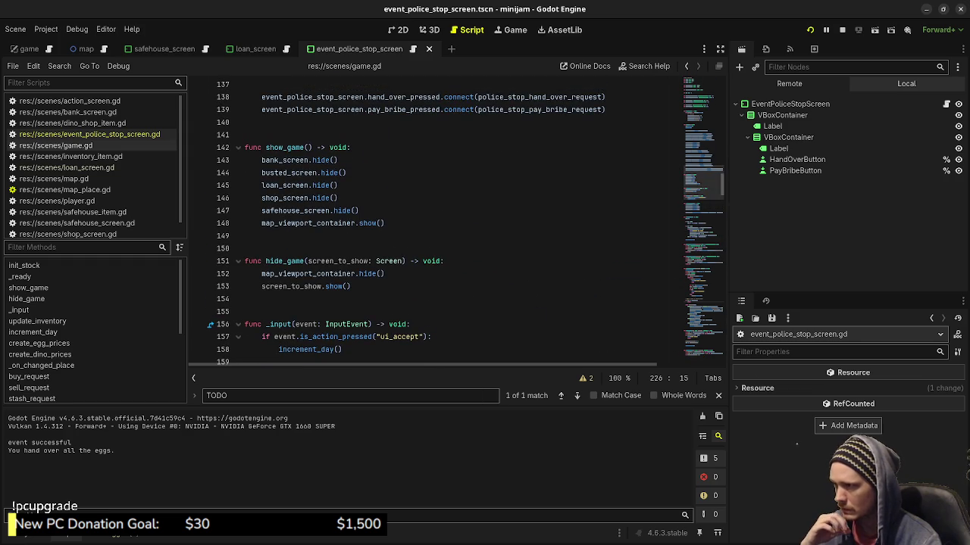
click(385, 223)
key(Up)
key(Return)
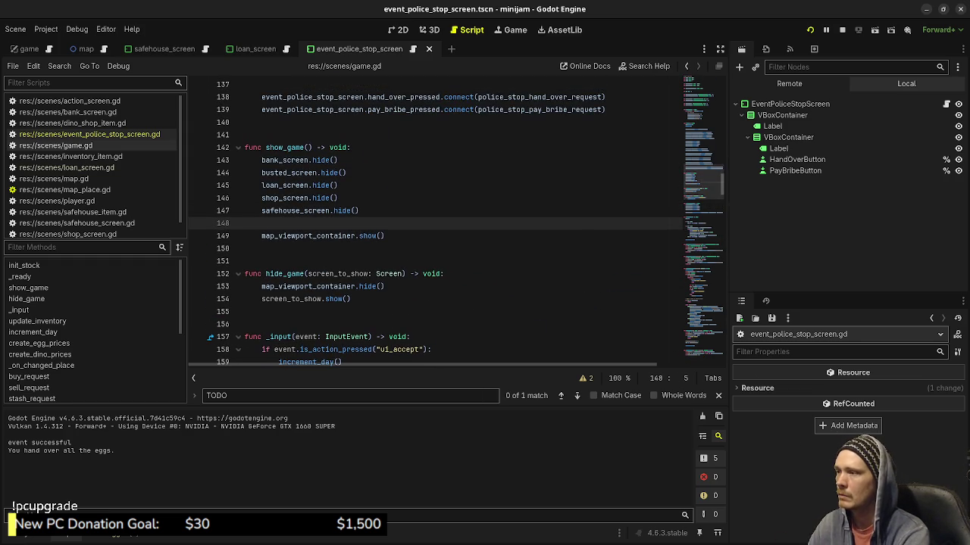
text(e)
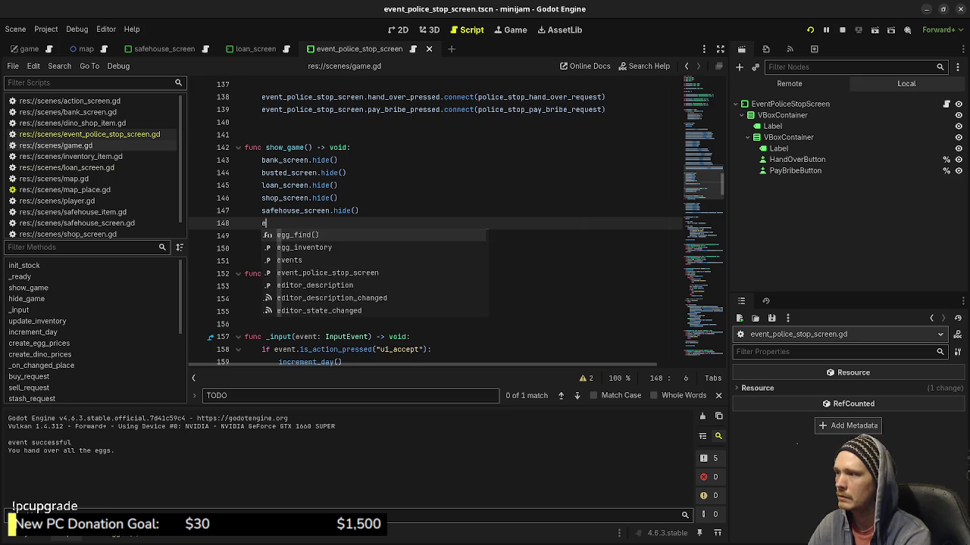
text(vent_po)
key(Return)
text(.hi)
key(Down)
key(Return)
key(ctrl+s)
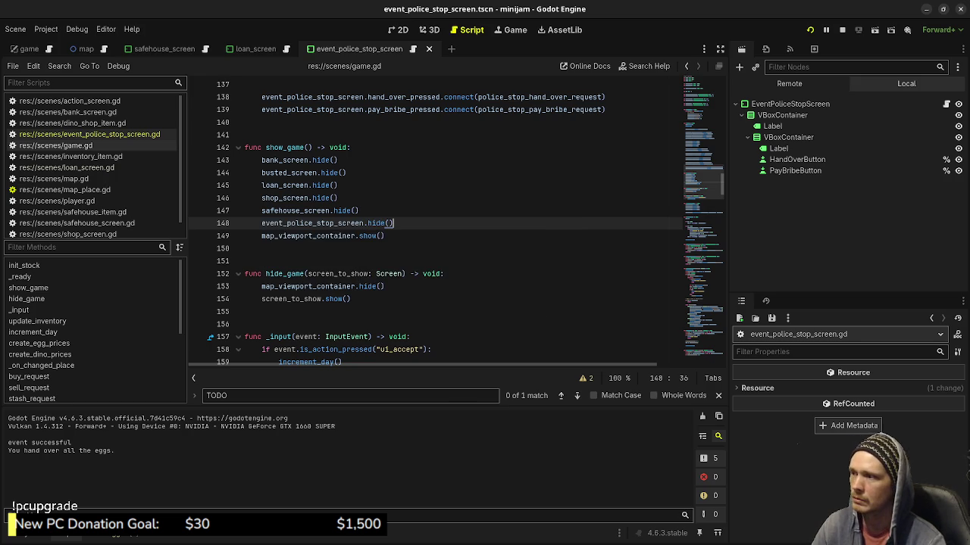
key(F5)
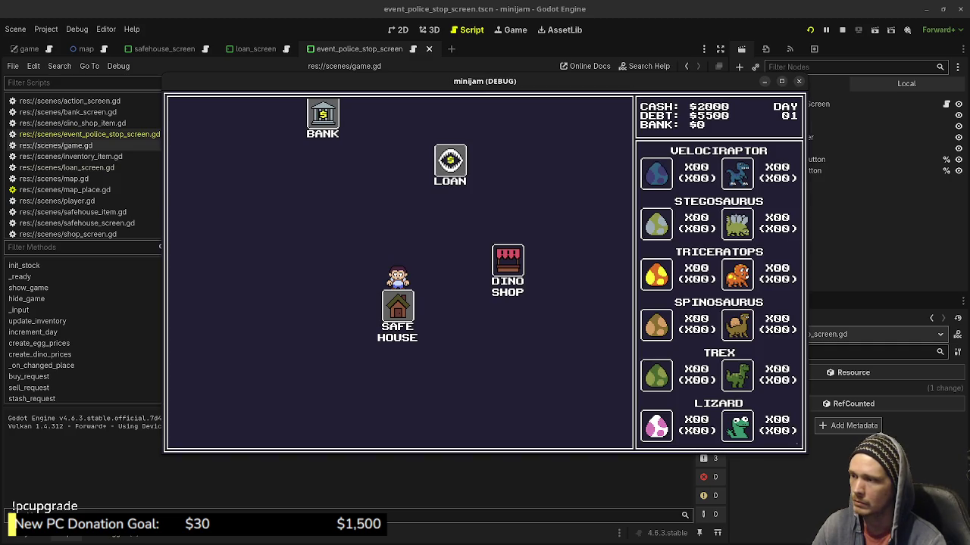
Visit the Dino Shop and Safe House, then choose Hand Over Eggs at the police stop
click(507, 262)
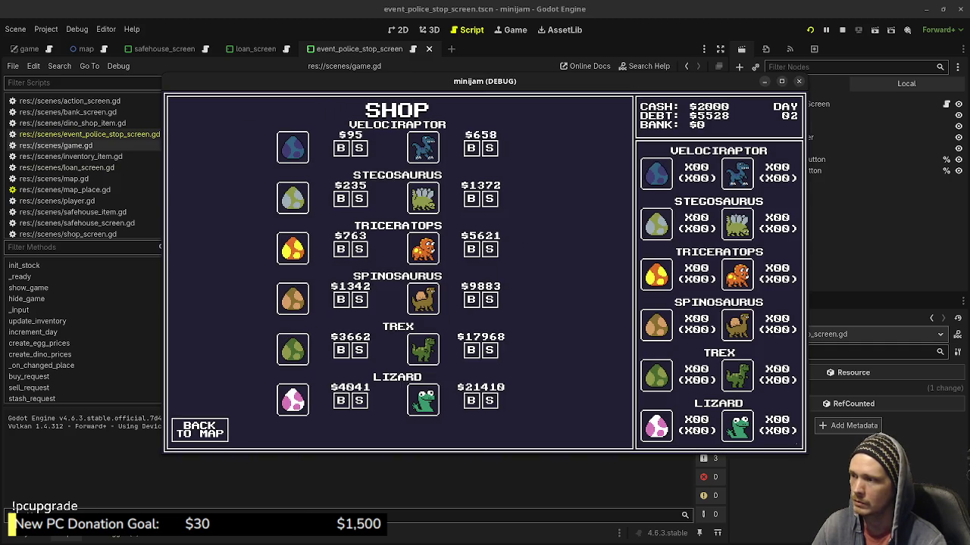
click(199, 430)
click(288, 352)
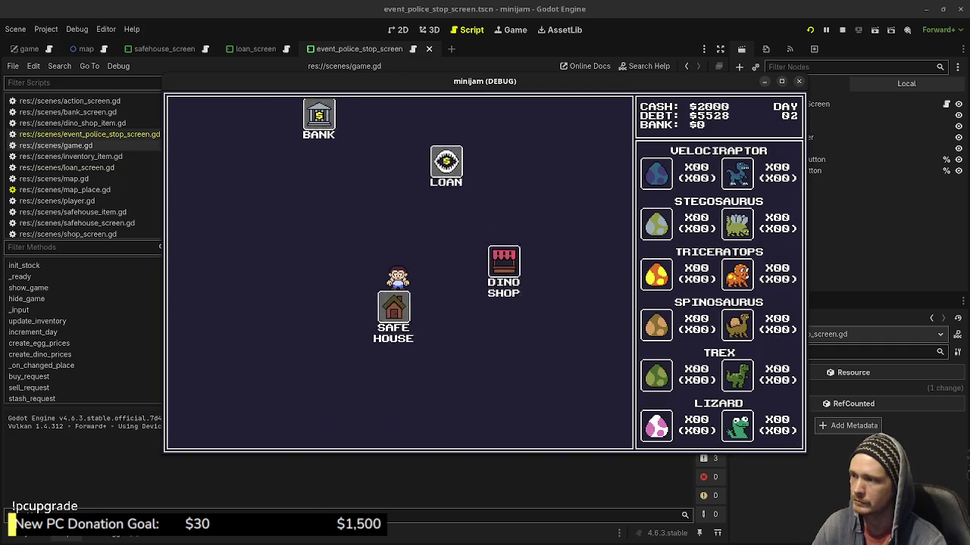
key(Down)
key(Up)
key(Return)
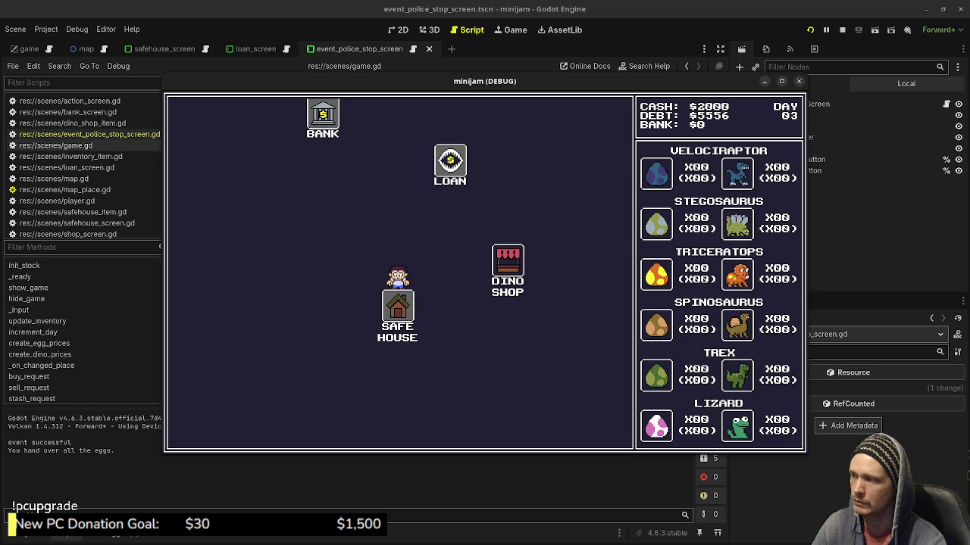
Make repeated Dino Shop and Safe House trips, confirming each screen returns to the map
click(507, 261)
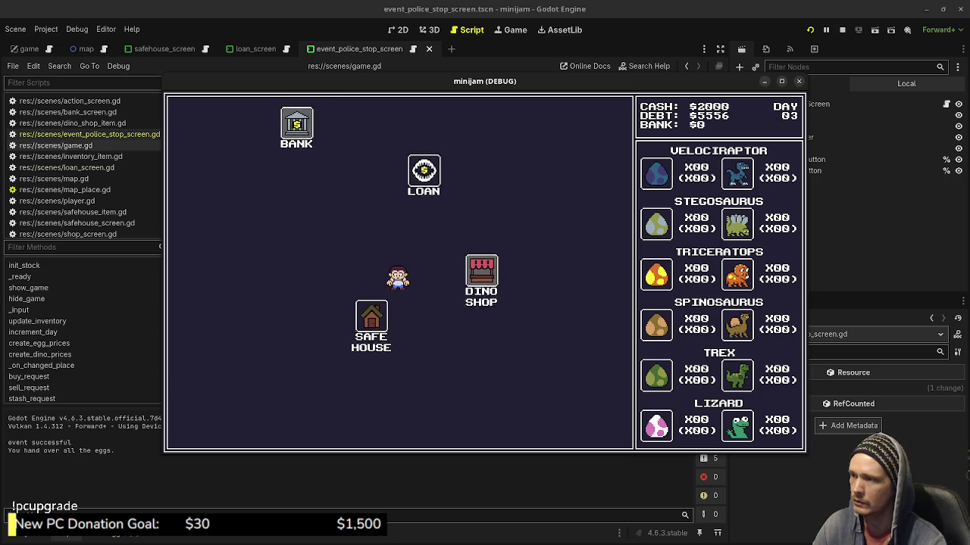
click(199, 430)
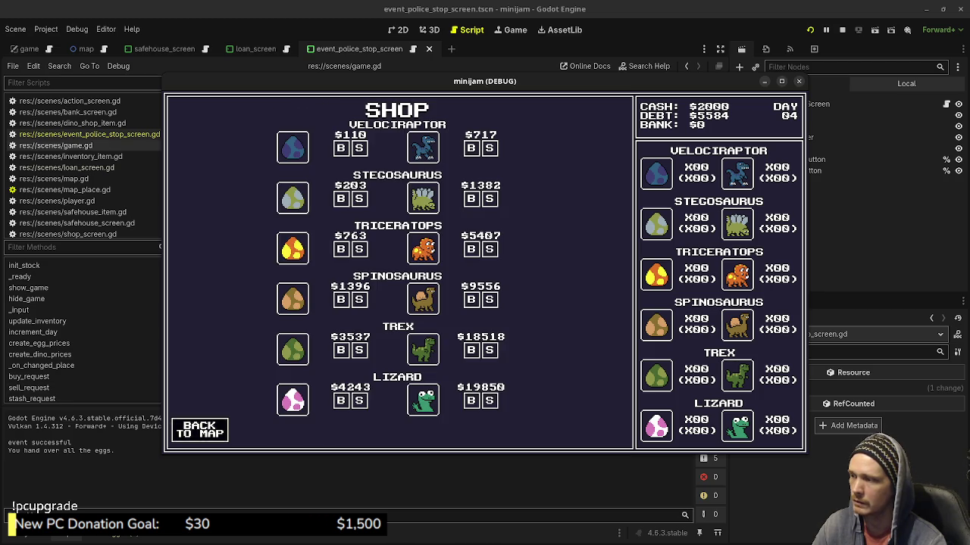
click(288, 350)
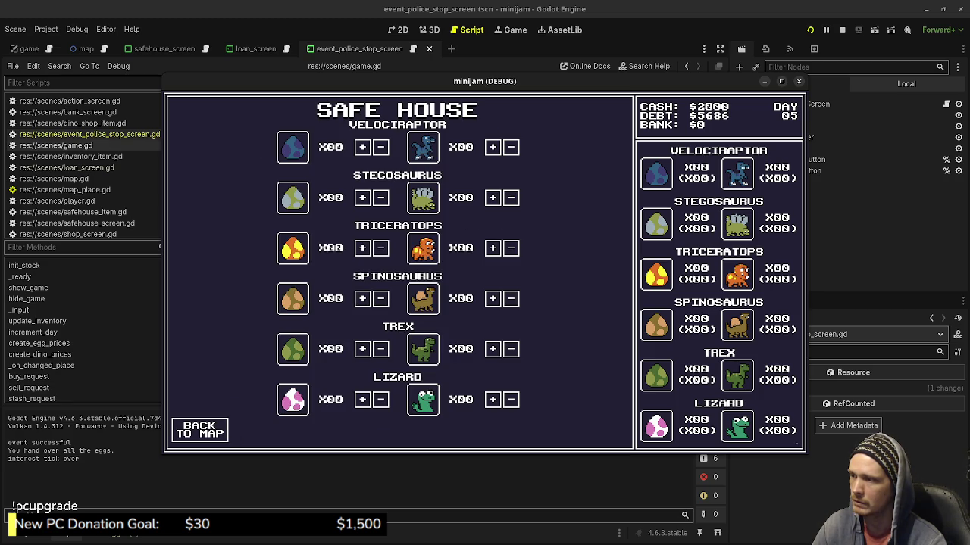
click(199, 429)
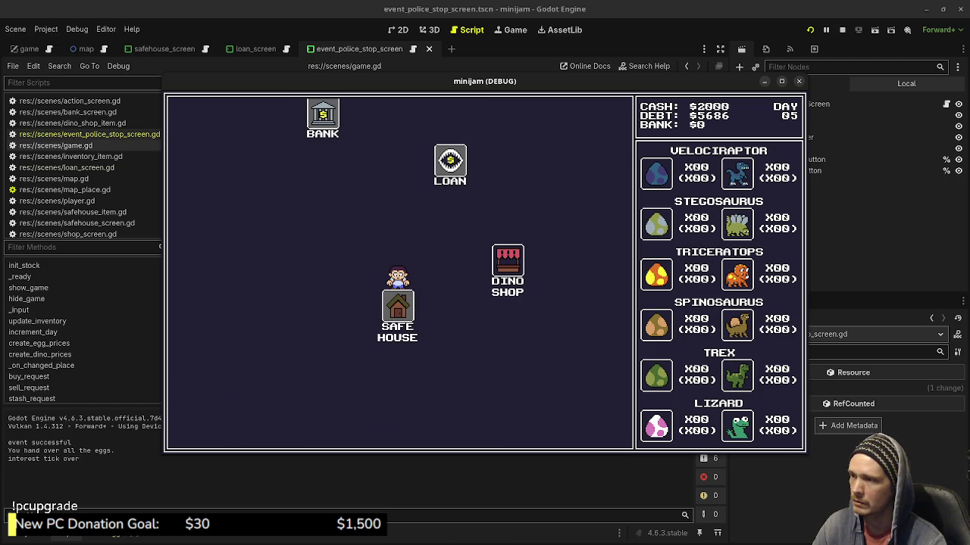
click(506, 270)
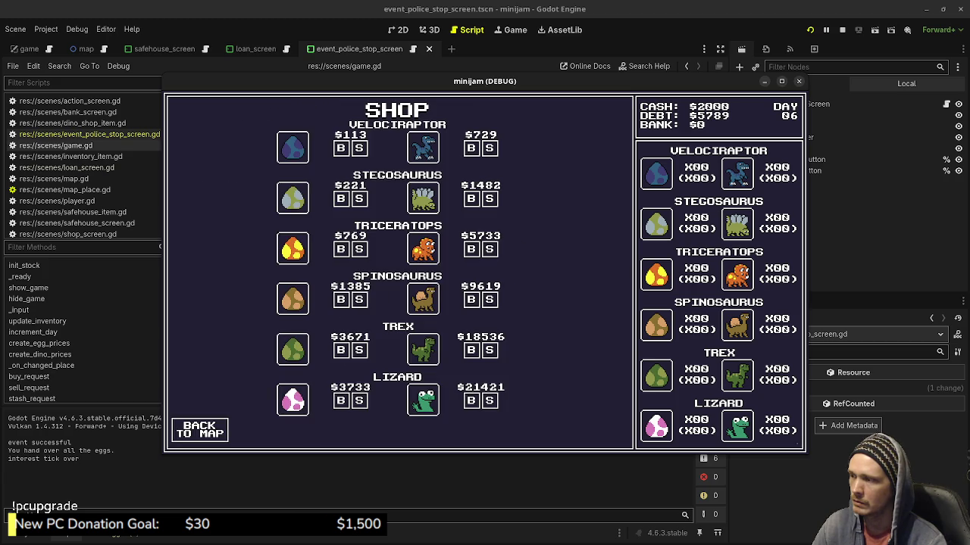
click(199, 430)
click(287, 352)
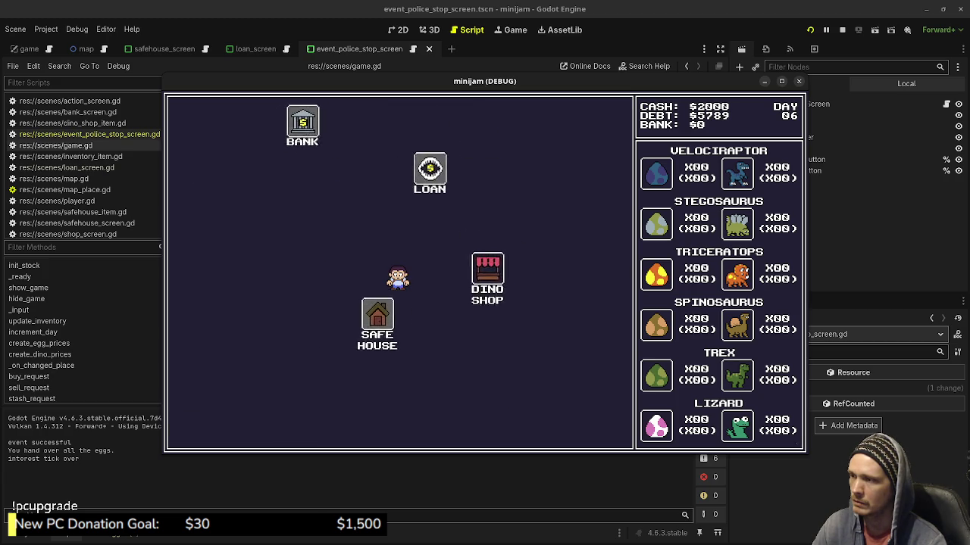
click(199, 430)
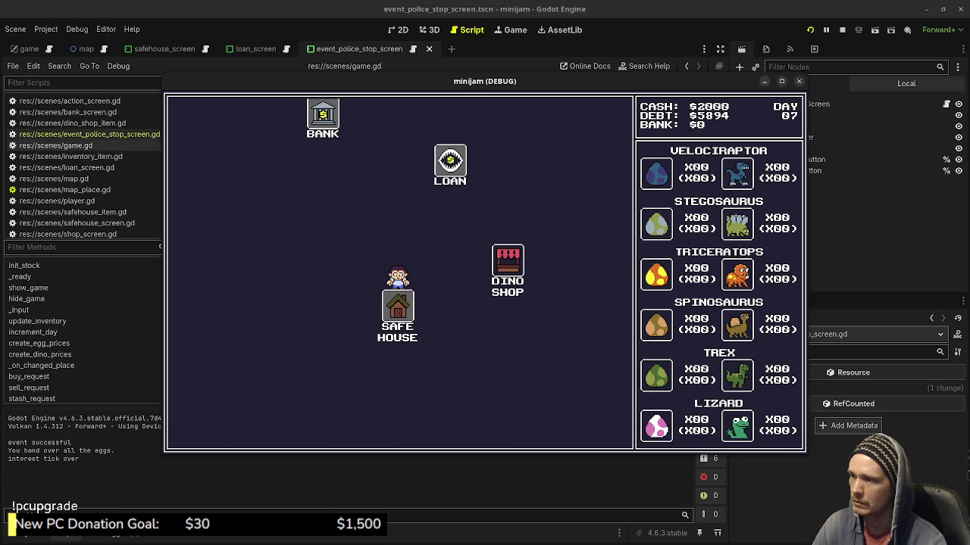
click(508, 265)
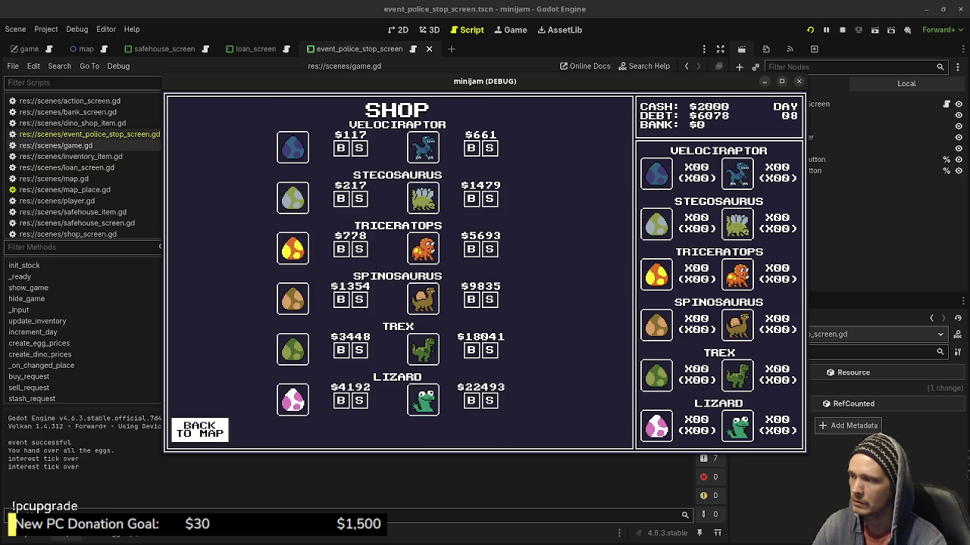
click(199, 429)
click(288, 356)
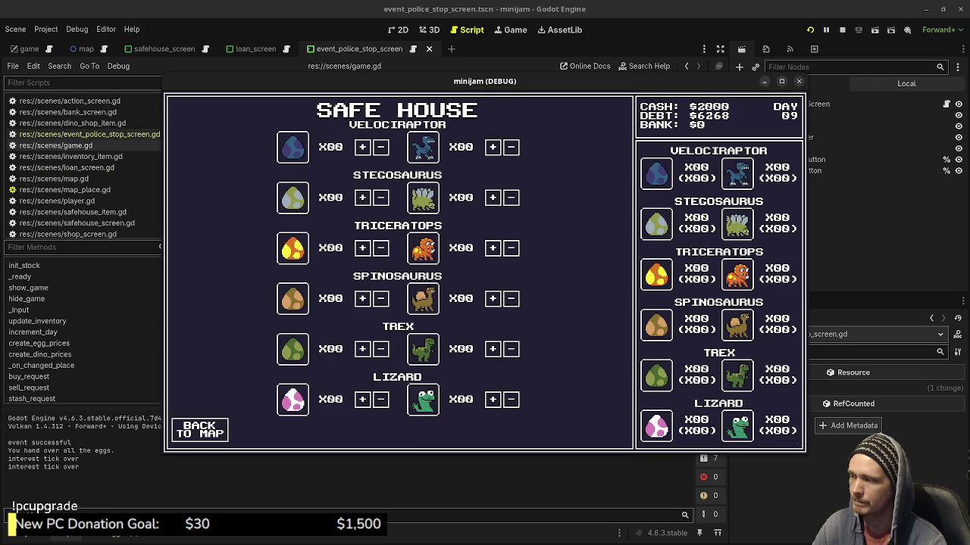
click(199, 429)
click(508, 261)
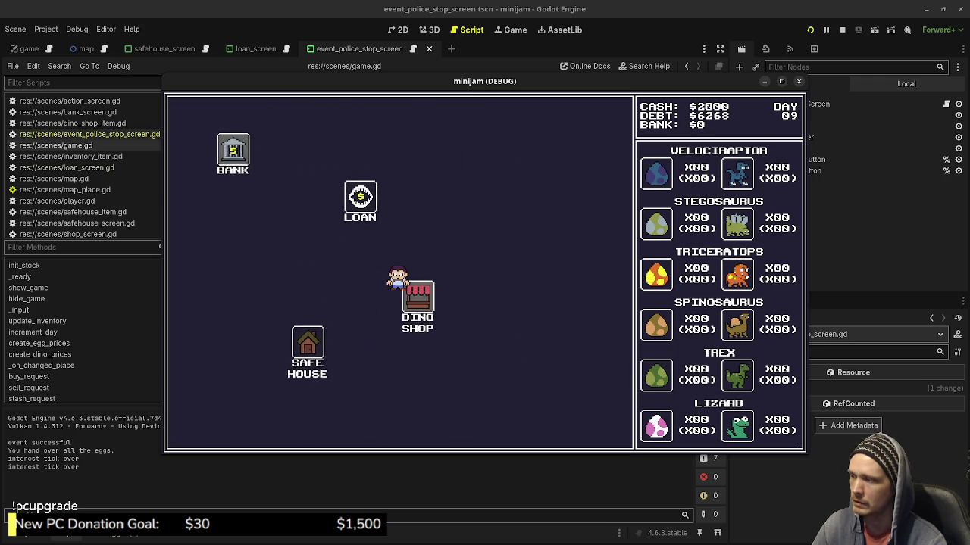
click(200, 429)
click(288, 353)
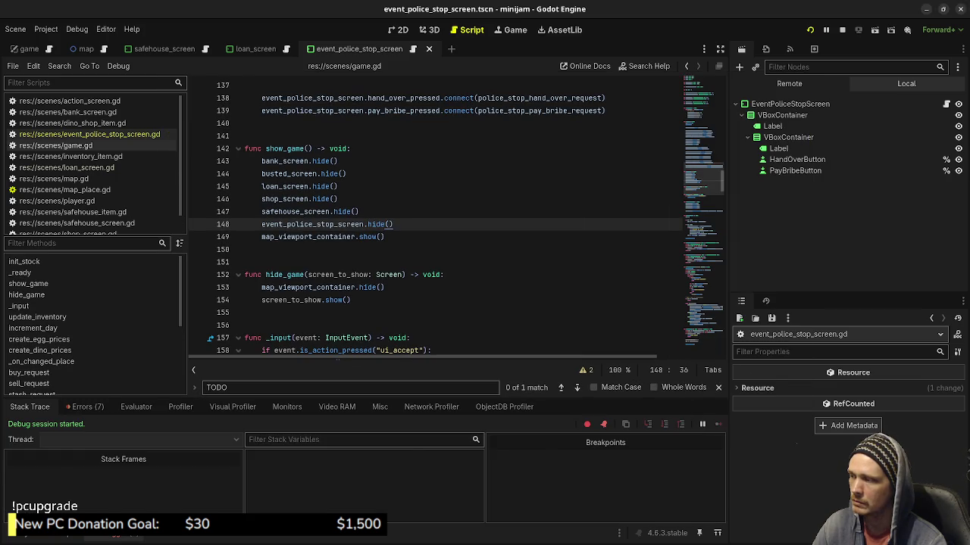
Review the pay_bribe error and change the signal to pay_bribe_pressed(amount: int)
double_click(113, 467)
key(Left)
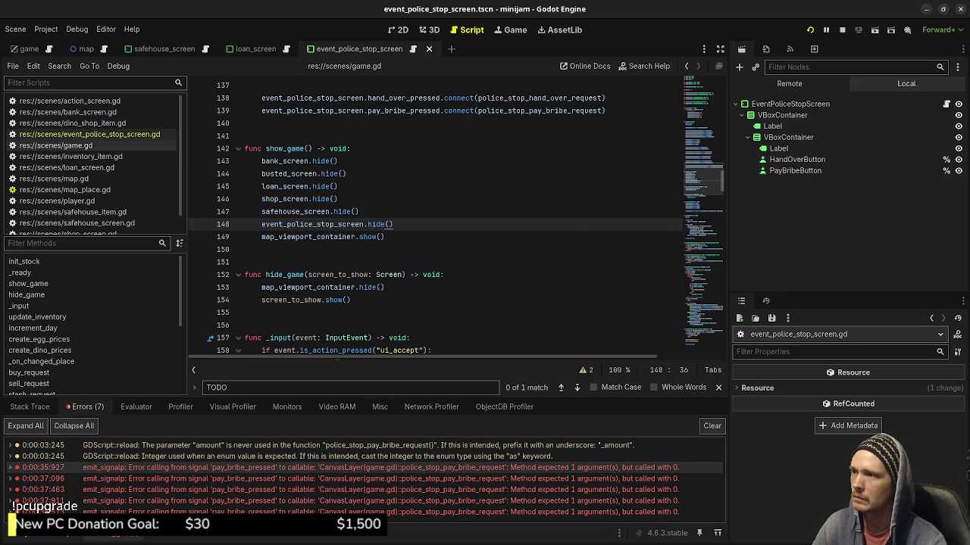
scroll(436, 219, up, 5)
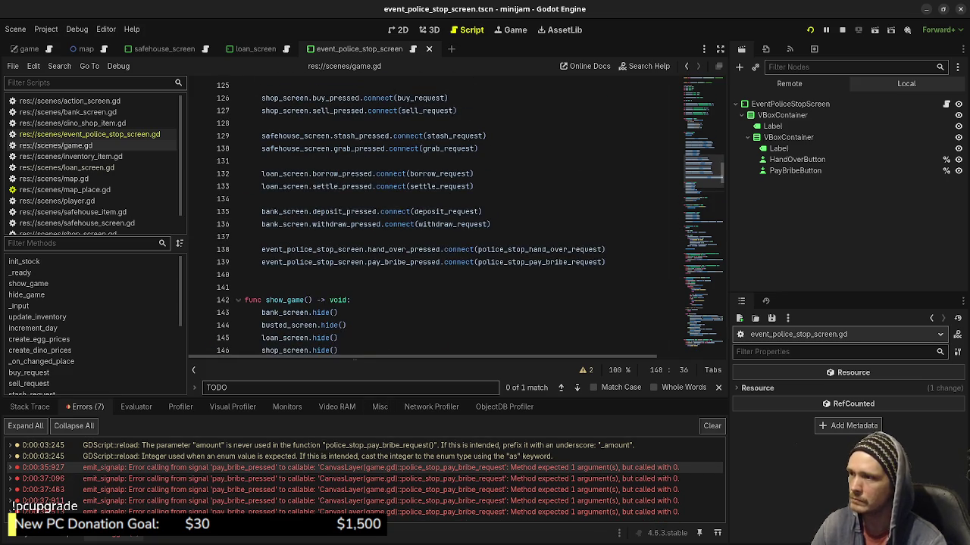
scroll(435, 220, up, 5)
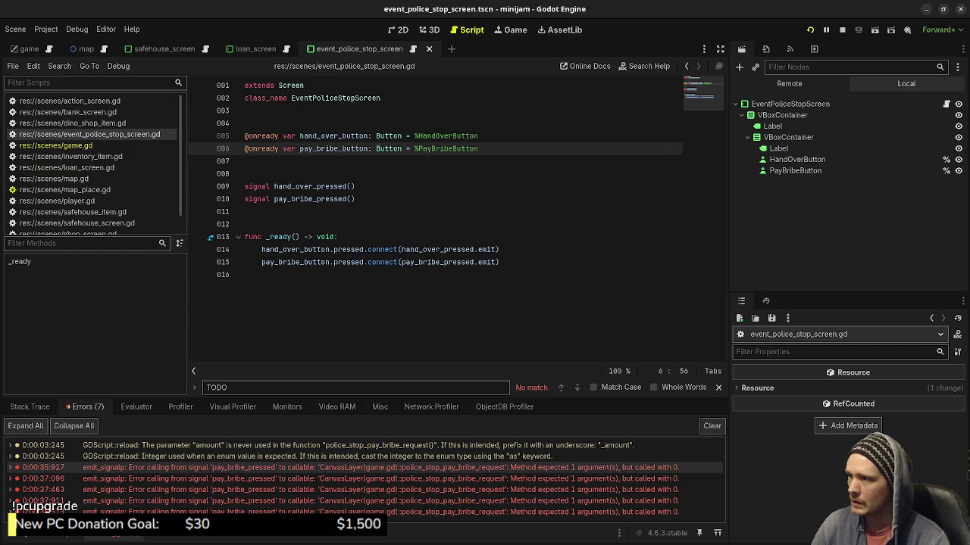
click(351, 198)
text(amount: int)
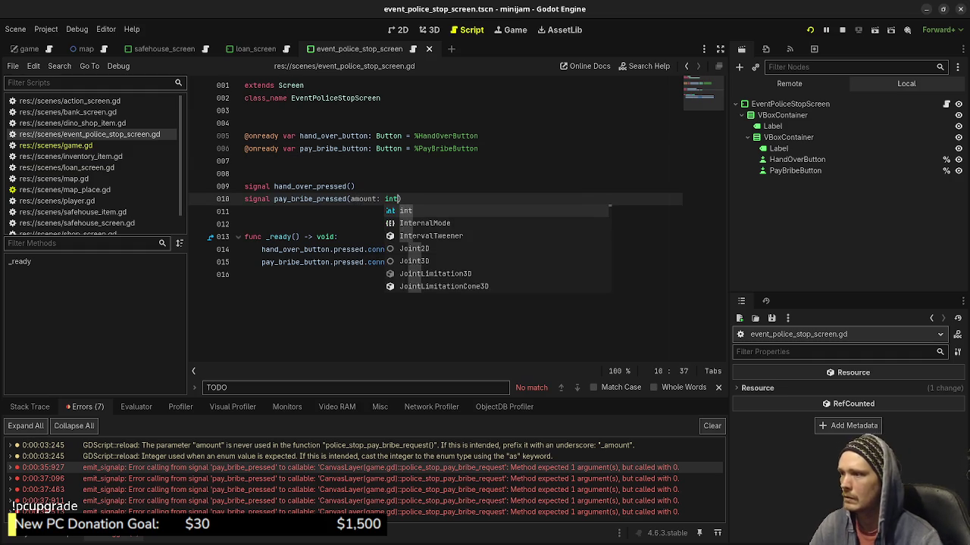
click(480, 149)
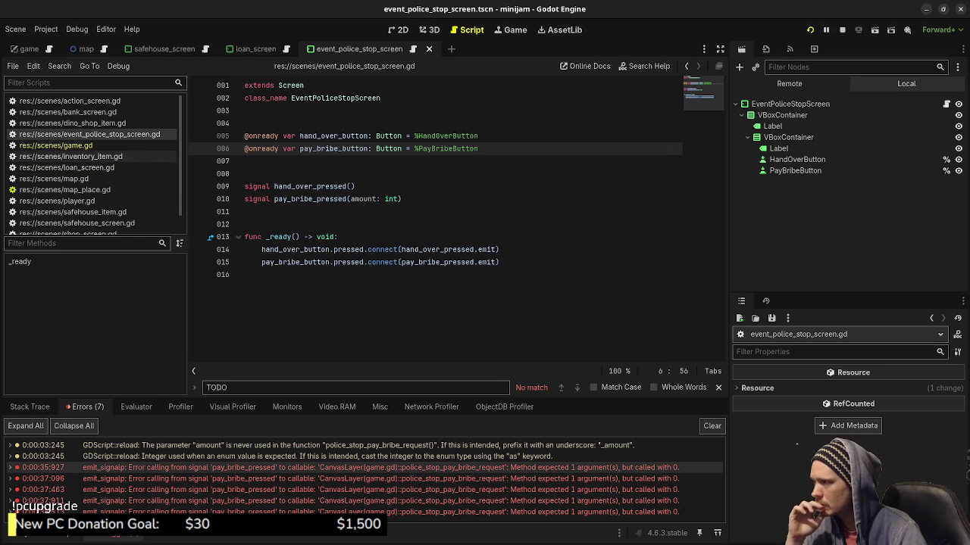
click(67, 167)
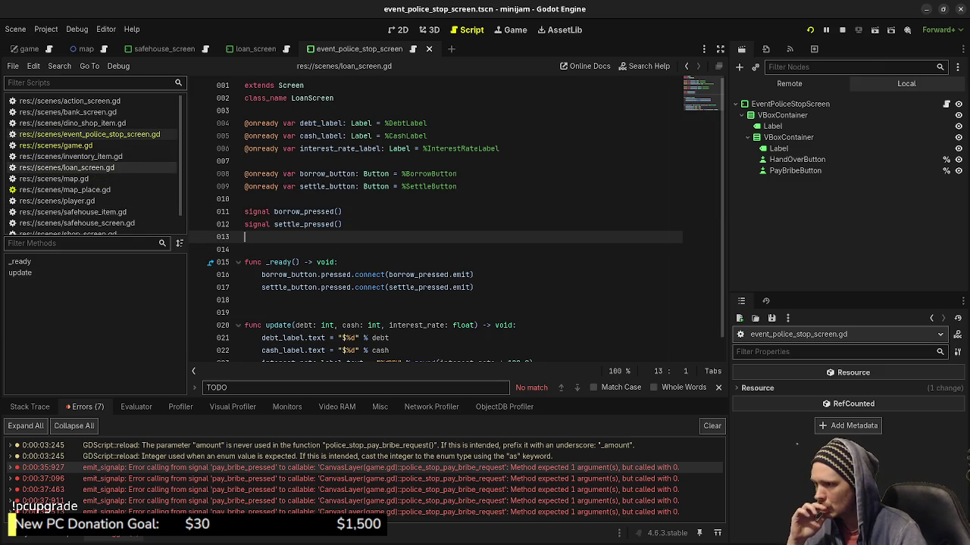
scroll(456, 220, down, 1)
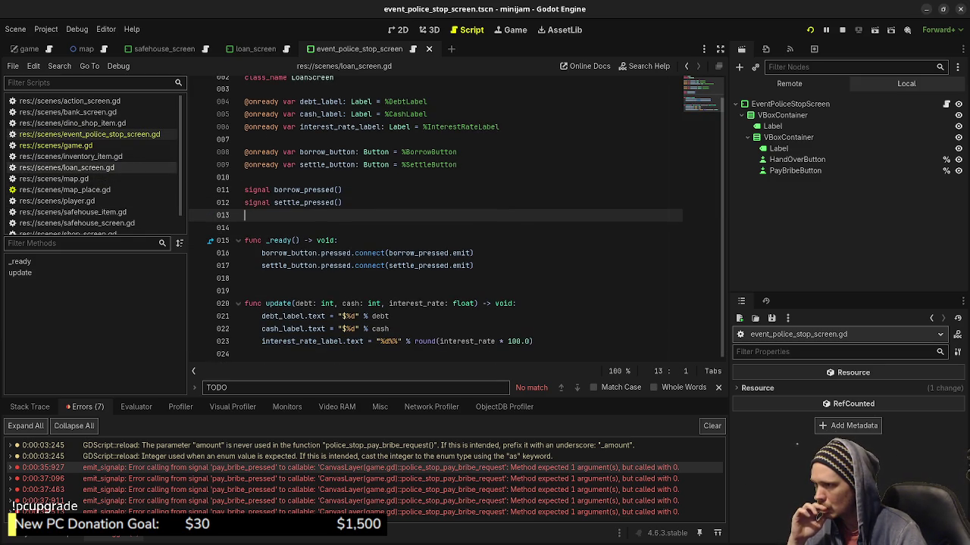
scroll(456, 219, up, 1)
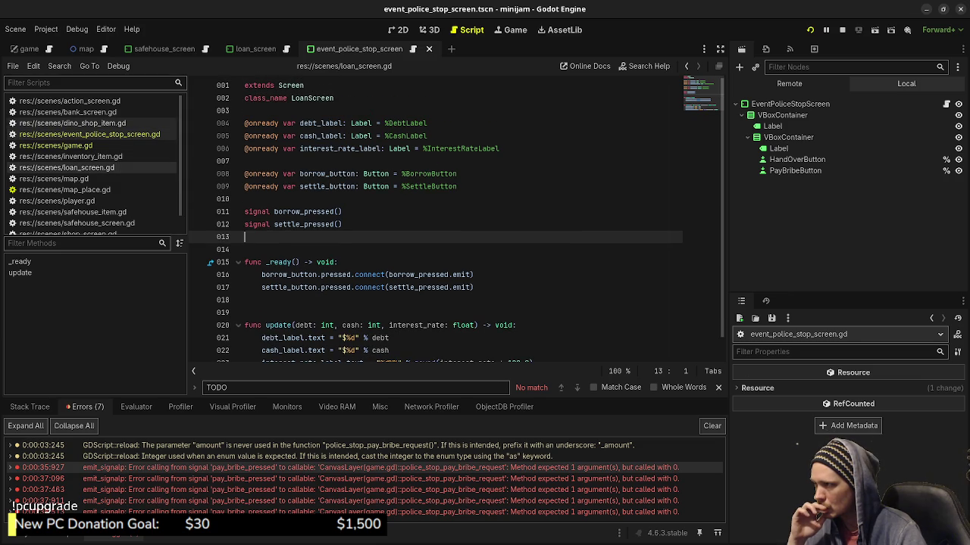
scroll(76, 152, down, 1)
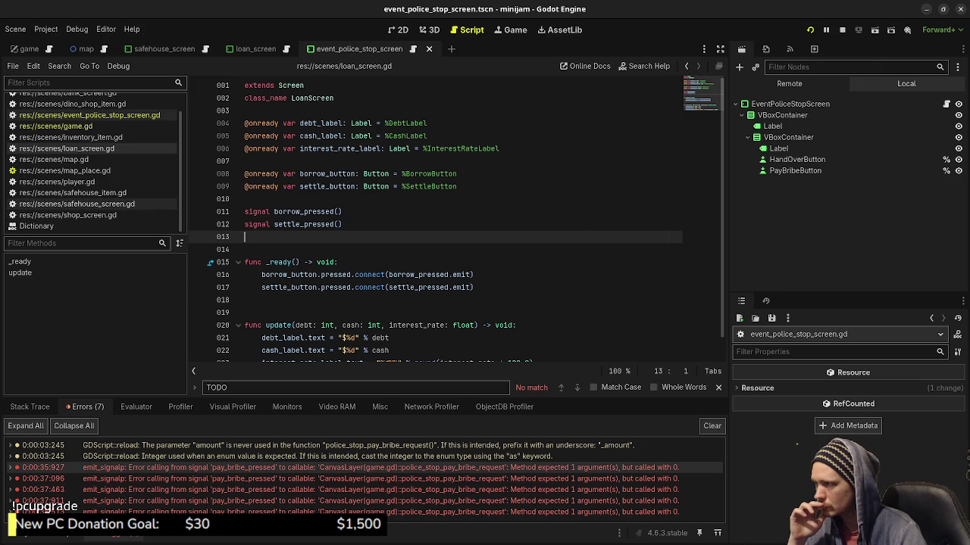
click(76, 204)
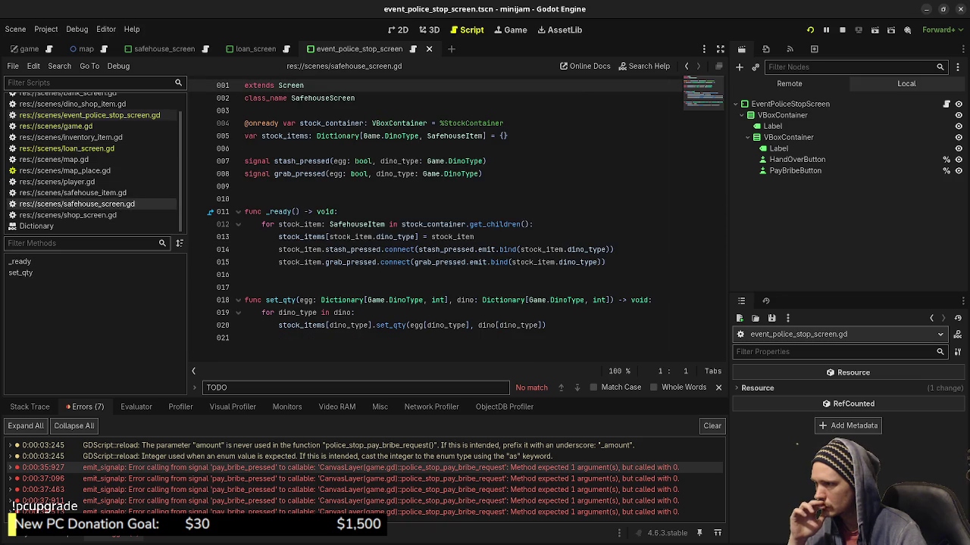
mouse_move(360, 173)
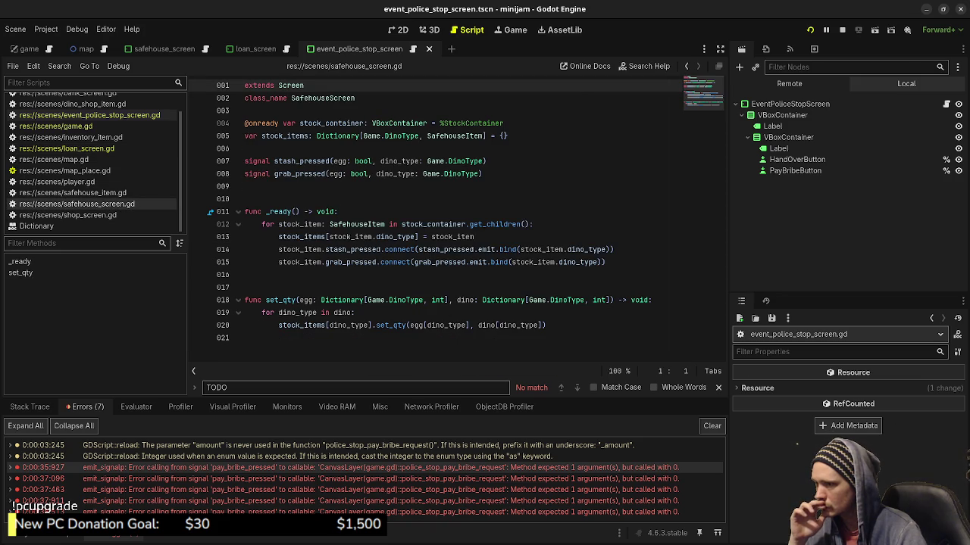
mouse_move(448, 262)
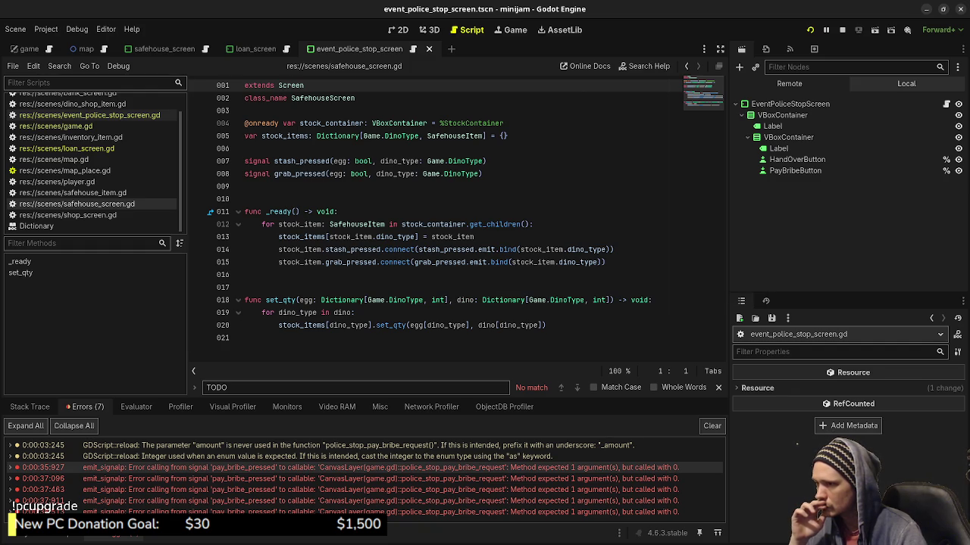
mouse_move(507, 249)
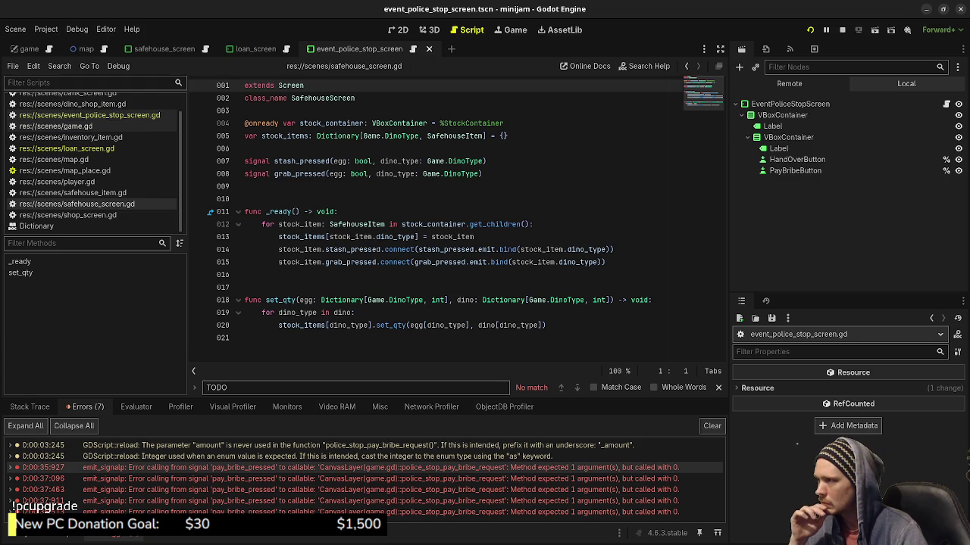
click(56, 126)
click(90, 115)
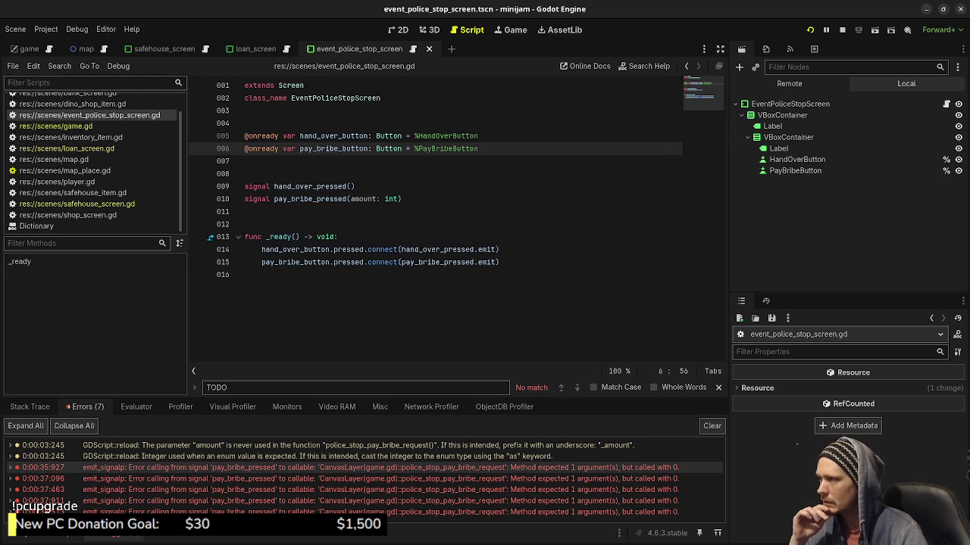
Append .bind(1000) to the pay-bribe button's pay_bribe_pressed.emit connection, save and relaunch the game
click(498, 263)
click(496, 249)
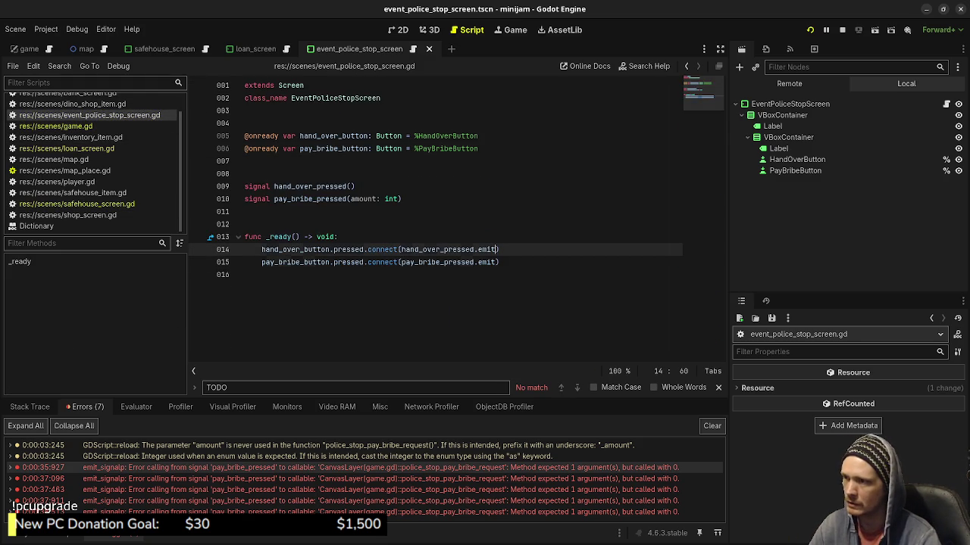
text(.)
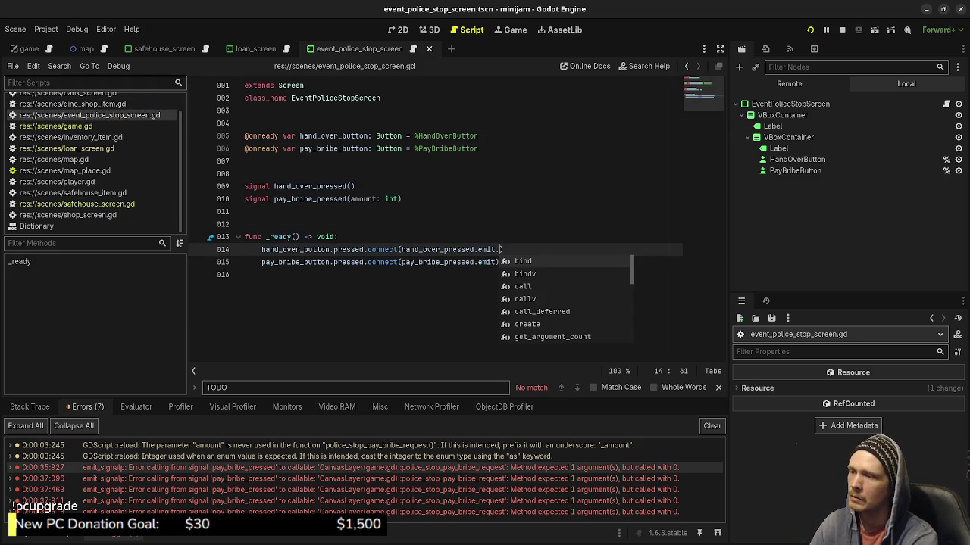
key(BackSpace)
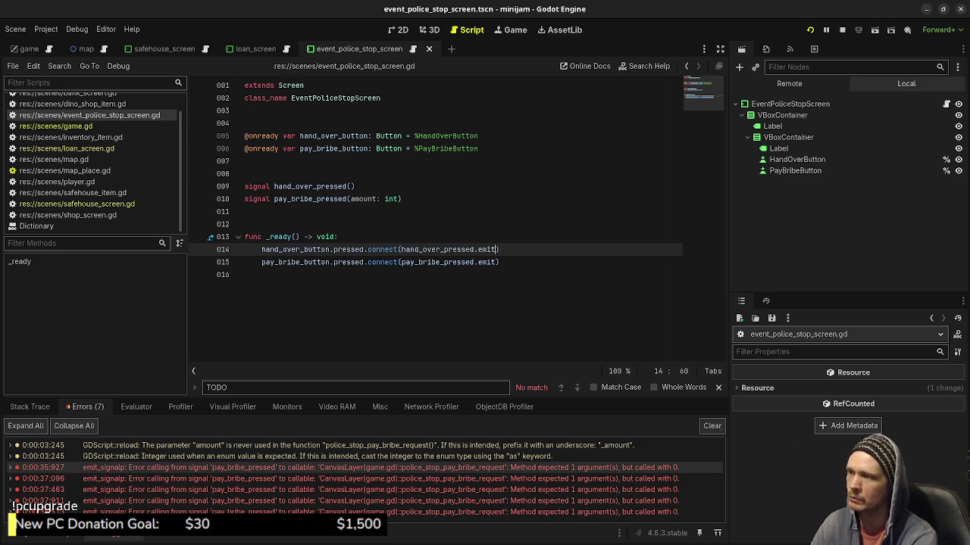
click(338, 236)
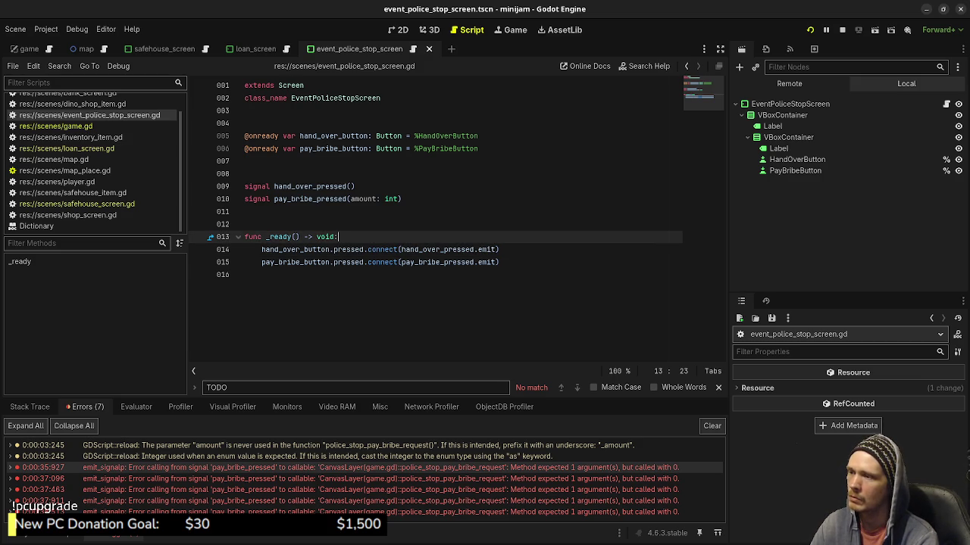
click(499, 262)
text(.bind()
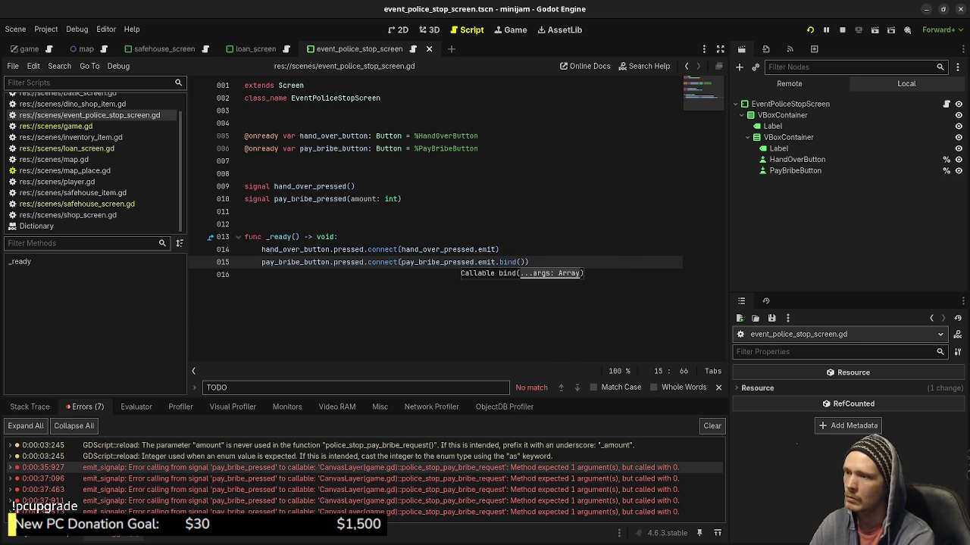
text(1000)
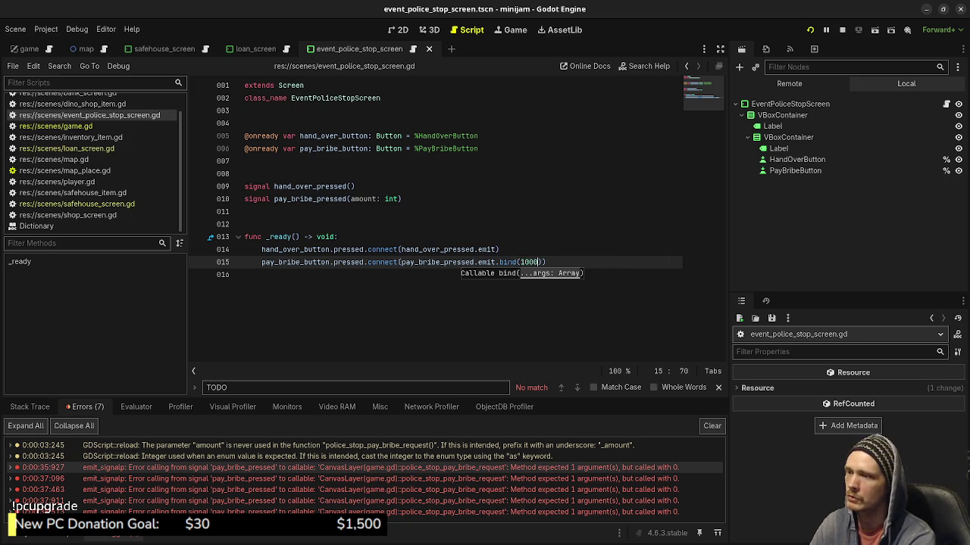
key(ctrl+s)
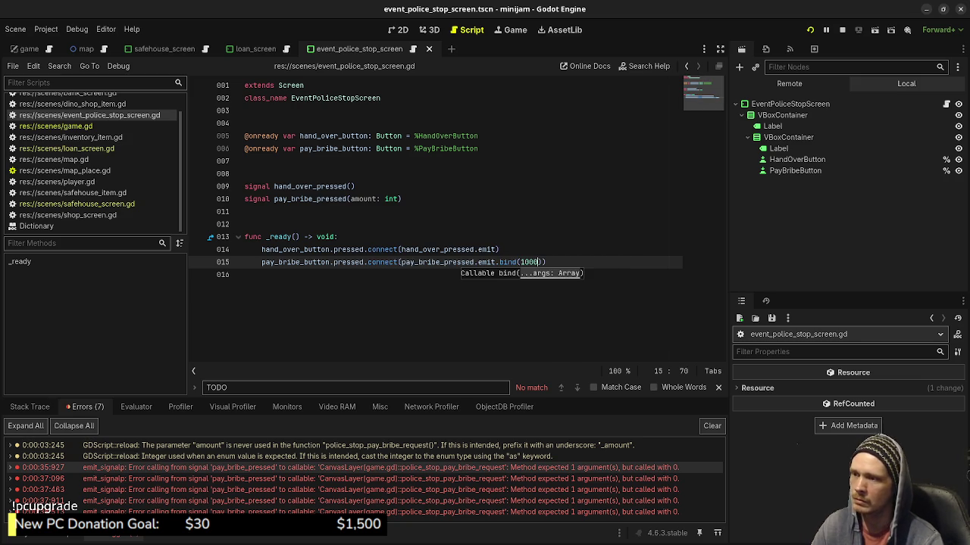
key(F5)
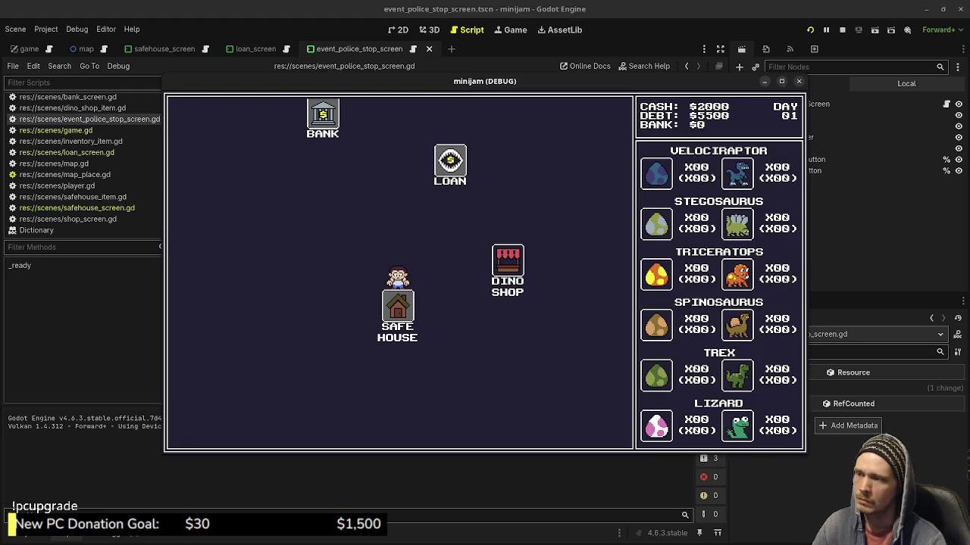
Advance the days with repeated Dino Shop and Safe House trips, returning to the map each time
click(508, 261)
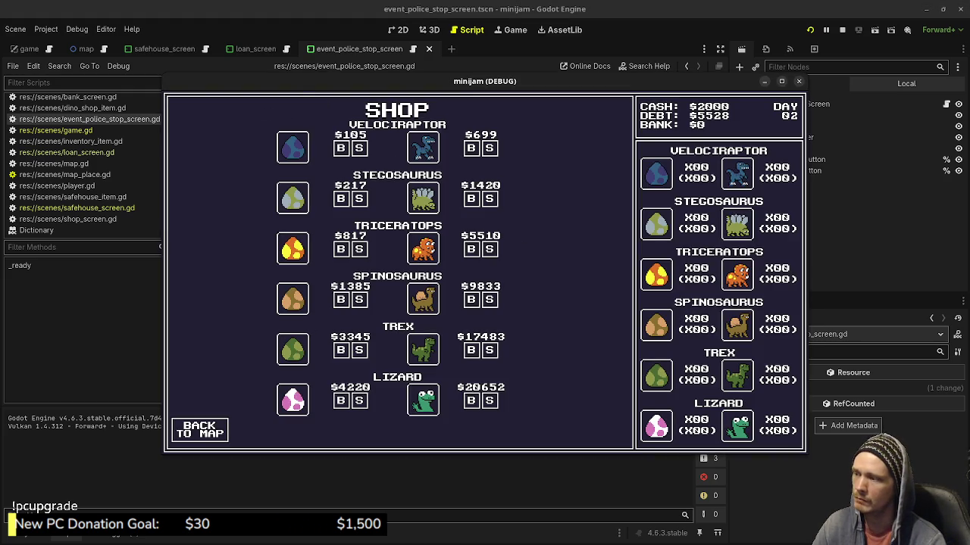
click(199, 429)
click(289, 357)
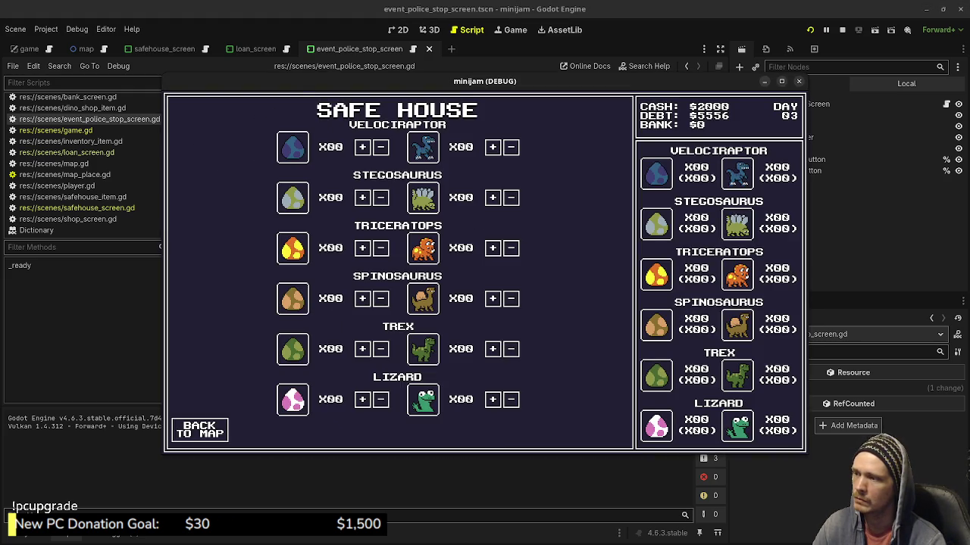
click(199, 429)
click(508, 261)
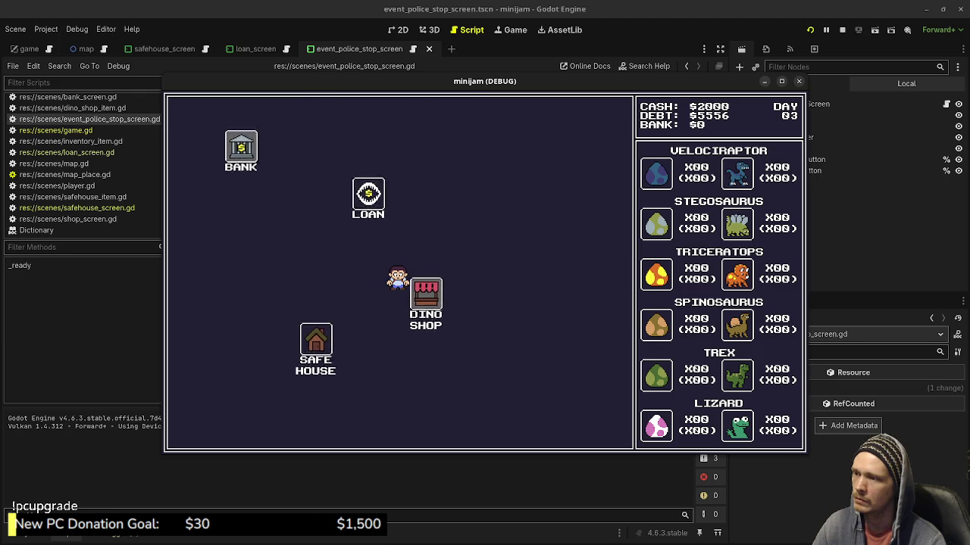
click(199, 429)
click(287, 353)
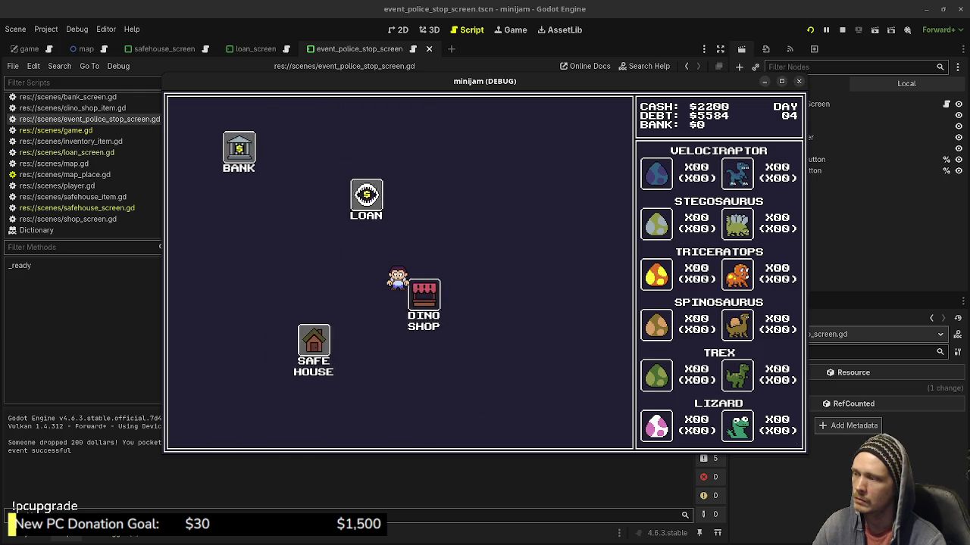
click(200, 429)
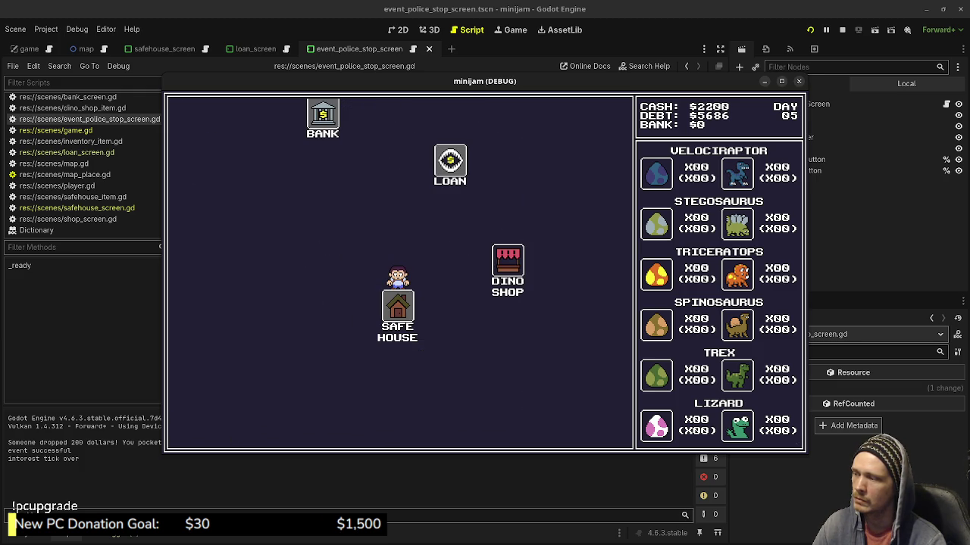
click(508, 262)
click(199, 430)
click(287, 353)
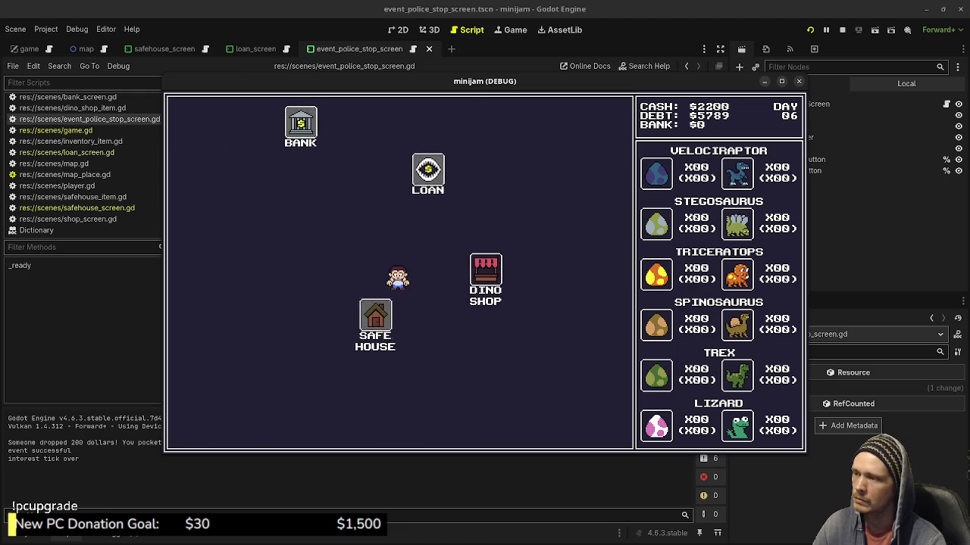
click(199, 430)
Keep traveling until a police stop appears, pay the bribe, then stop the game
click(508, 261)
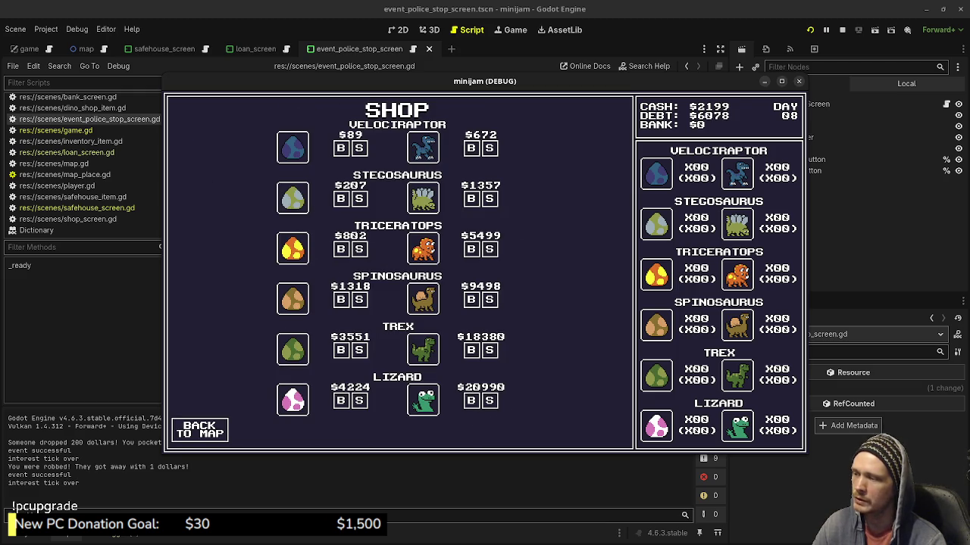
click(199, 430)
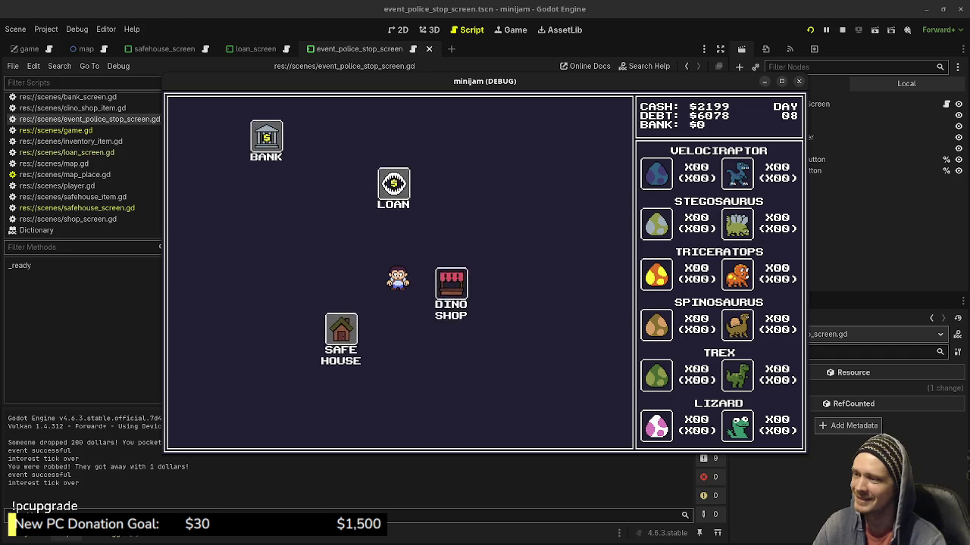
click(339, 333)
click(199, 429)
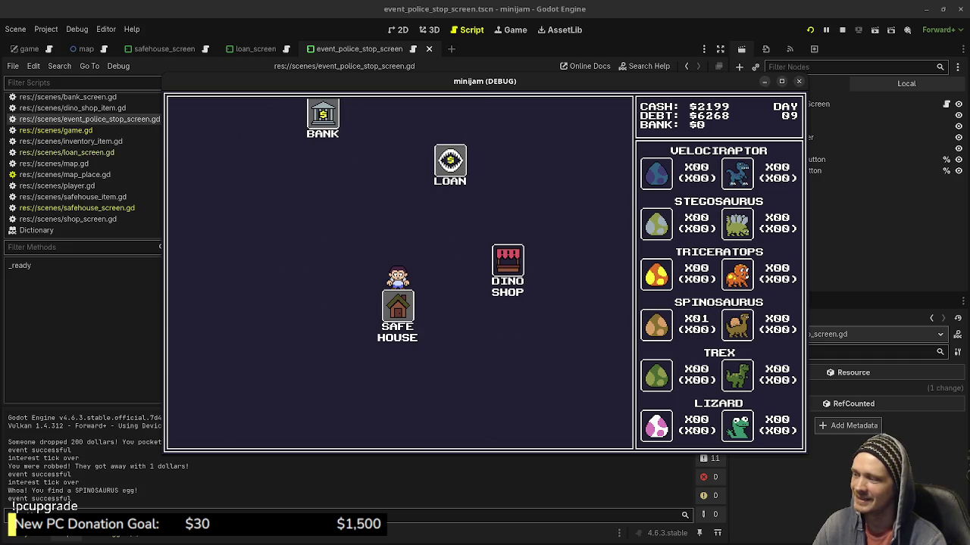
click(437, 295)
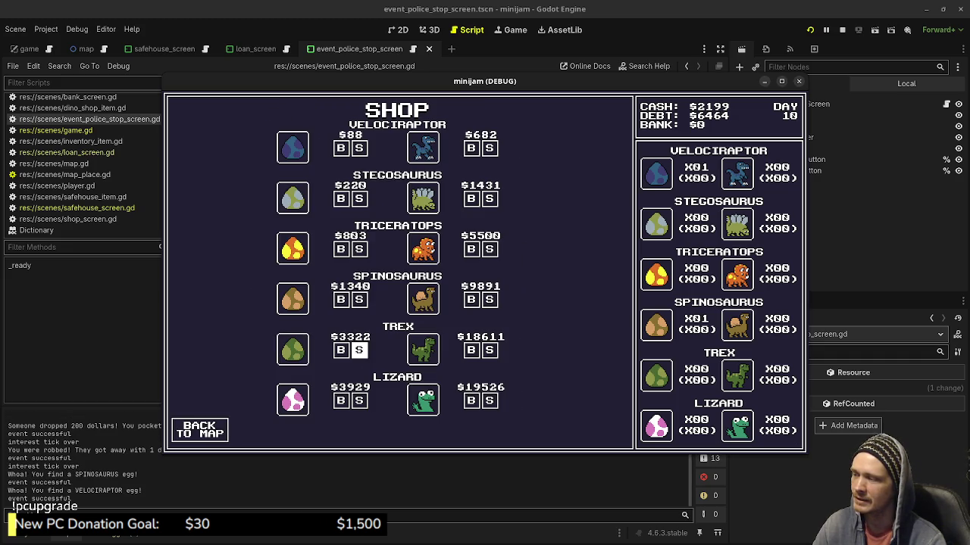
click(199, 429)
click(287, 360)
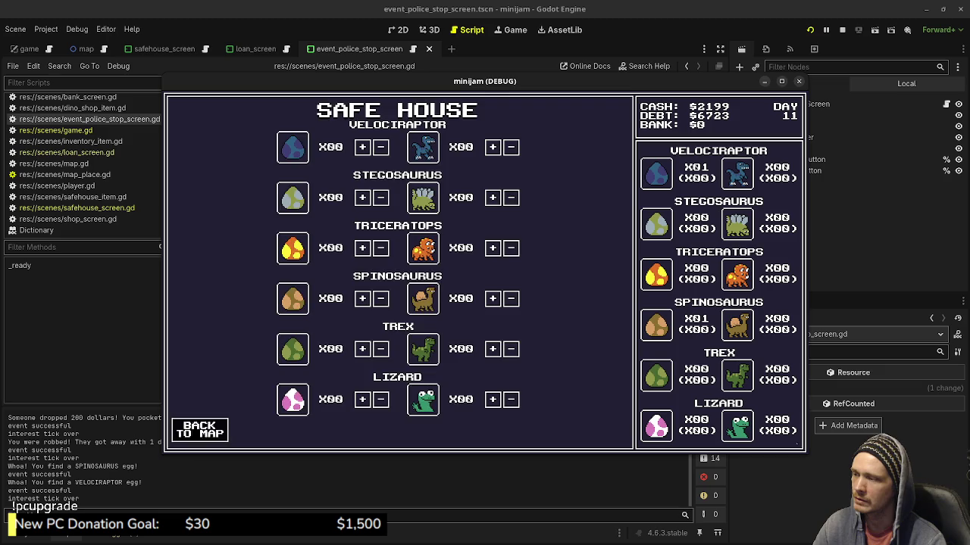
click(199, 429)
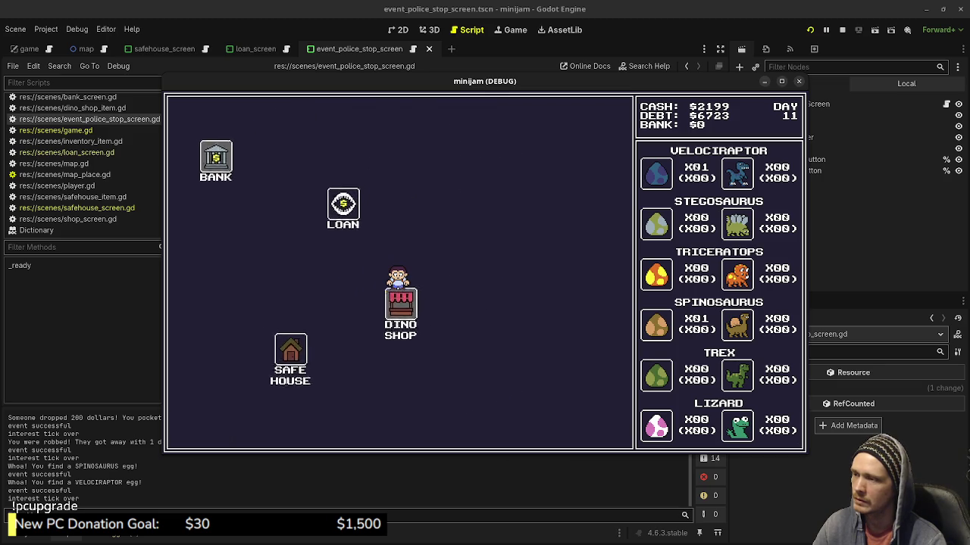
click(199, 430)
click(287, 356)
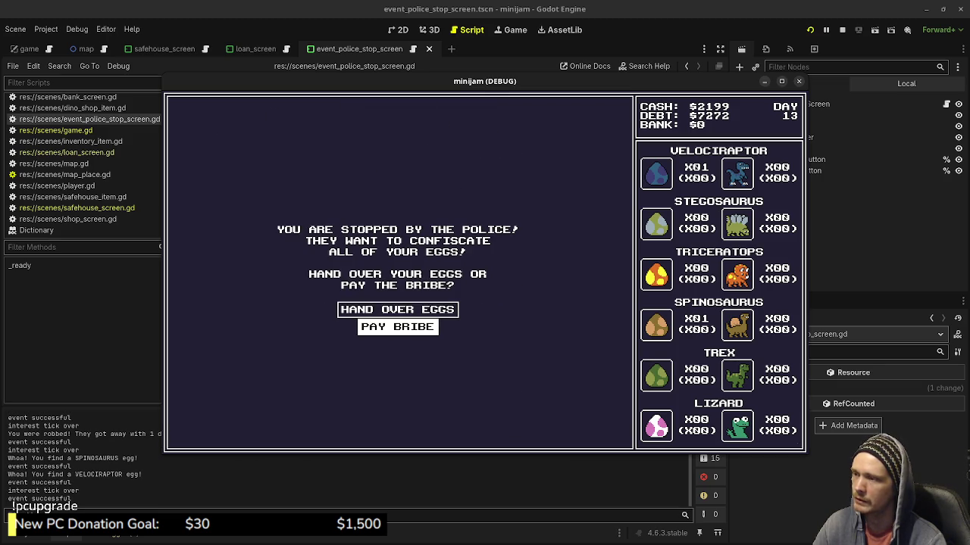
key(Return)
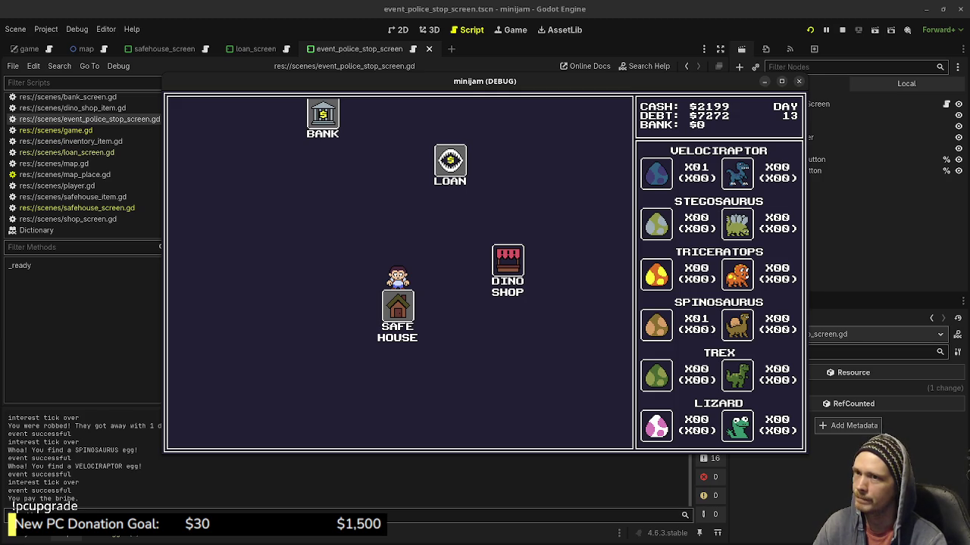
click(842, 30)
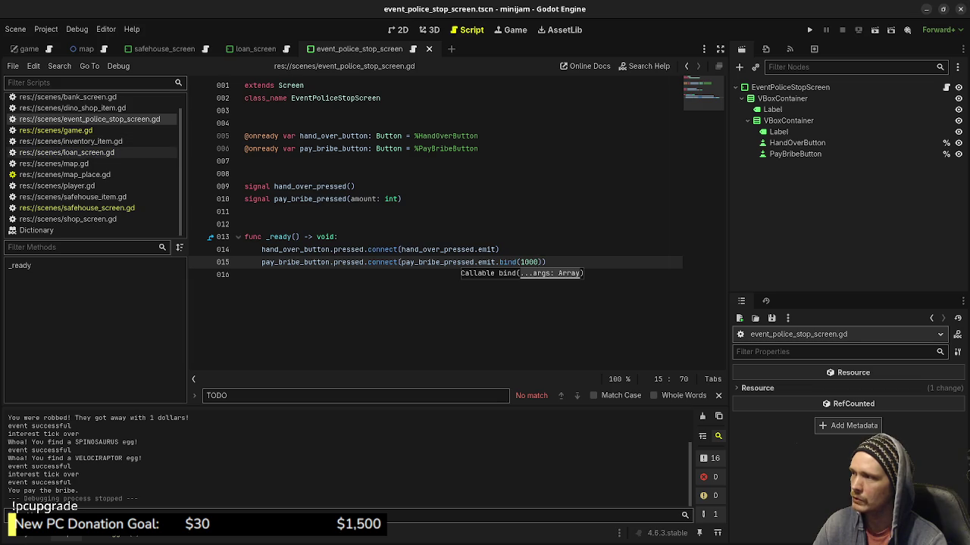
Open game.gd and jump to the police_stop_pay_bribe_request function
click(55, 130)
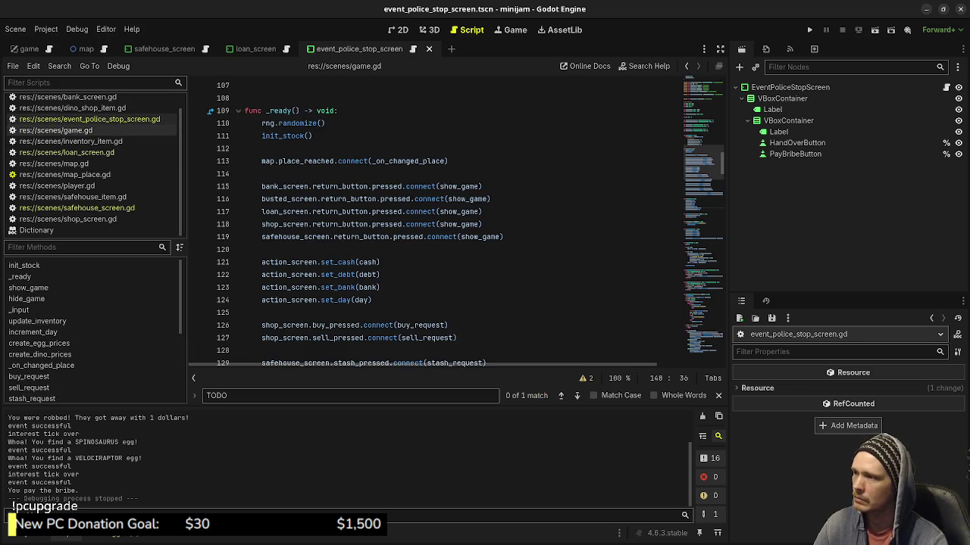
scroll(454, 220, down, 4)
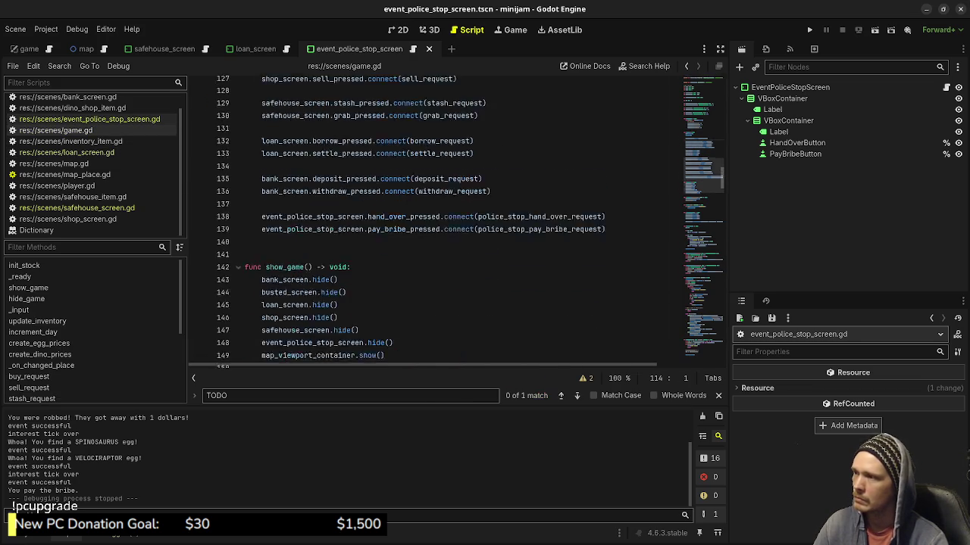
scroll(454, 220, down, 20)
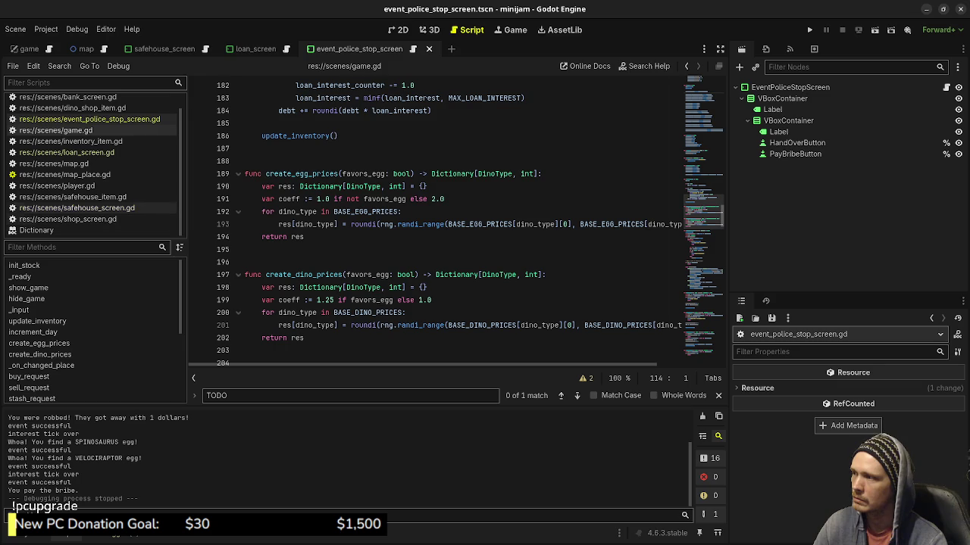
scroll(46, 345, down, 5)
scroll(32, 344, down, 2)
click(60, 339)
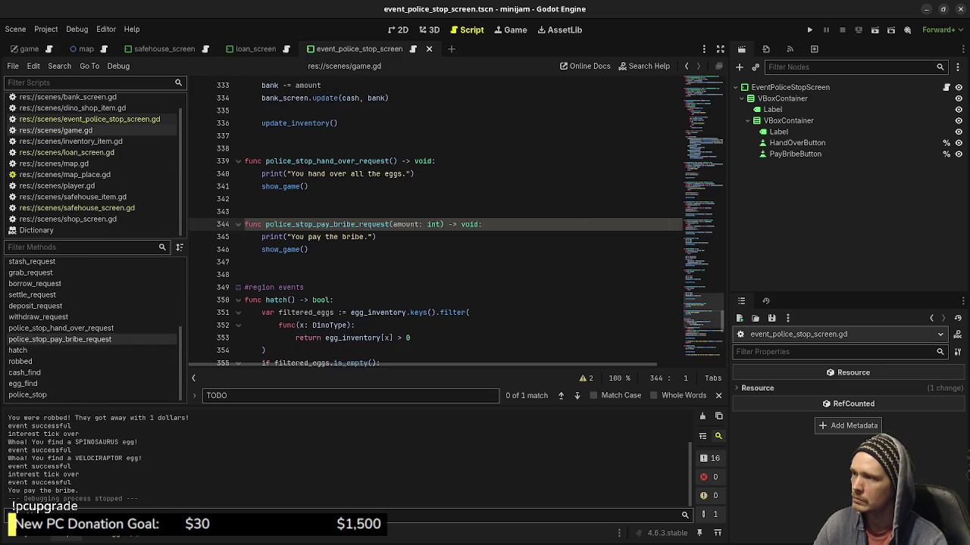
Change the print to "You pay the bribe of %s dollars." % amount and save
click(367, 236)
text(of )
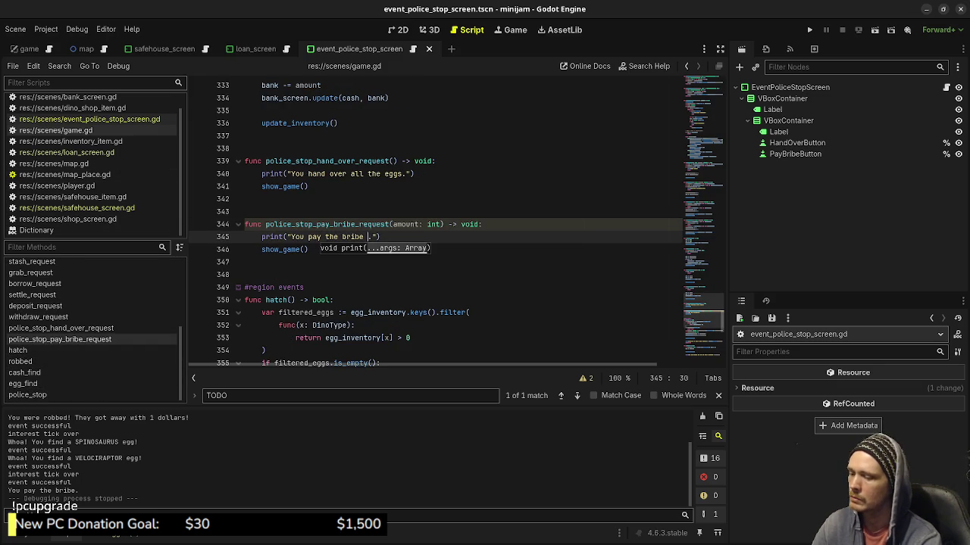
text(%s)
key(Right)
key(Right)
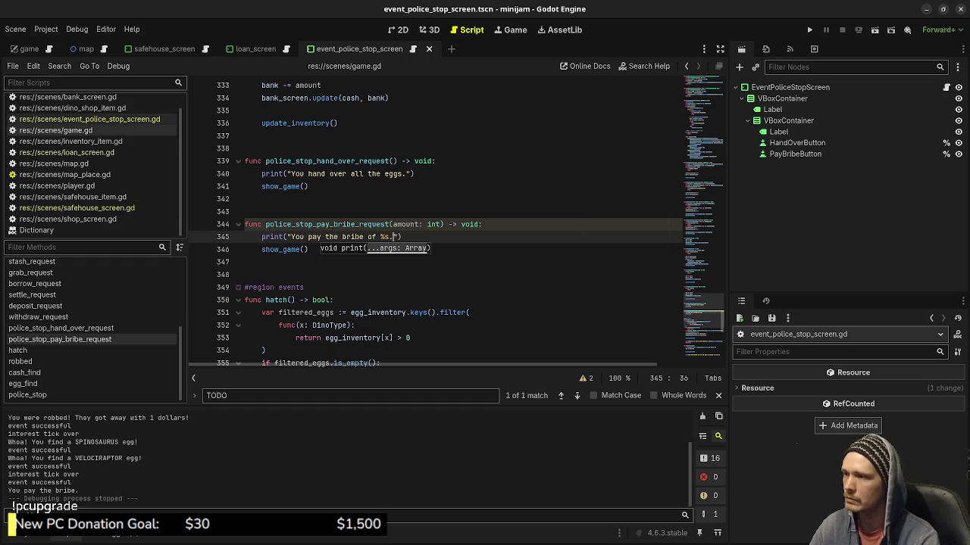
text(% amount)
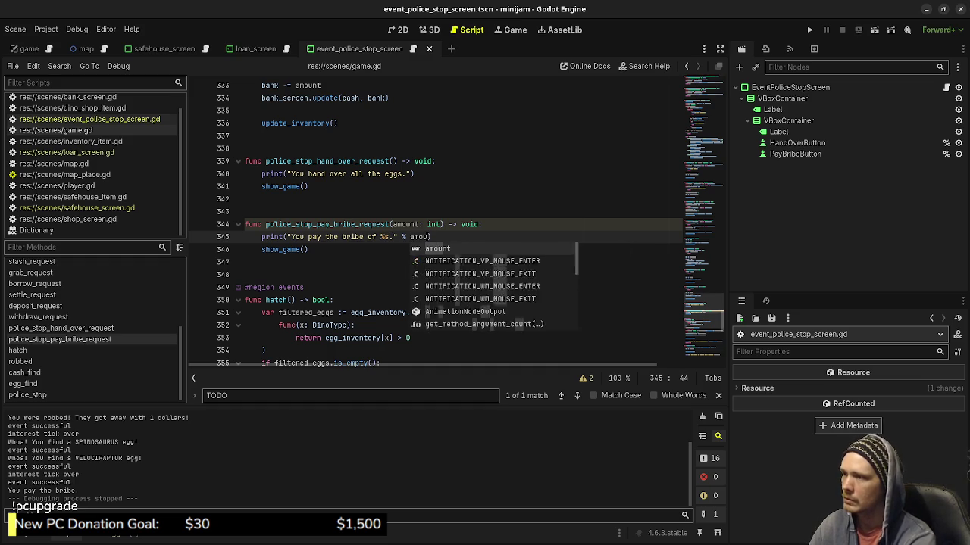
key(Left)
key(Left)
key(Left)
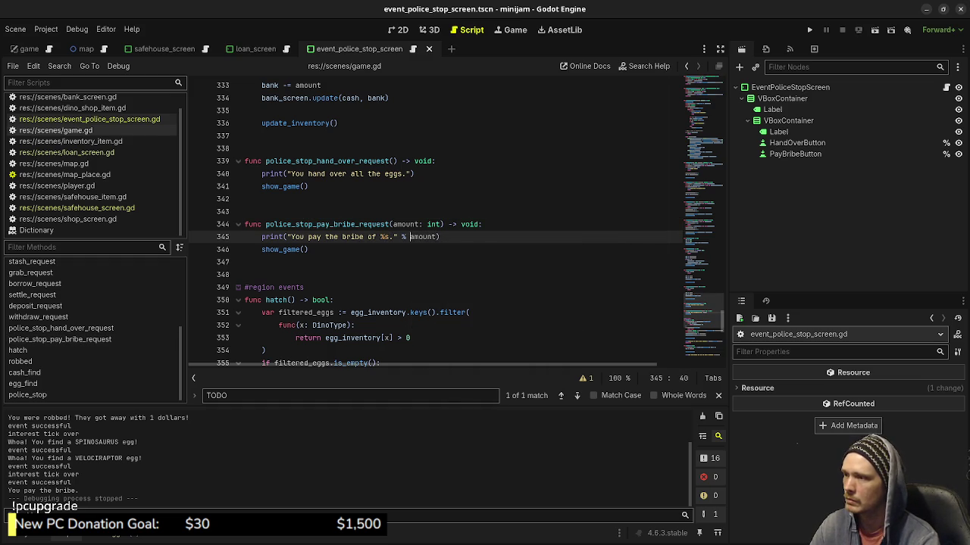
text(dollars)
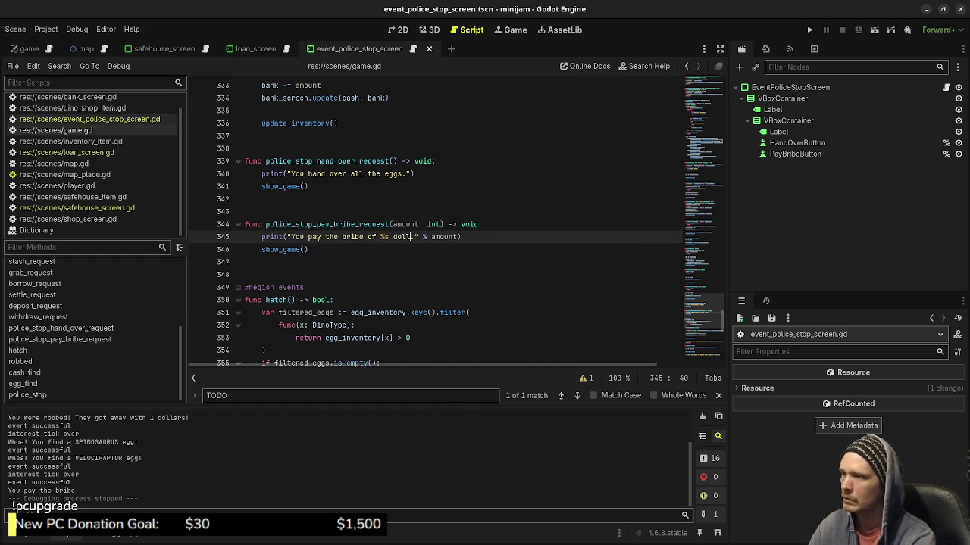
key(Down)
key(ctrl+s)
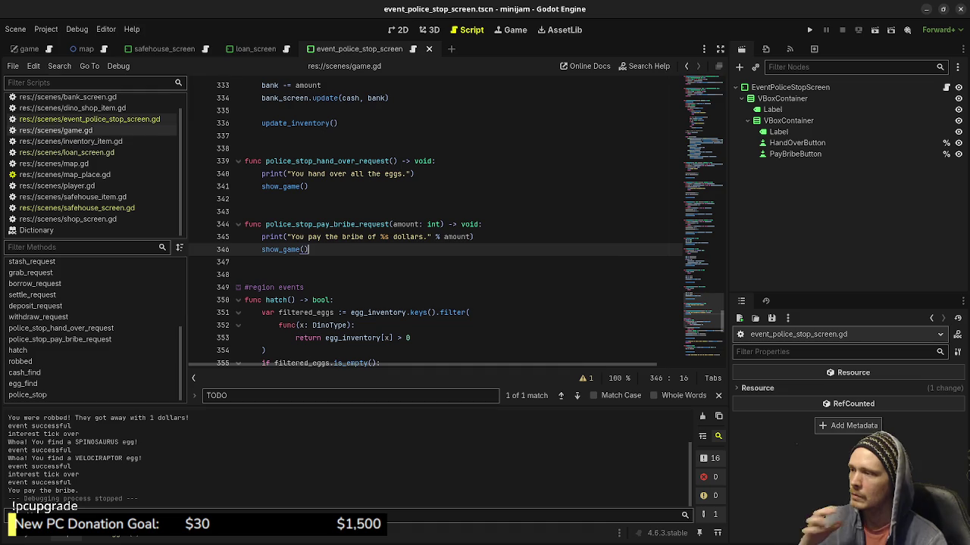
scroll(436, 223, up, 10)
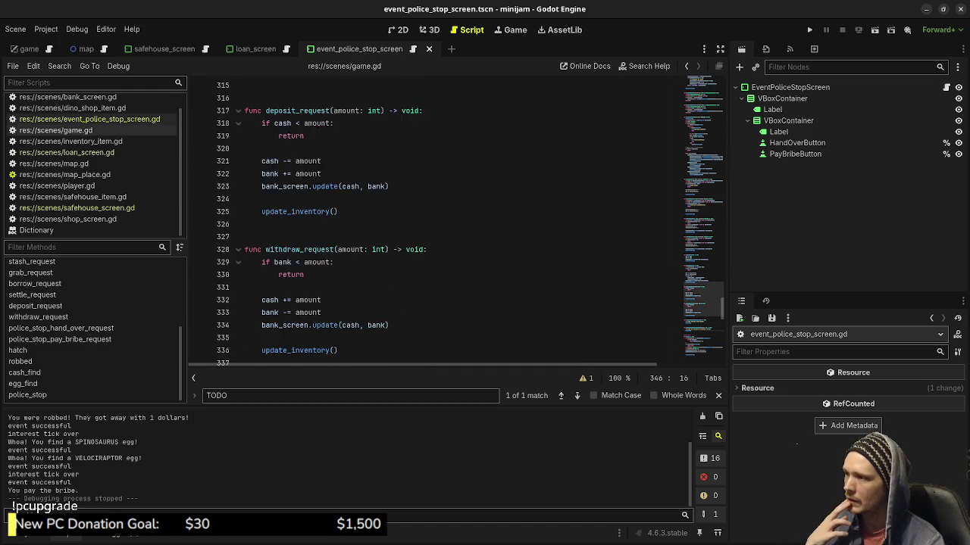
scroll(455, 220, up, 19)
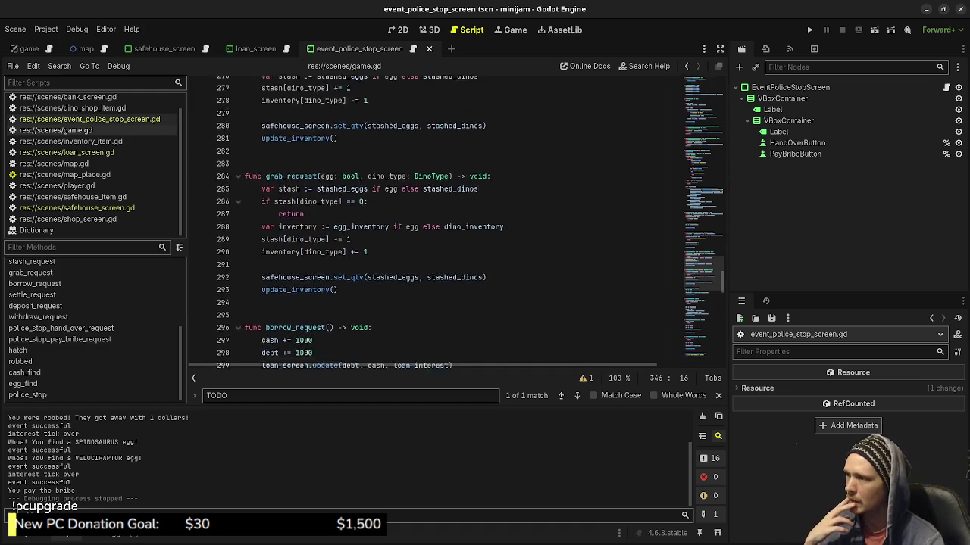
scroll(454, 219, up, 9)
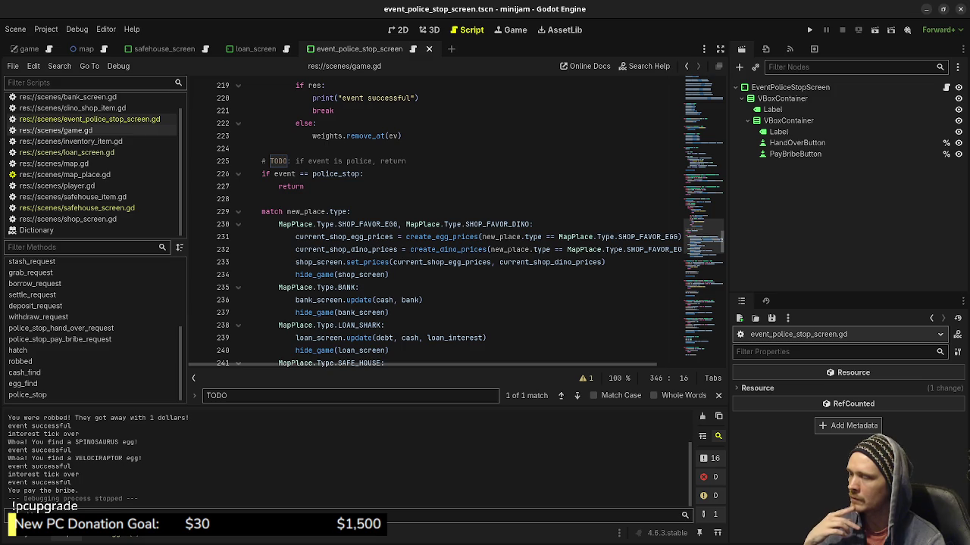
mouse_move(262, 212)
mouse_down()
mouse_move(348, 224)
mouse_move(388, 274)
mouse_move(386, 362)
mouse_move(335, 300)
mouse_move(413, 313)
mouse_up()
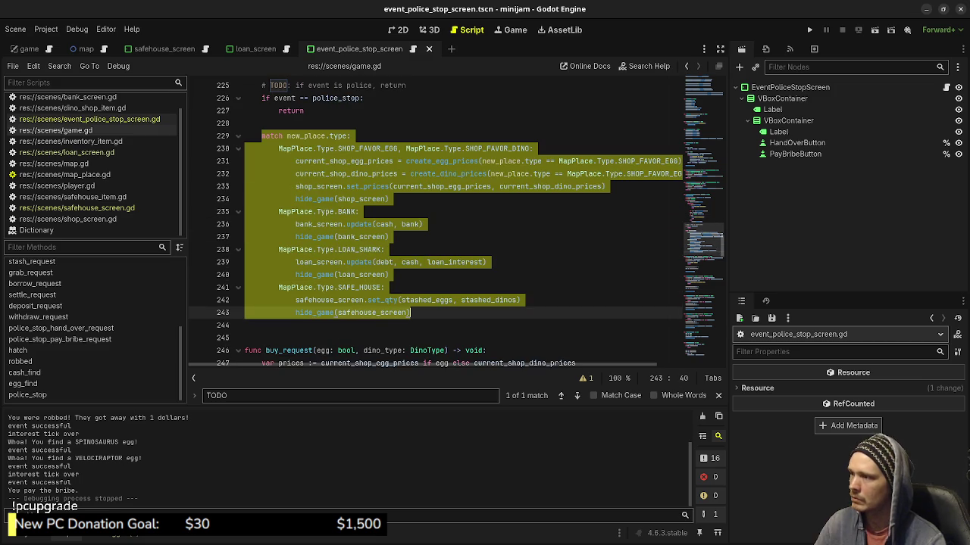
scroll(454, 220, up, 6)
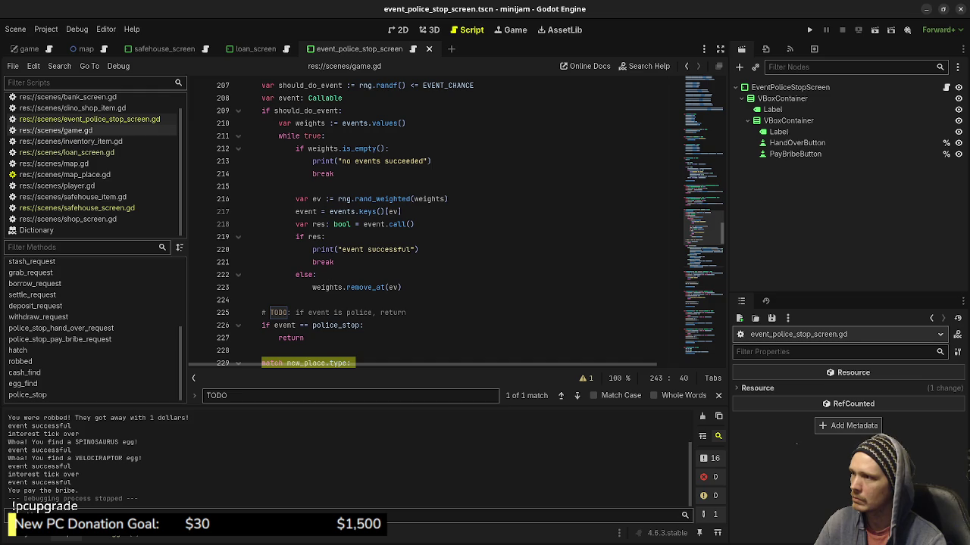
scroll(454, 219, down, 4)
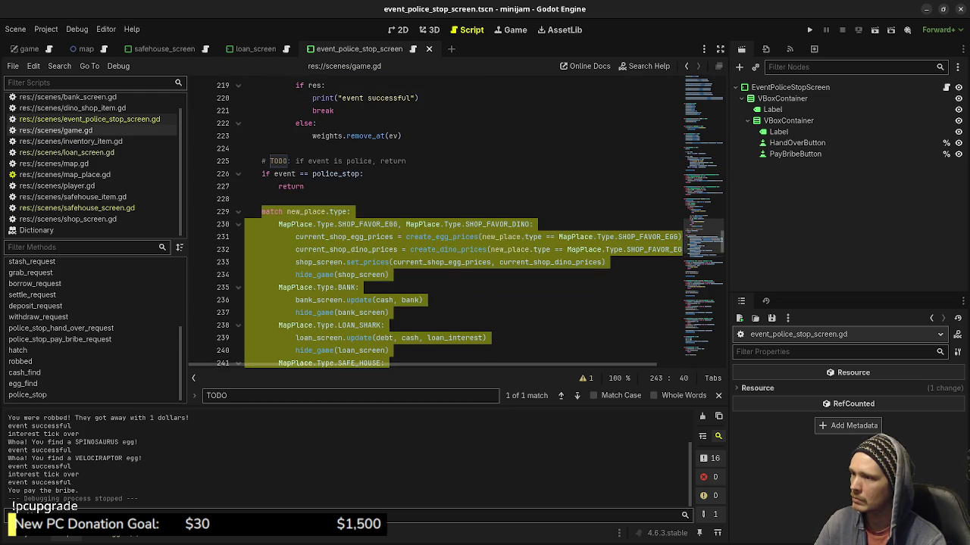
scroll(454, 220, up, 4)
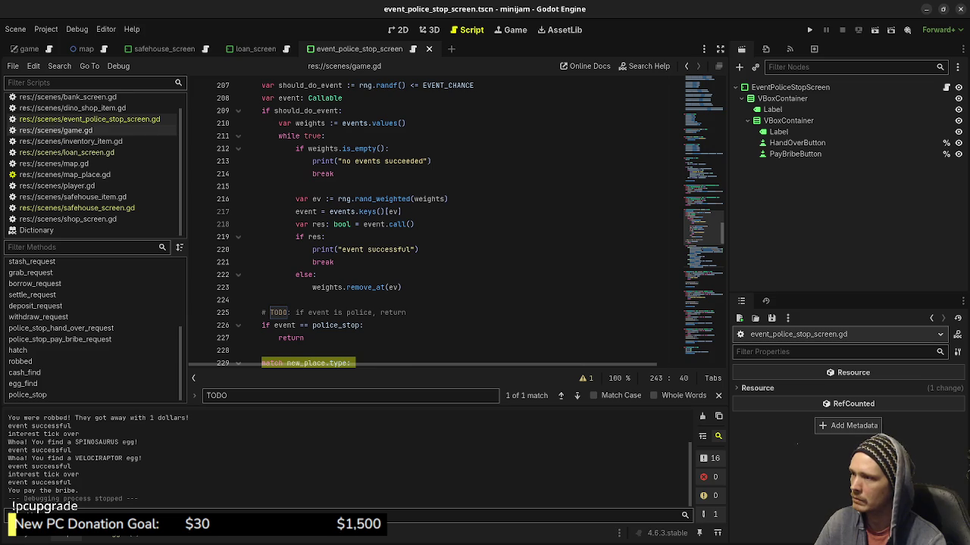
scroll(455, 220, up, 2)
mouse_move(382, 274)
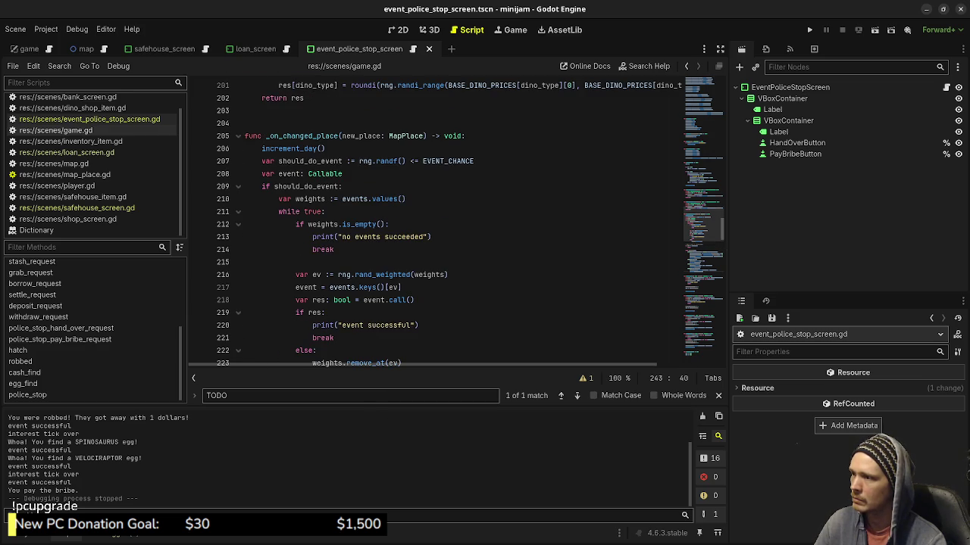
scroll(455, 220, down, 20)
scroll(455, 220, down, 16)
scroll(371, 273, down, 1)
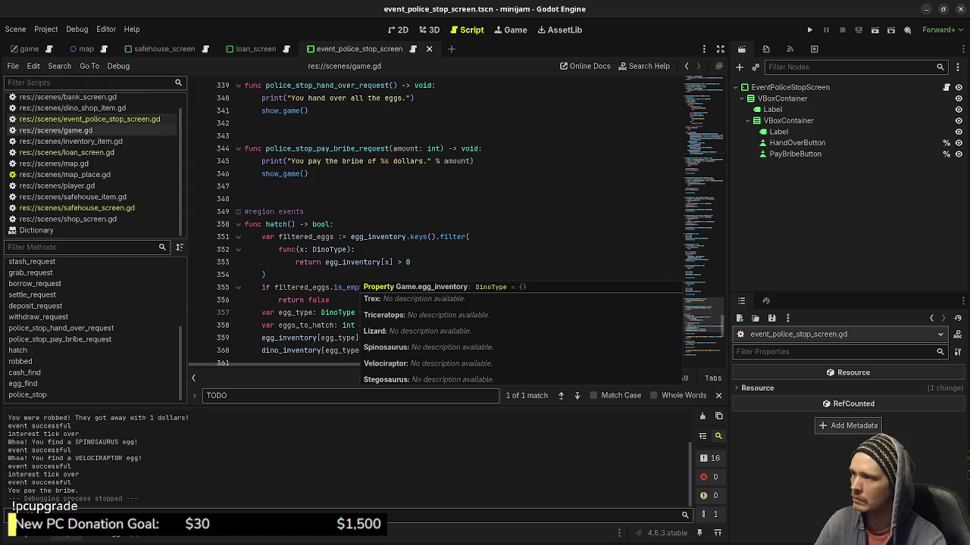
scroll(371, 280, up, 2)
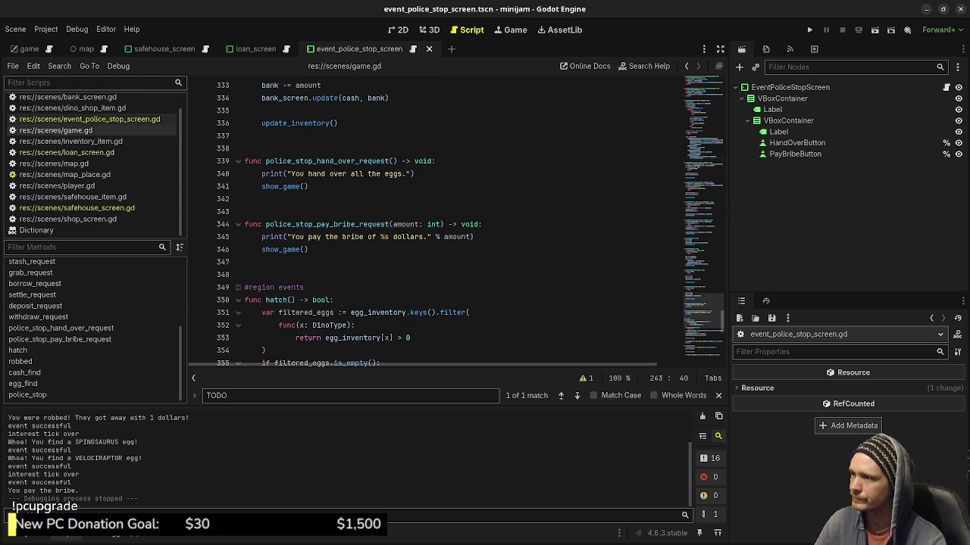
click(309, 187)
click(416, 173)
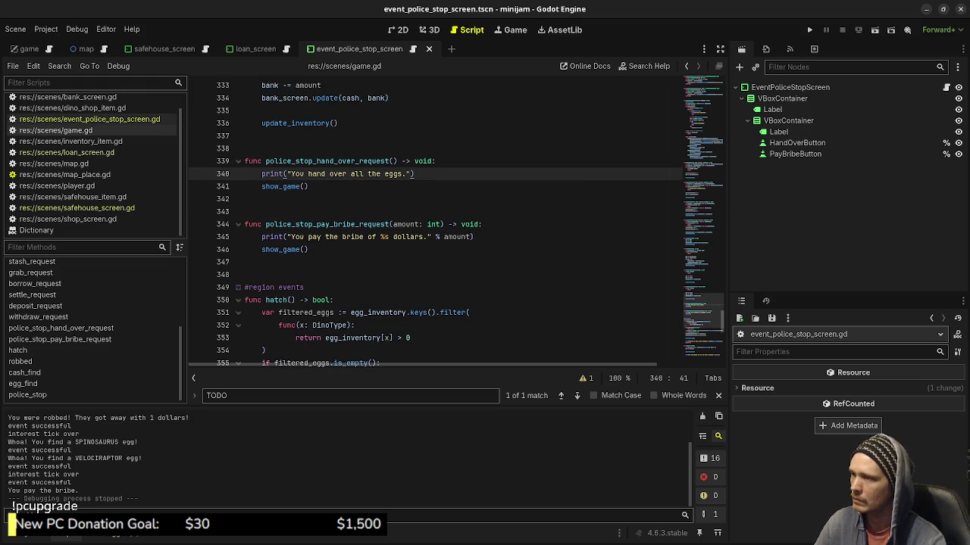
click(309, 186)
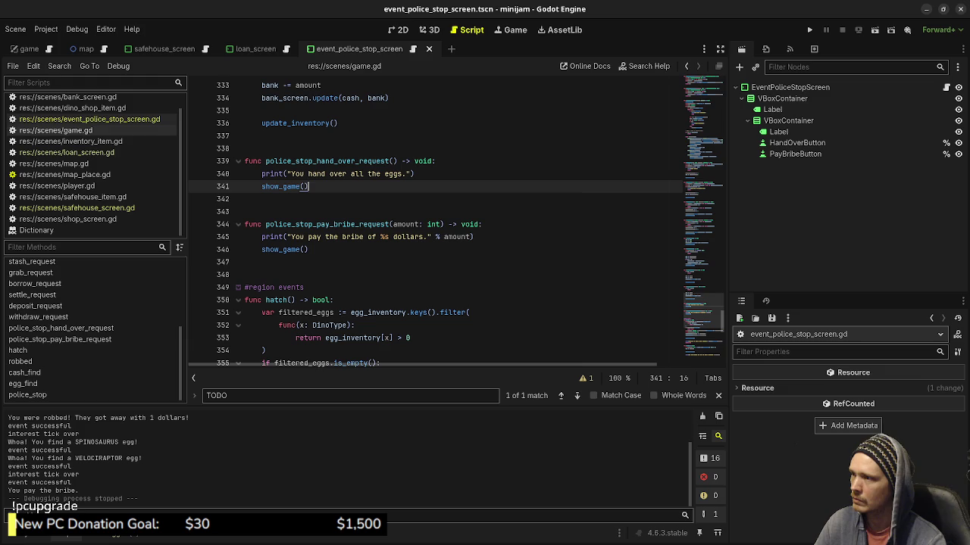
key(Return)
key(ctrl+v)
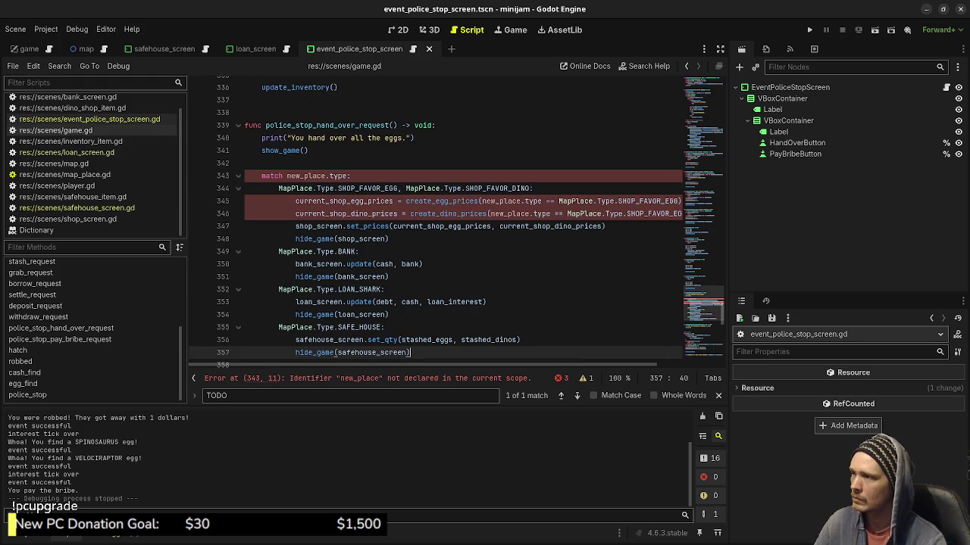
Begin replacing new_place on line 343 of game.gd with a player reference
scroll(455, 220, down, 1)
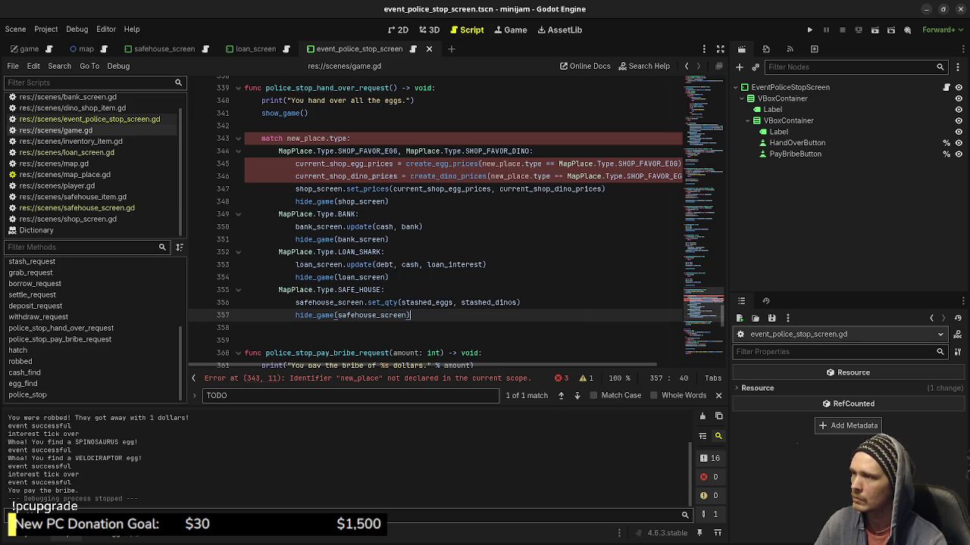
double_click(307, 138)
text(play)
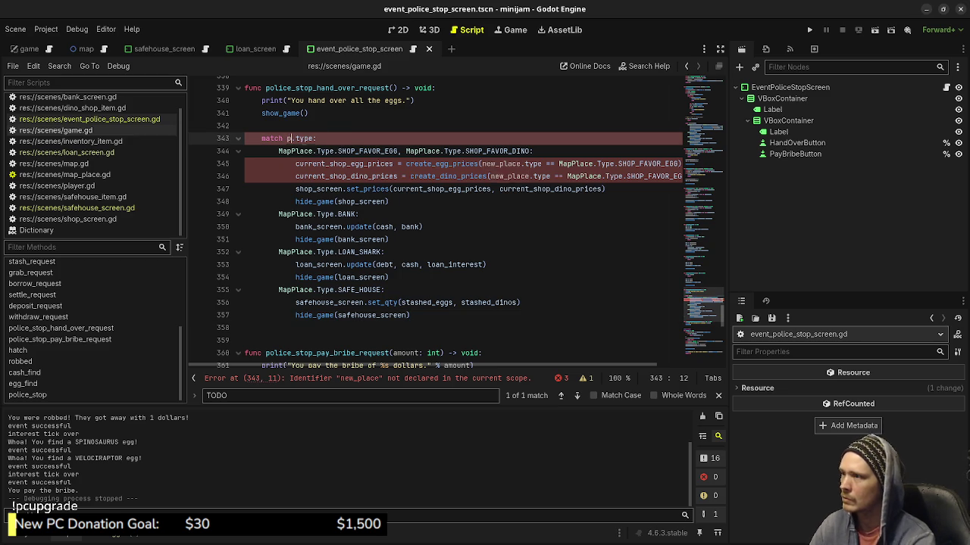
text(er)
key(BackSpace)
key(BackSpace)
key(BackSpace)
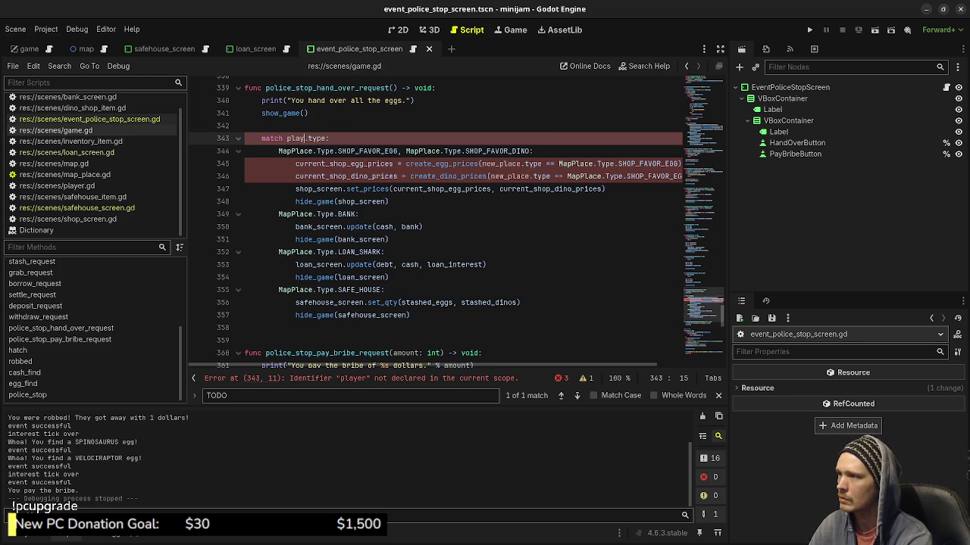
text(l)
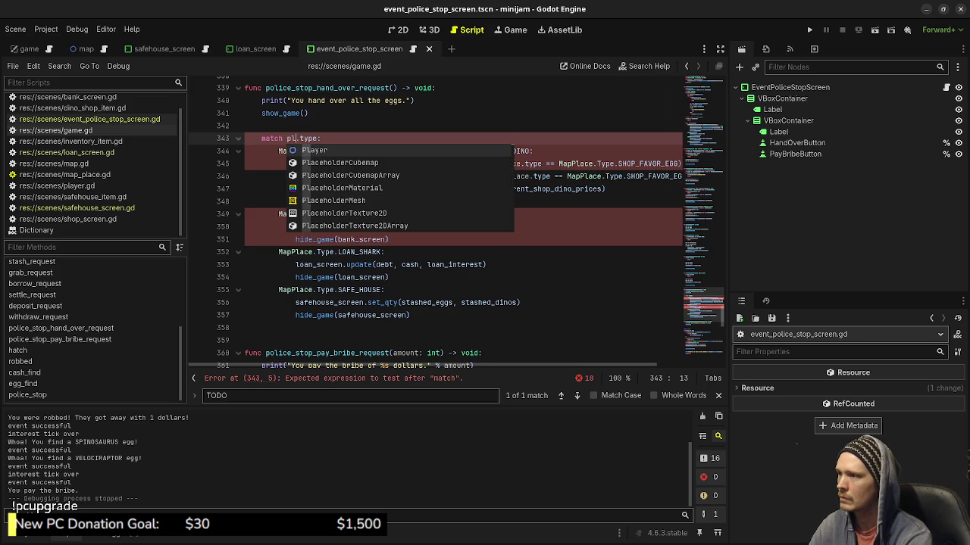
key(BackSpace)
key(BackSpace)
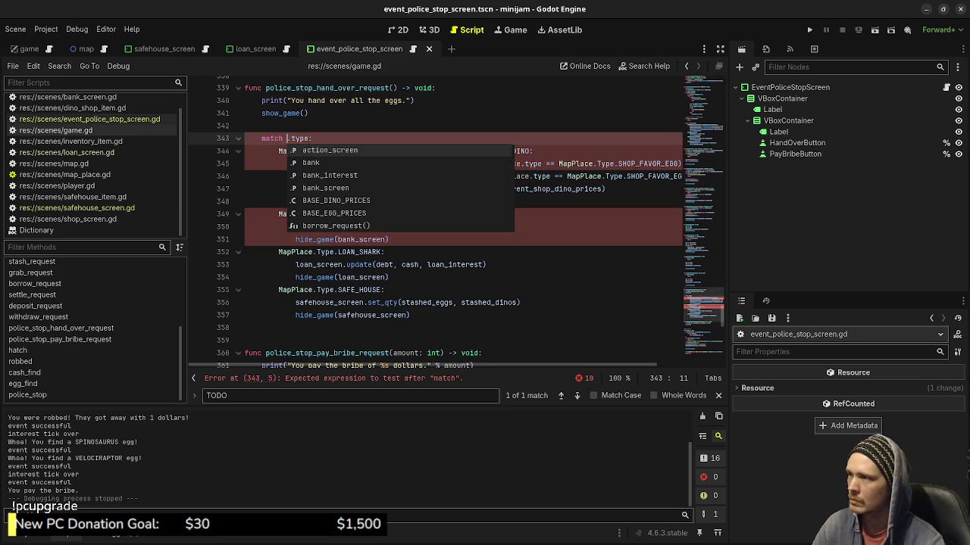
Review game.gd's constants and variables, then switch to the game.tscn scene
scroll(447, 220, up, 20)
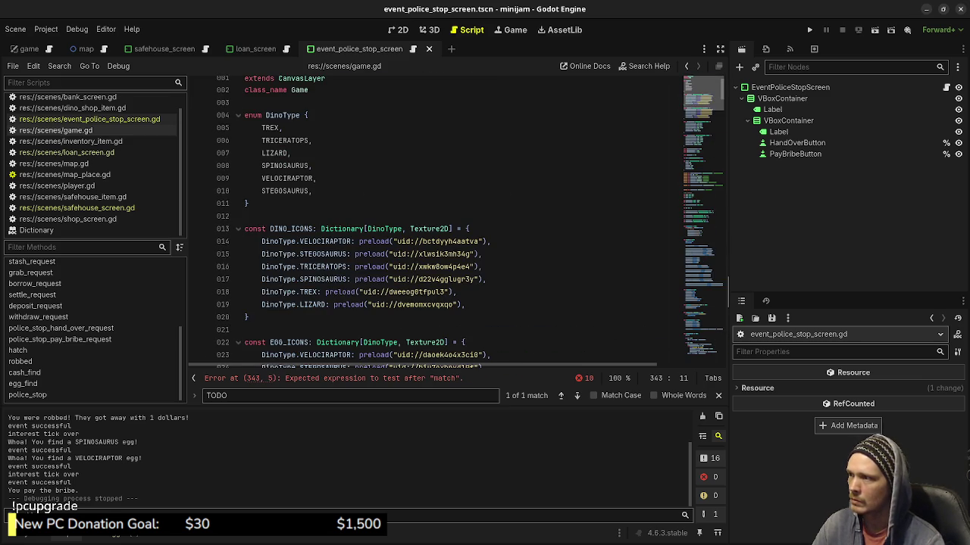
scroll(447, 220, down, 13)
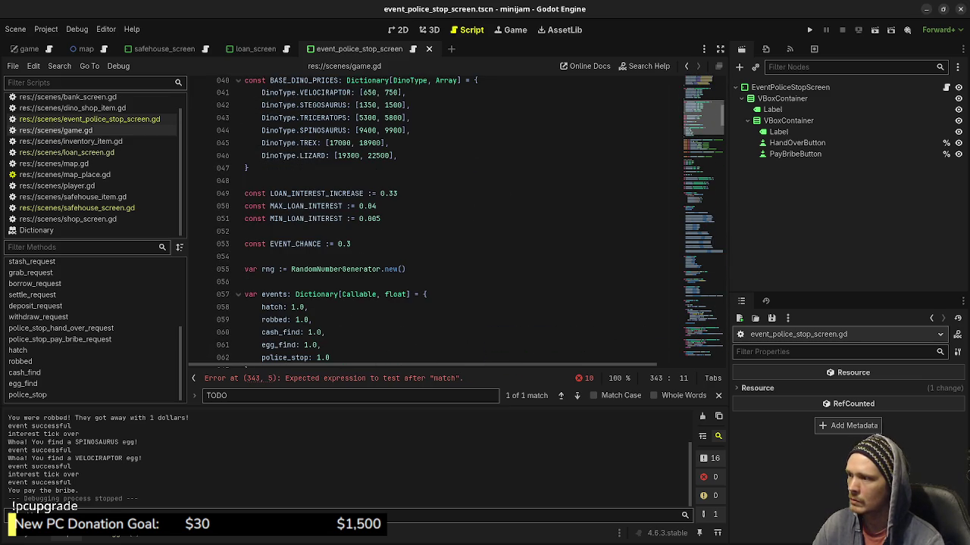
scroll(447, 219, down, 4)
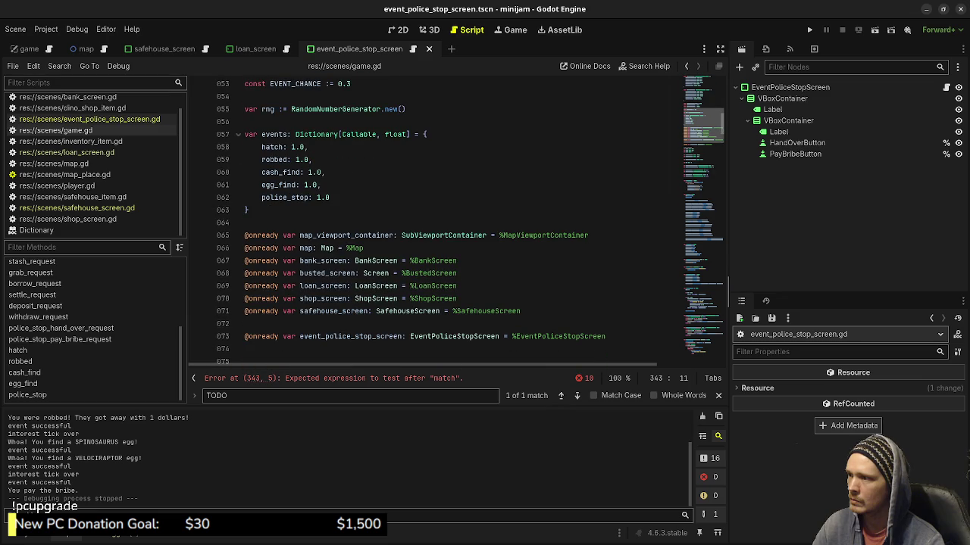
scroll(447, 219, down, 5)
scroll(447, 220, down, 6)
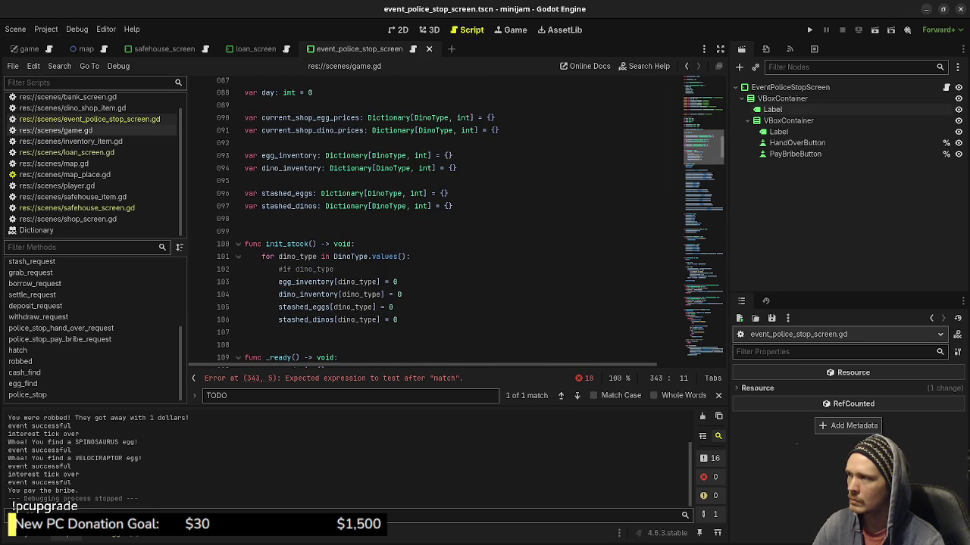
click(29, 48)
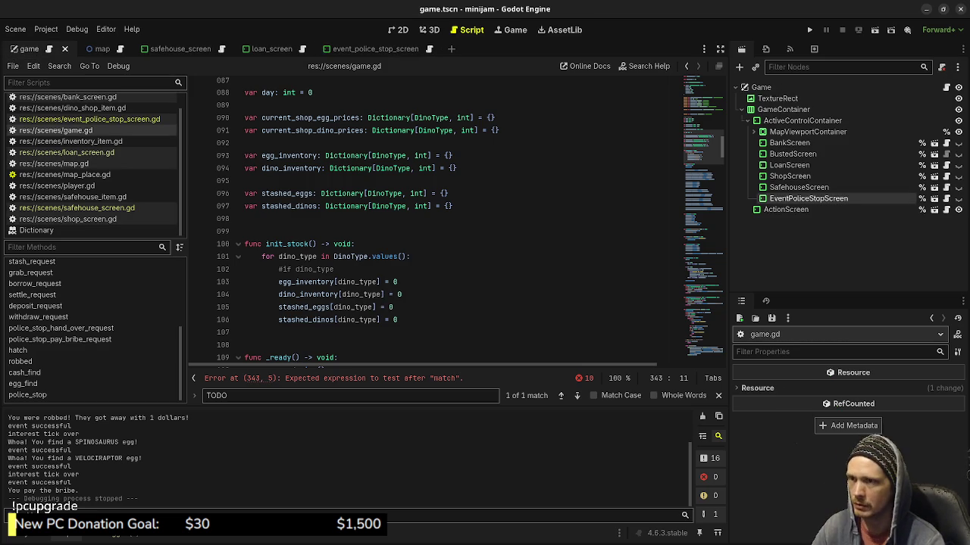
Check the map script for the player reference, then return to game.gd
scroll(455, 220, up, 5)
scroll(455, 219, up, 7)
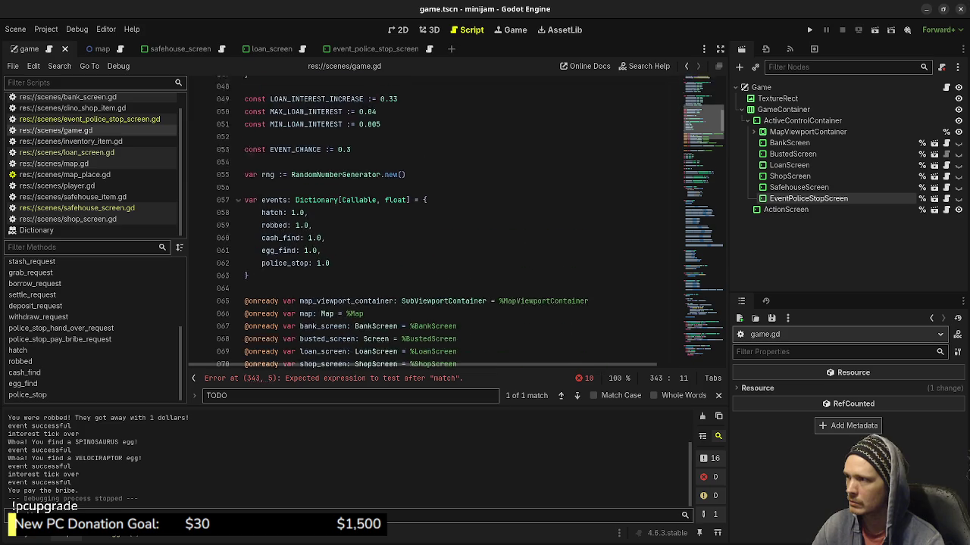
scroll(455, 219, up, 6)
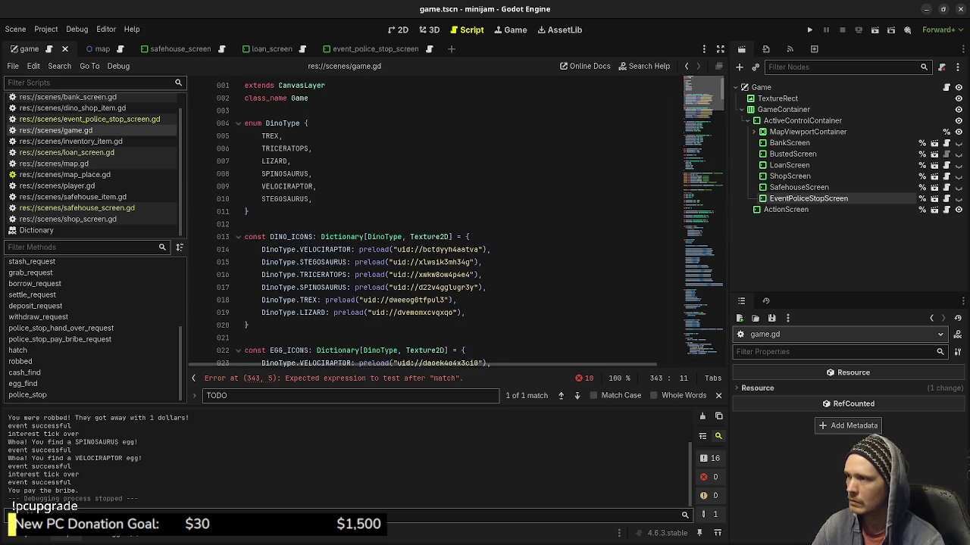
scroll(455, 220, down, 20)
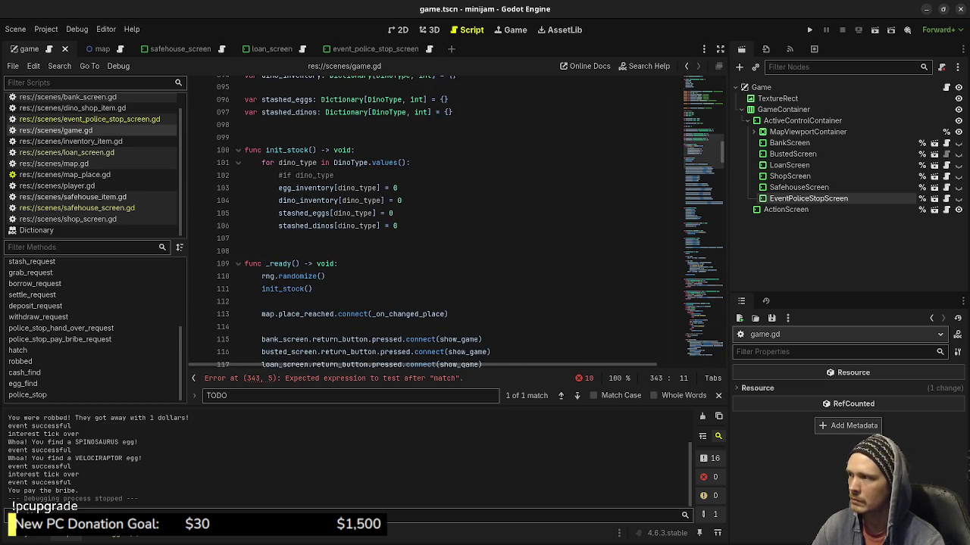
scroll(91, 167, up, 1)
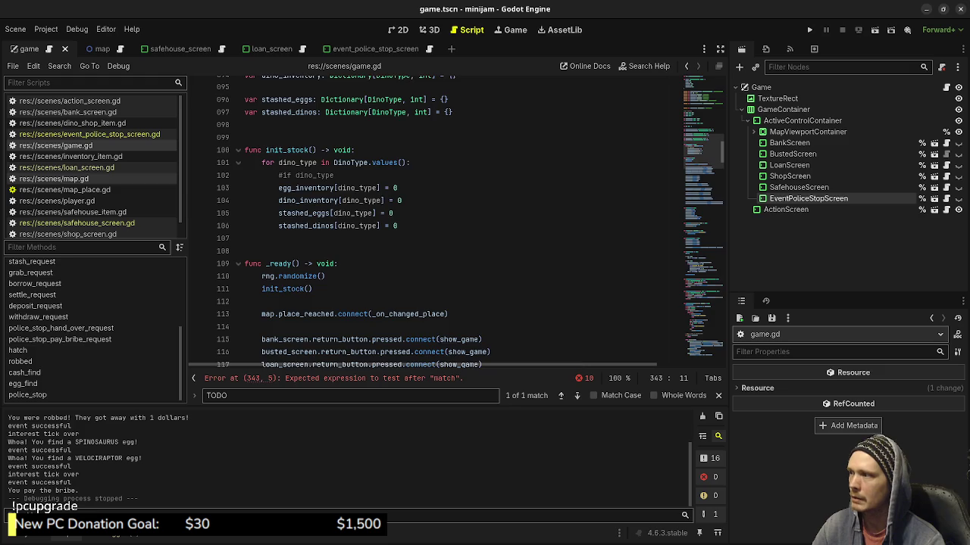
click(54, 179)
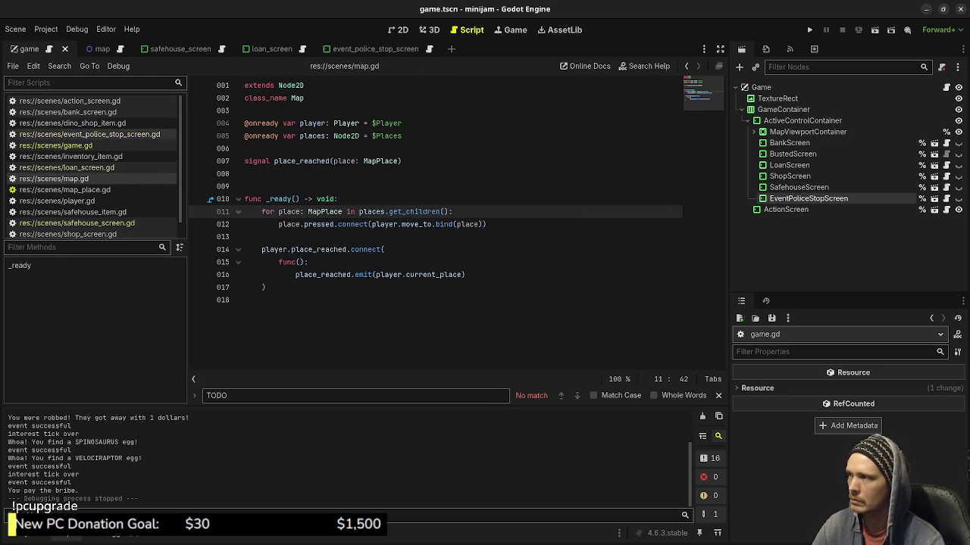
click(56, 146)
Make line 343's match test map.player.current_place in the police-stop hand-over handler
scroll(455, 219, up, 5)
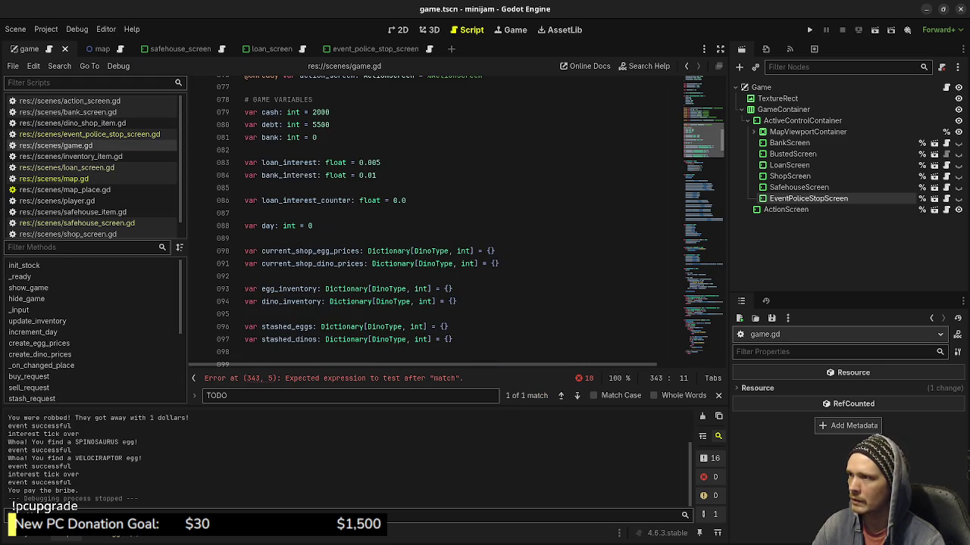
scroll(454, 220, up, 6)
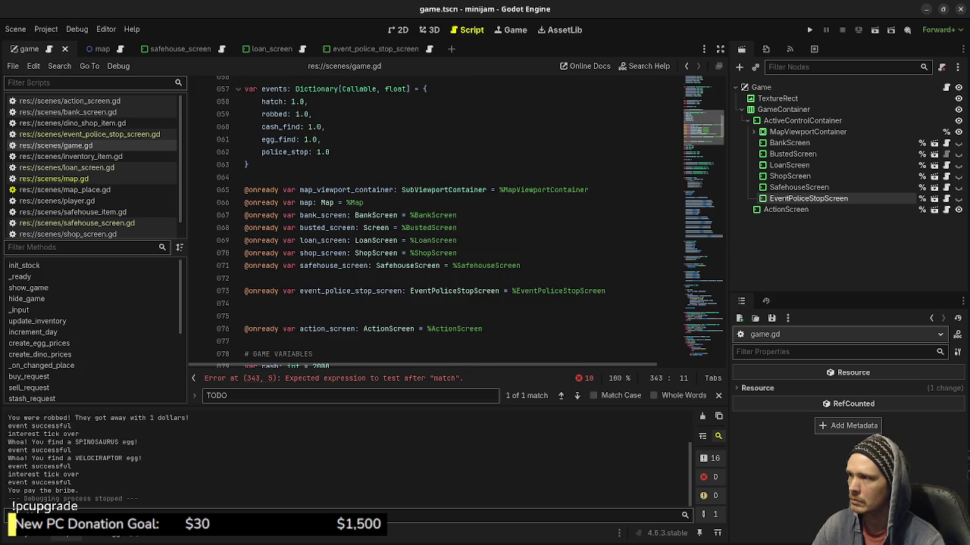
drag(703, 127, 703, 345)
scroll(455, 220, up, 12)
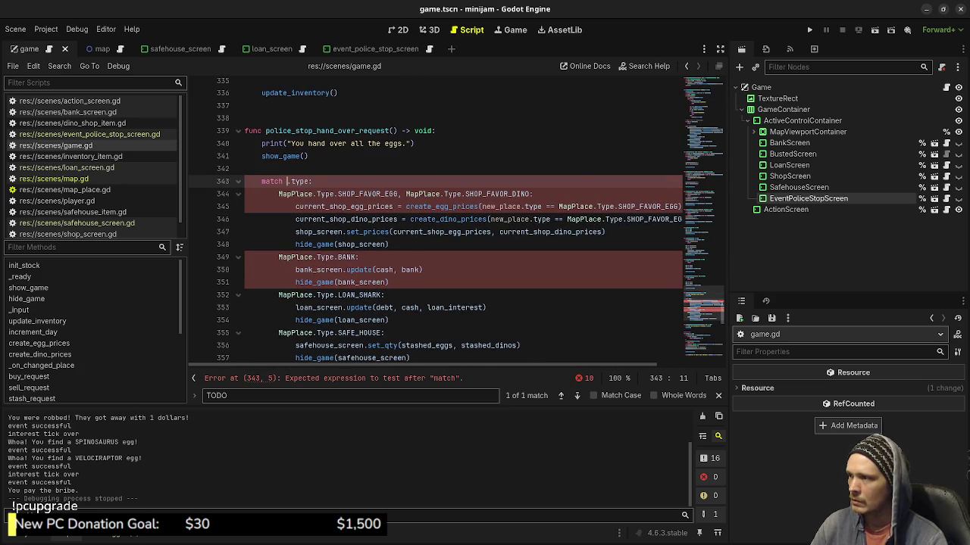
text(map.player.c)
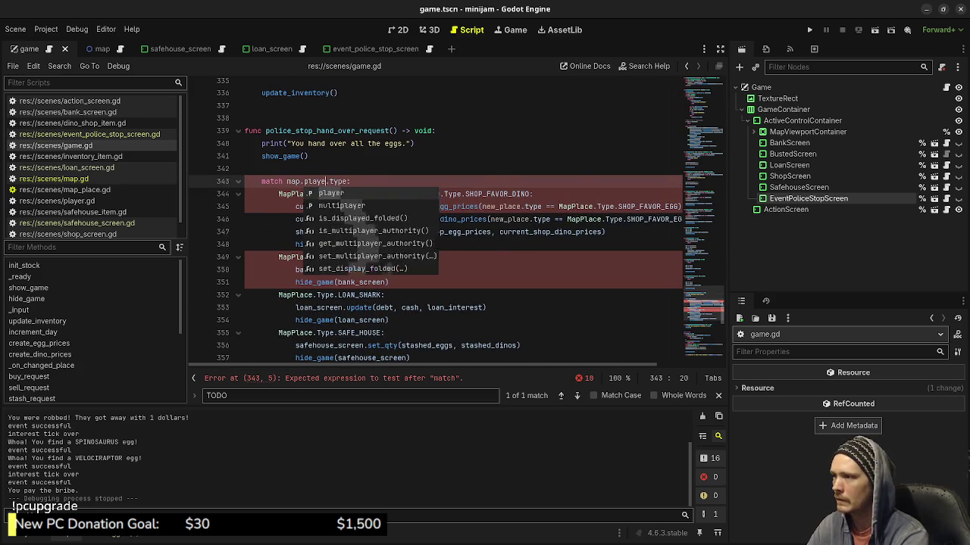
text(urrent_)
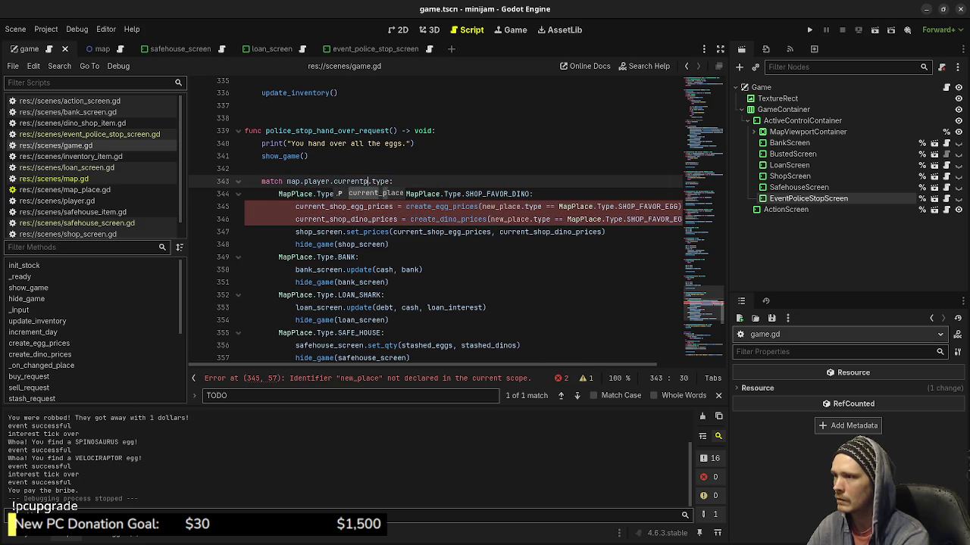
key(Return)
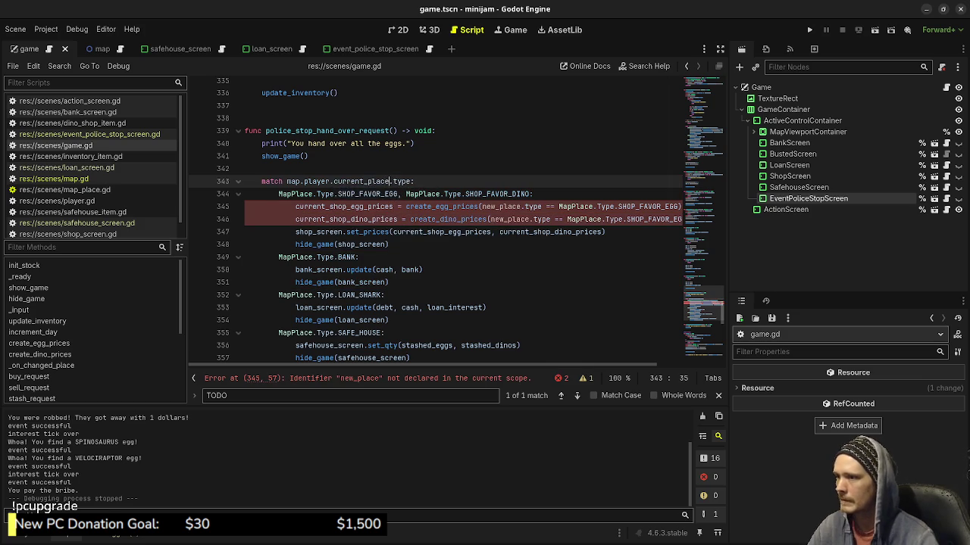
Replace new_place on lines 345–346 with map.player.current_place and select the match block
drag(287, 182, 390, 182)
key(ctrl+c)
double_click(504, 206)
key(ctrl+v)
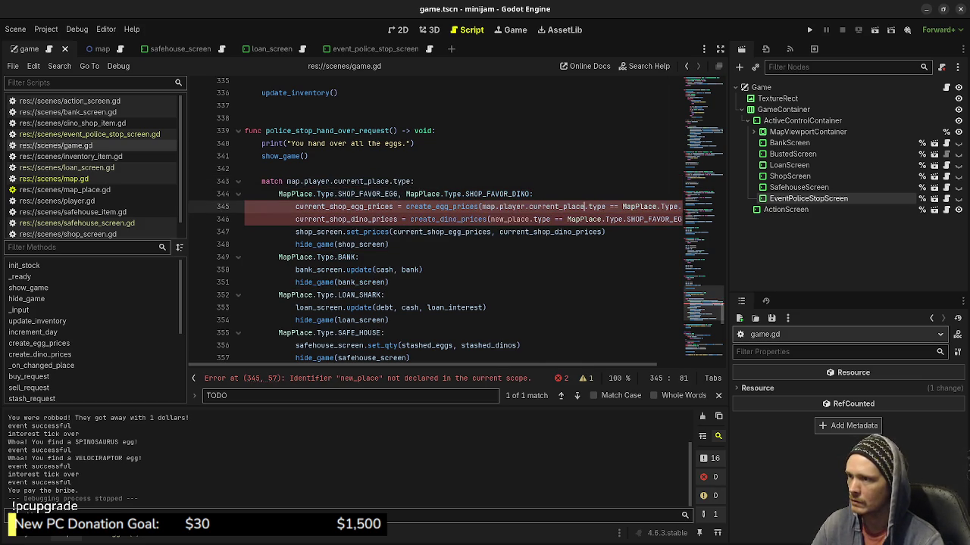
click(502, 218)
key(ctrl+v)
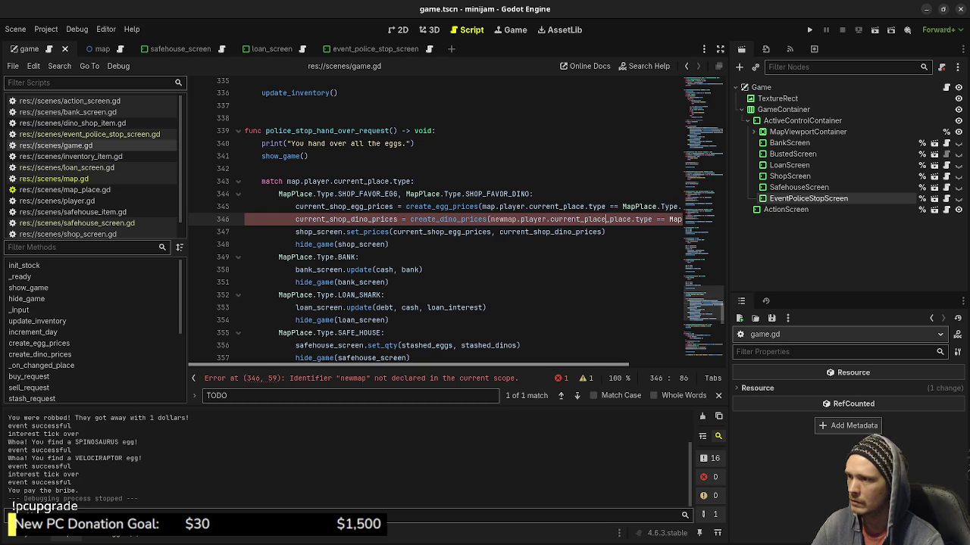
key(Delete)
key(Delete)
key(Delete)
key(BackSpace)
key(BackSpace)
key(BackSpace)
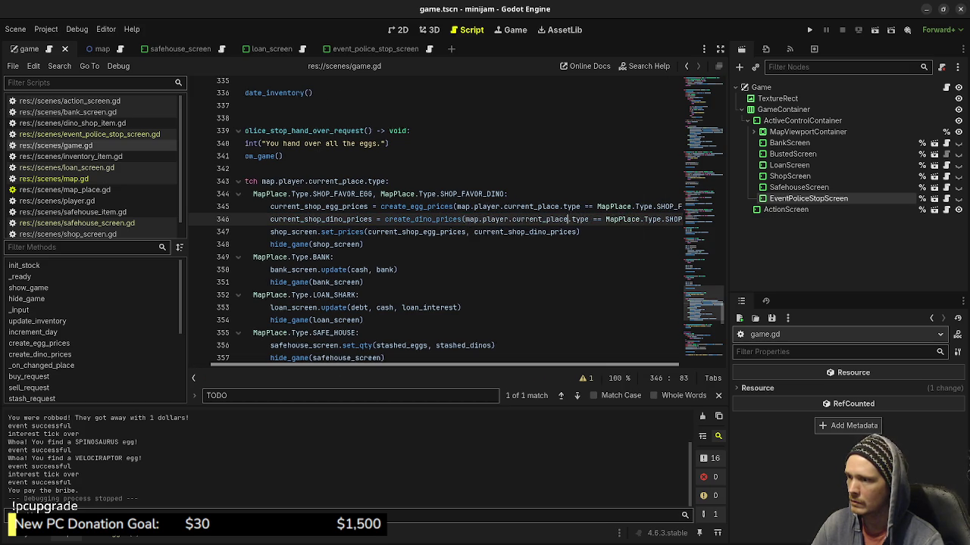
scroll(439, 220, left, 3)
scroll(440, 220, down, 2)
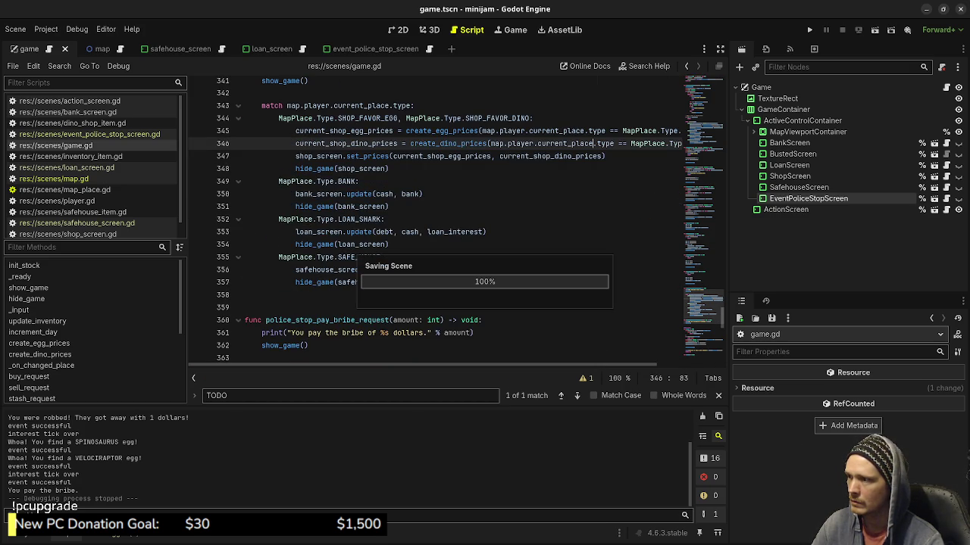
mouse_move(410, 282)
mouse_down()
mouse_move(341, 244)
mouse_move(262, 105)
mouse_up()
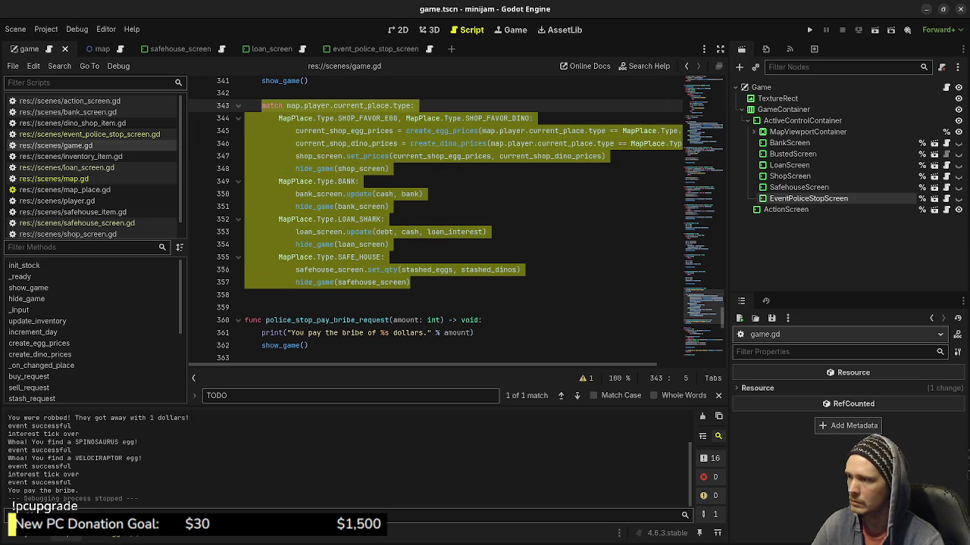
Paste the copied match block below show_game() in police_stop_pay_bribe_request
click(309, 345)
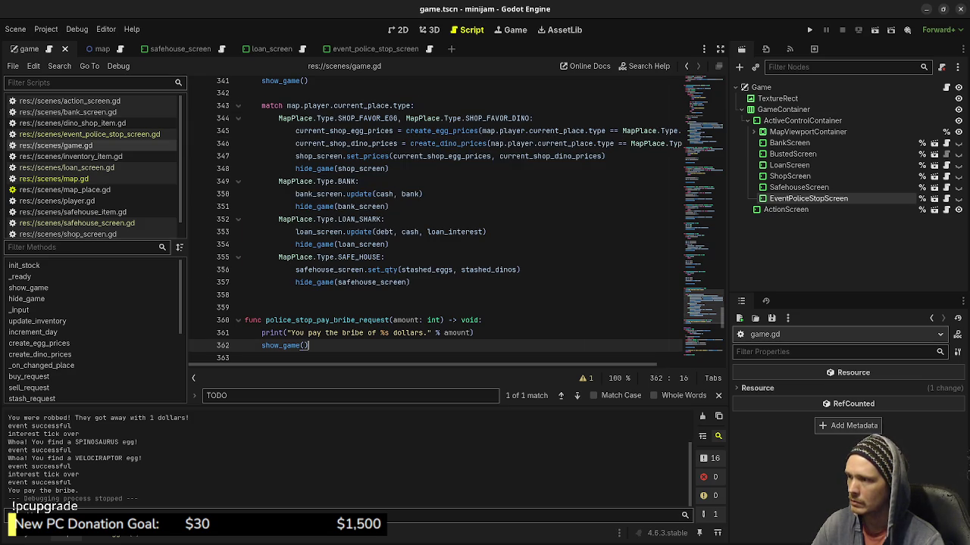
scroll(454, 220, up, 1)
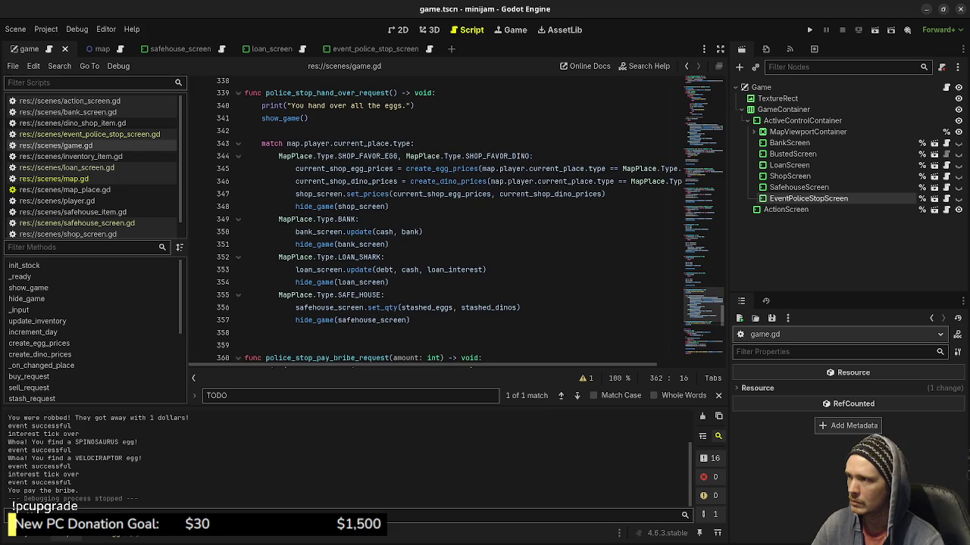
scroll(455, 220, up, 1)
key(Return)
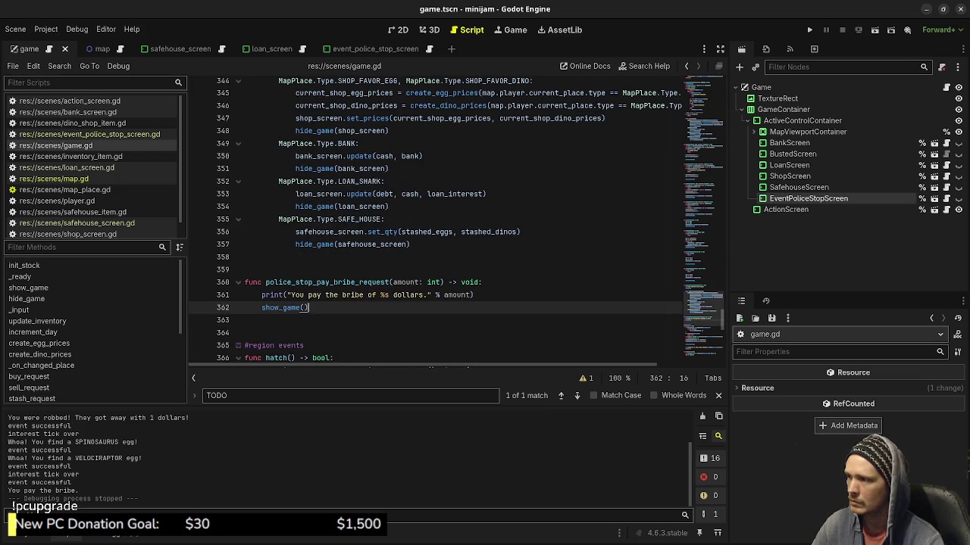
key(Return)
key(ctrl+v)
Save game.gd, inspect the show_game definition, and run the game with F5
key(ctrl+s)
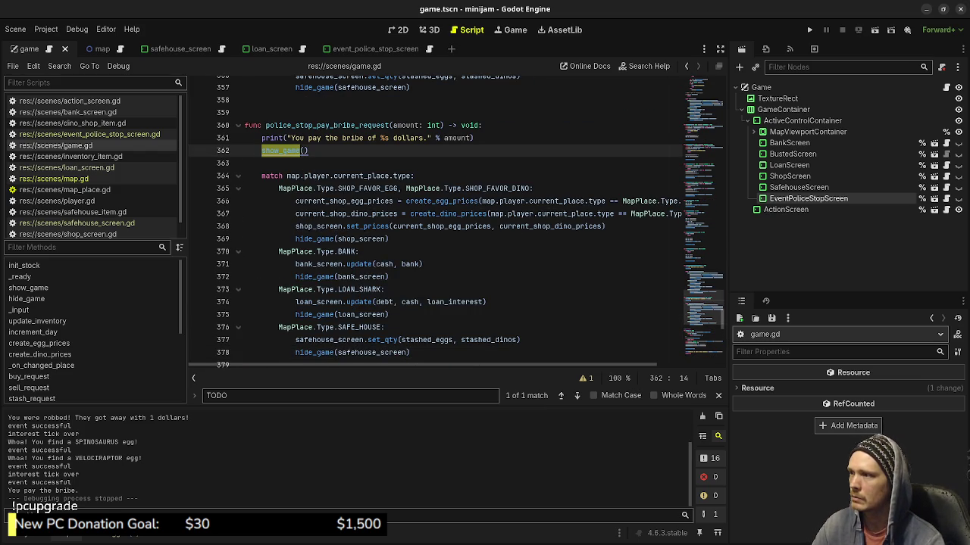
ctrl+click(284, 151)
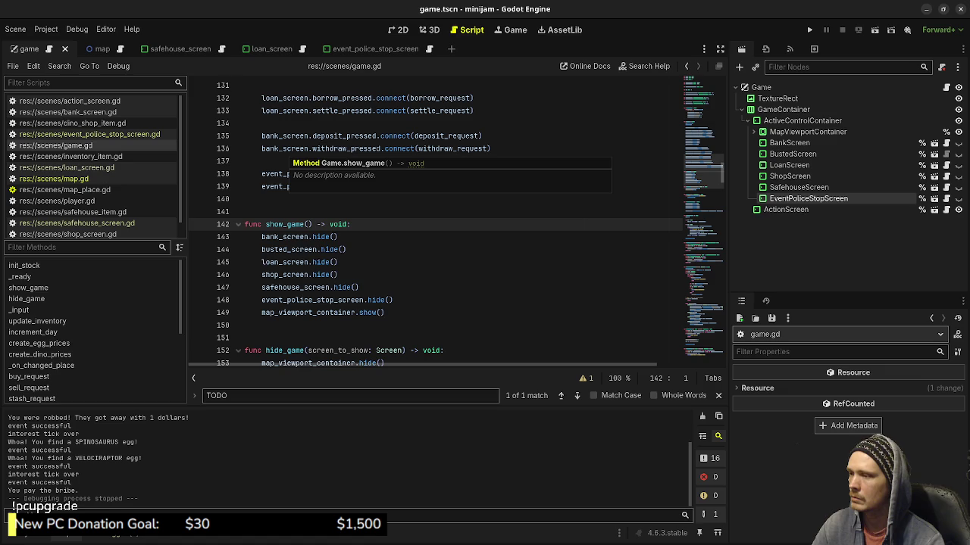
key(F5)
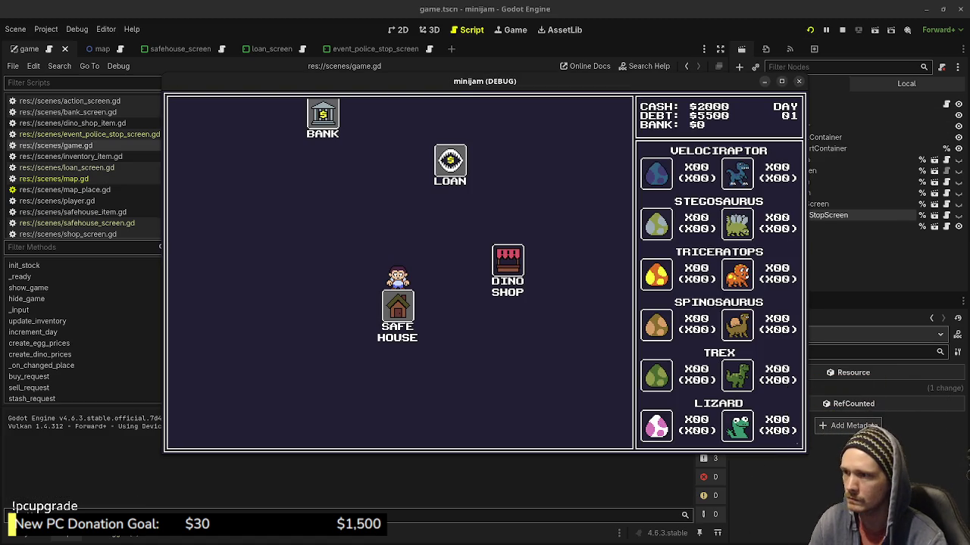
Shuttle between the Dino Shop and Safe House until a Day 19 police stop appears
click(507, 265)
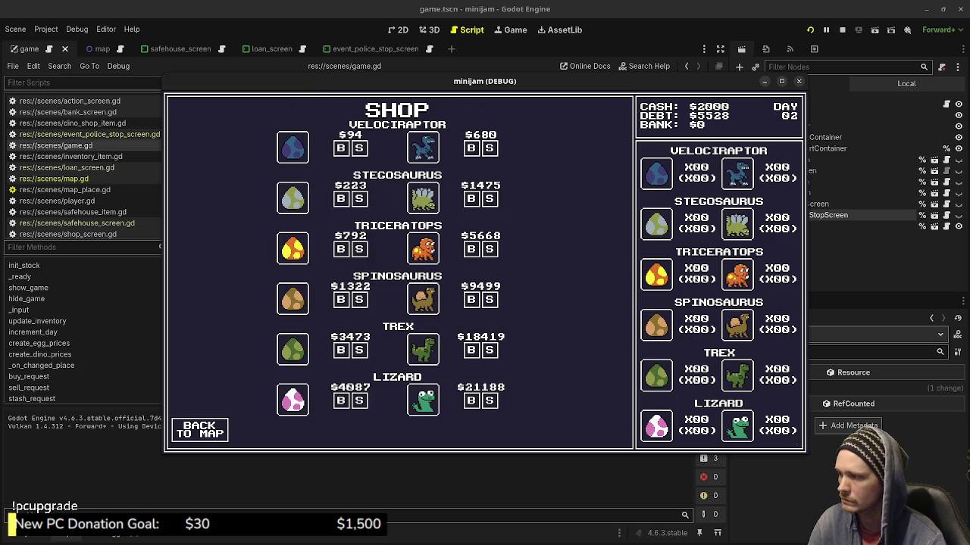
click(200, 429)
click(288, 353)
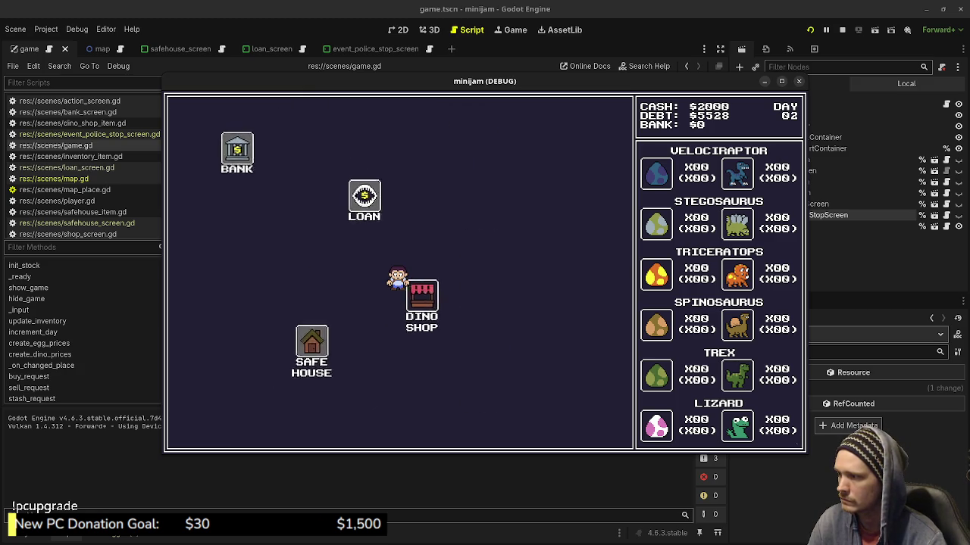
click(200, 430)
click(507, 261)
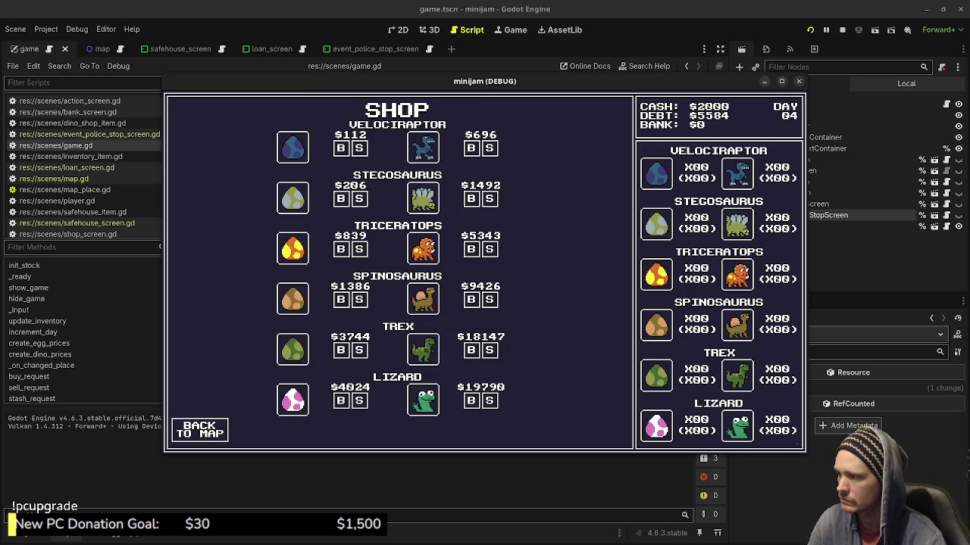
click(199, 429)
click(288, 353)
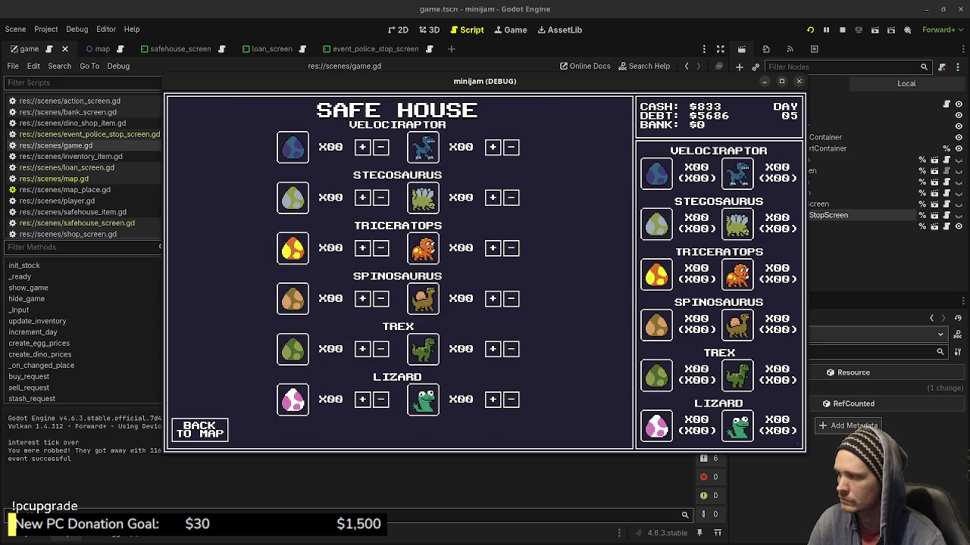
click(199, 429)
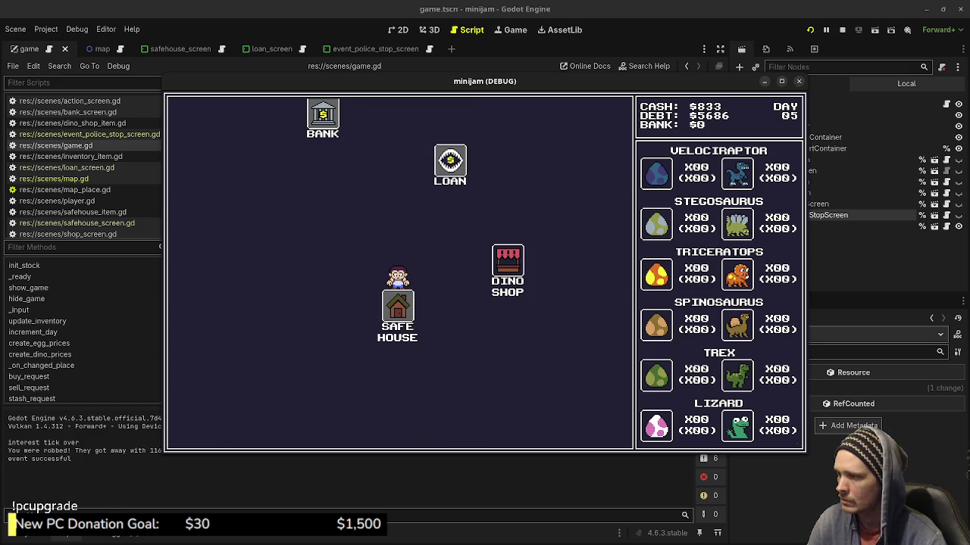
click(507, 261)
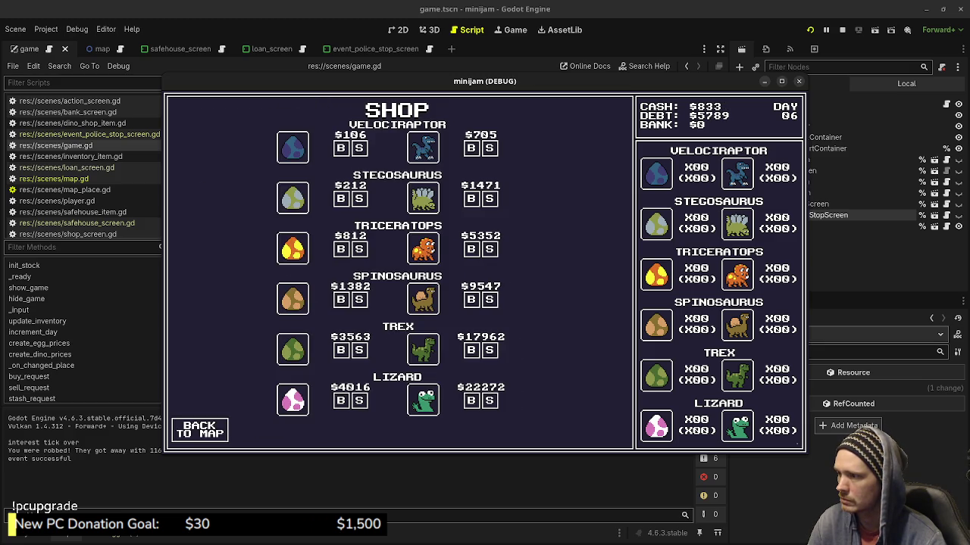
click(200, 429)
click(287, 353)
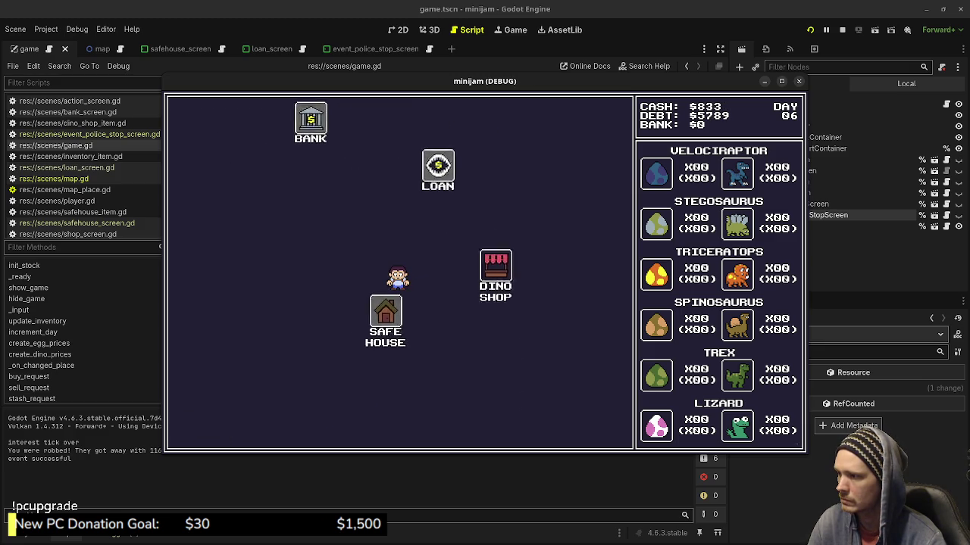
click(199, 430)
click(507, 261)
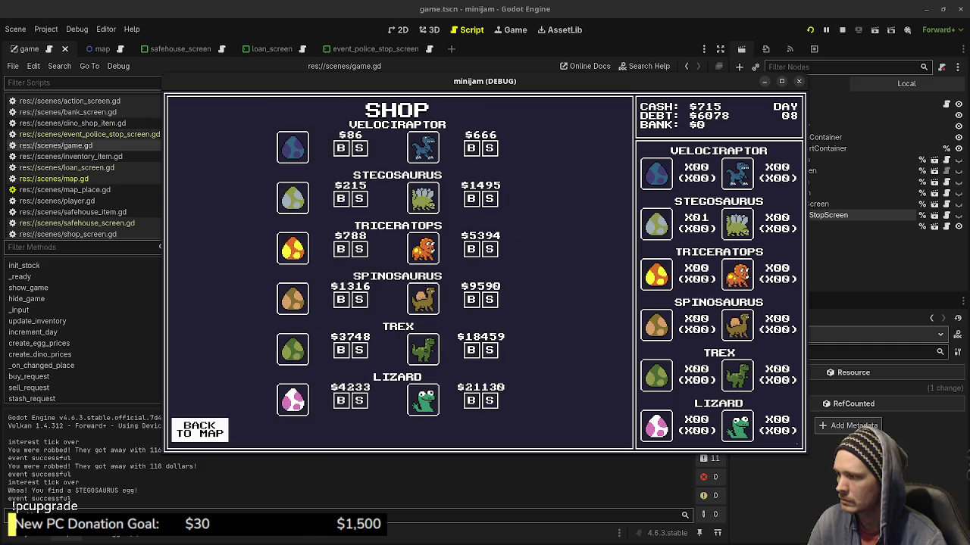
click(199, 429)
click(288, 353)
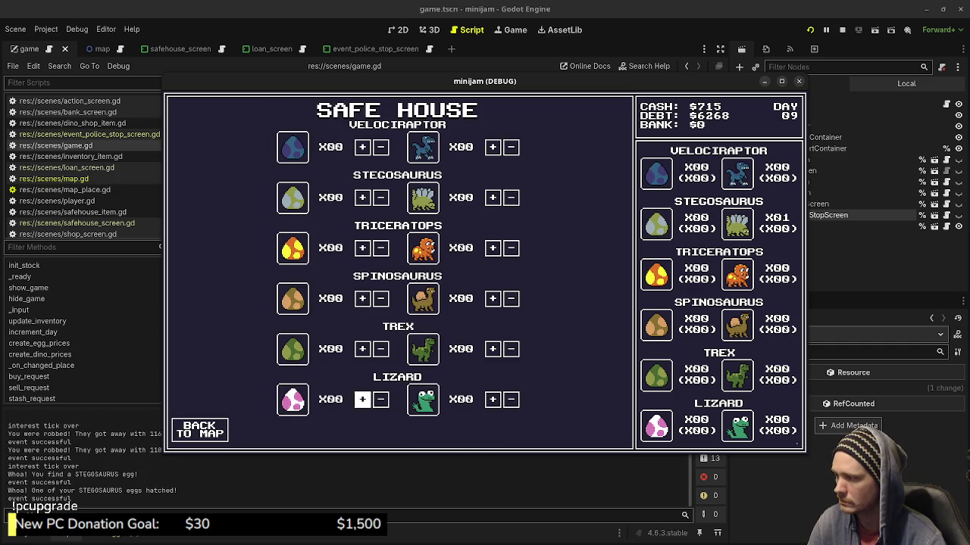
click(199, 430)
click(507, 271)
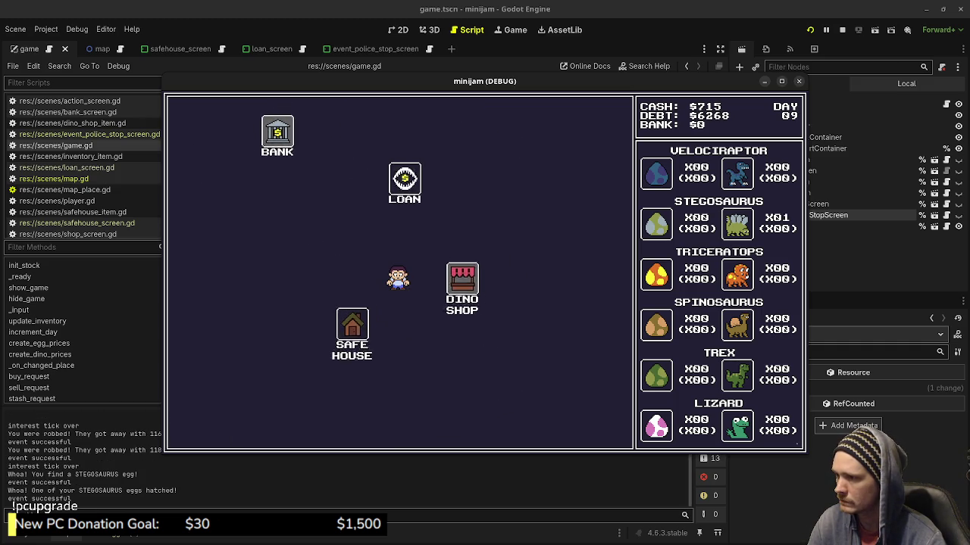
click(200, 429)
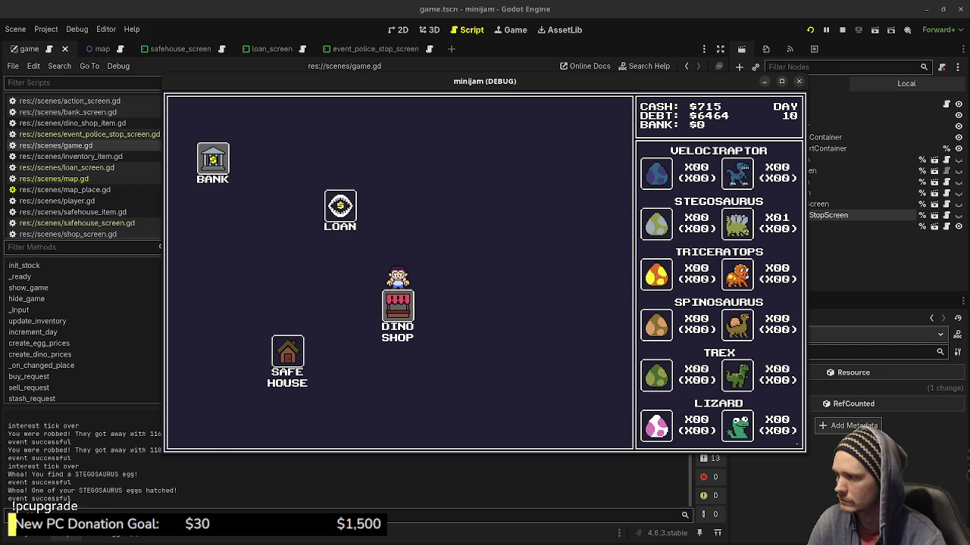
click(287, 353)
click(199, 430)
click(508, 264)
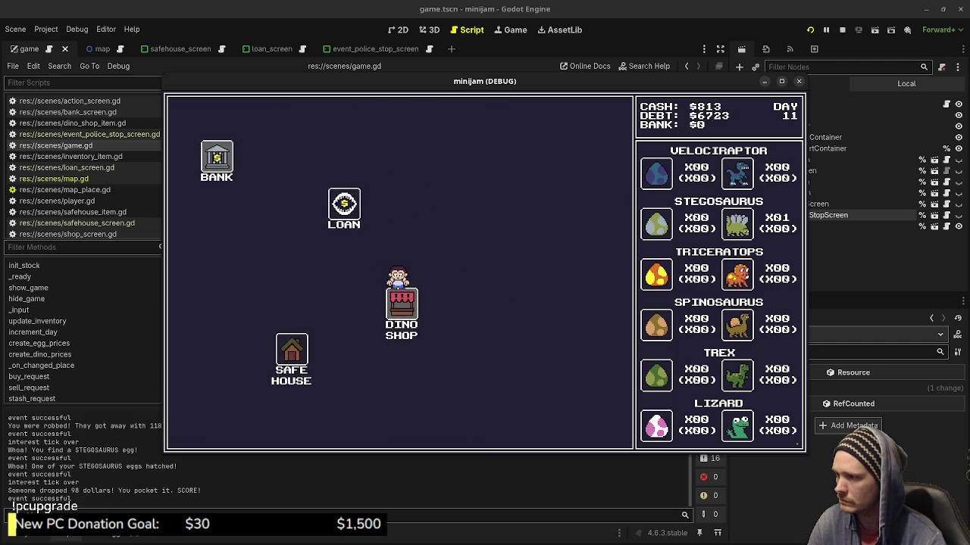
click(199, 430)
click(288, 352)
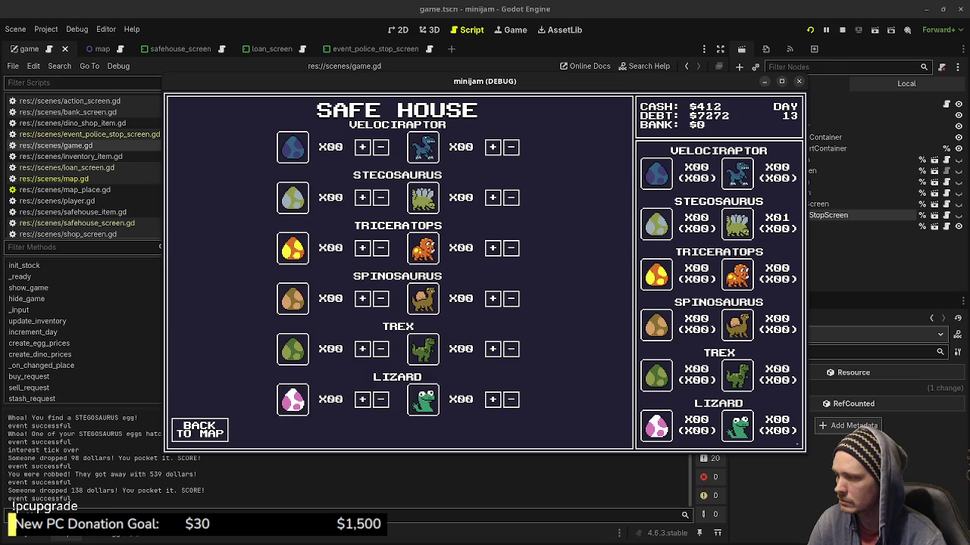
click(199, 429)
click(508, 261)
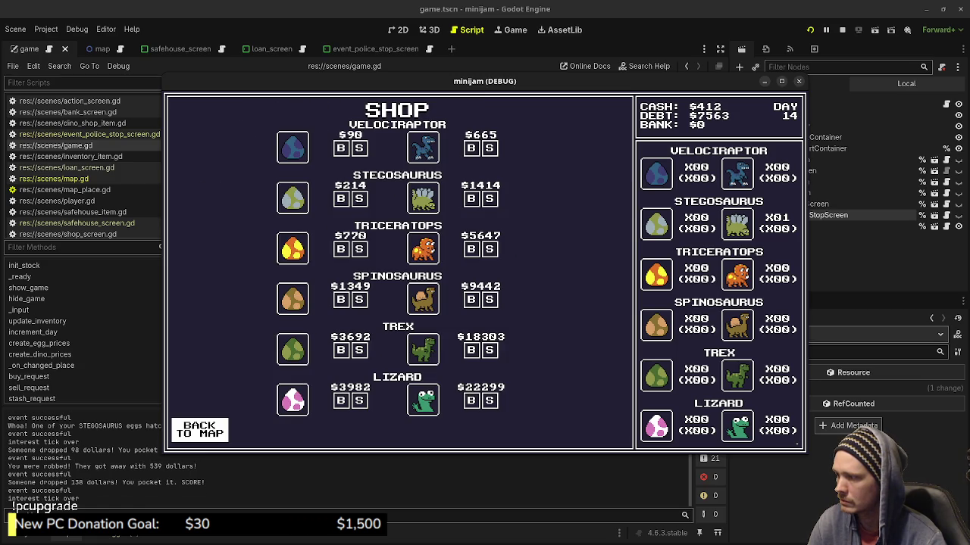
click(199, 429)
click(287, 351)
click(199, 430)
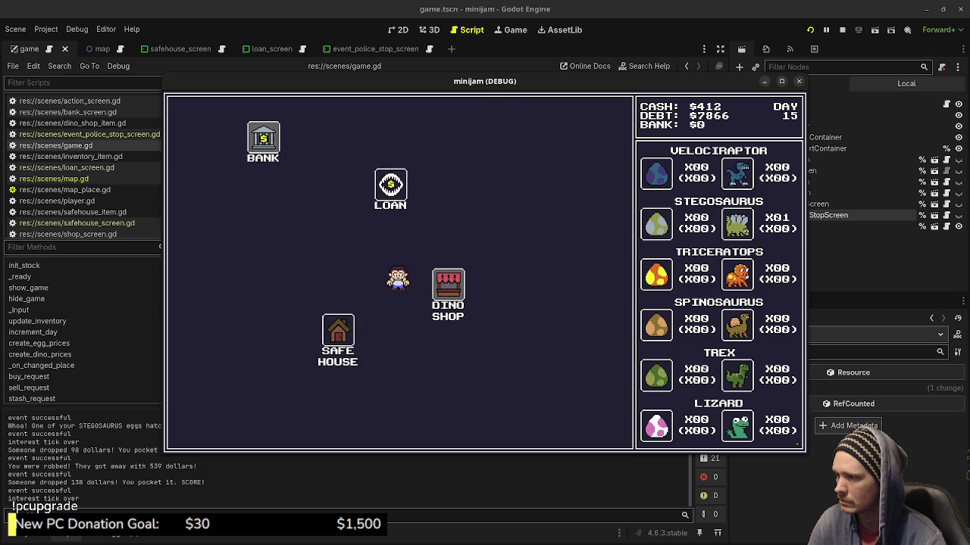
click(199, 430)
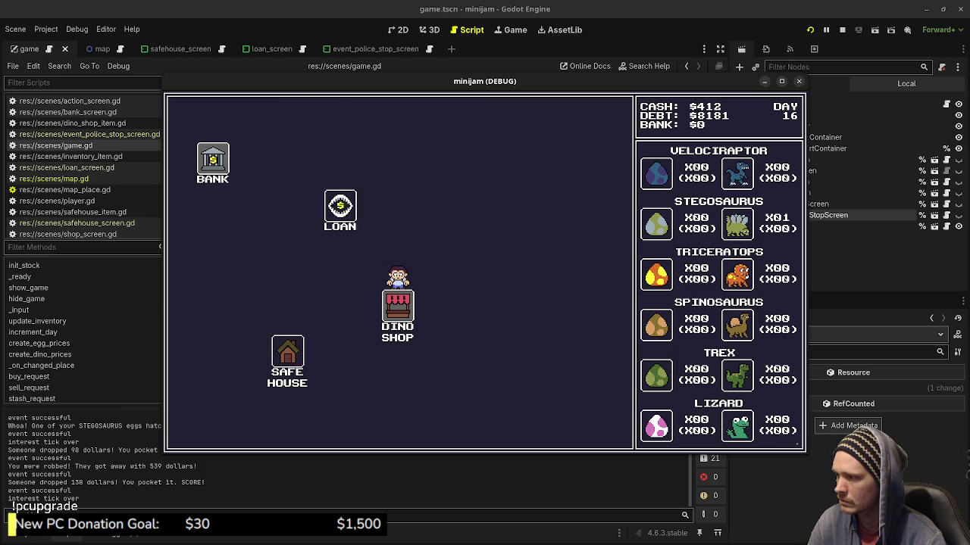
click(288, 351)
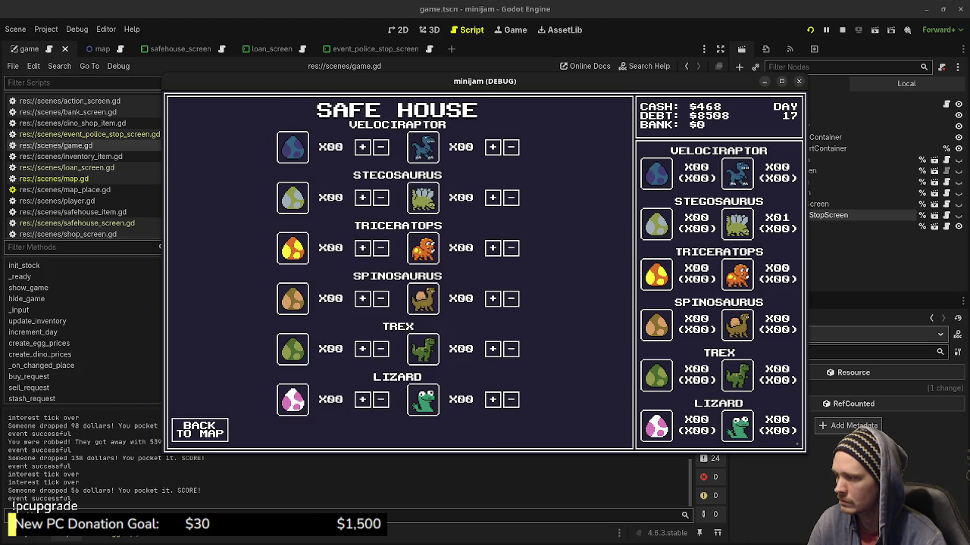
click(200, 430)
click(508, 271)
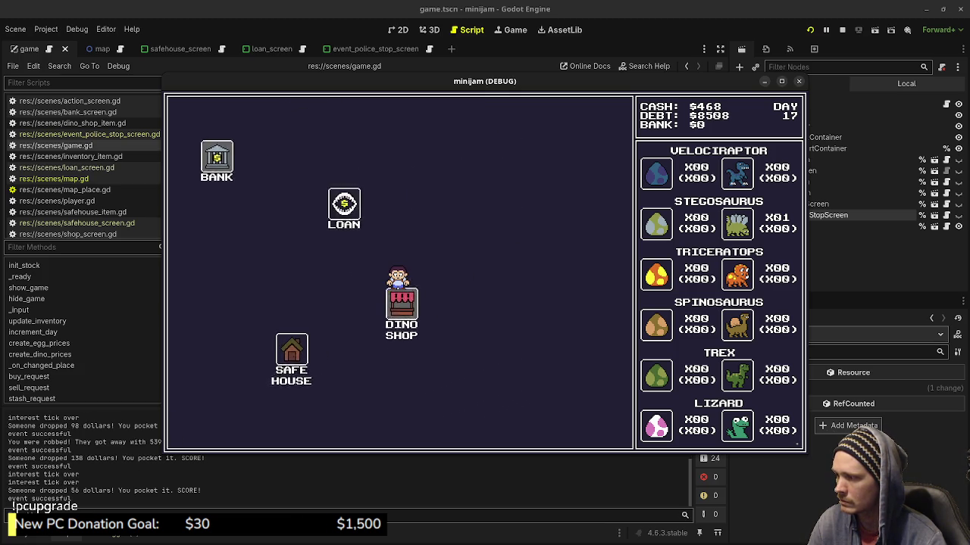
click(199, 429)
click(288, 352)
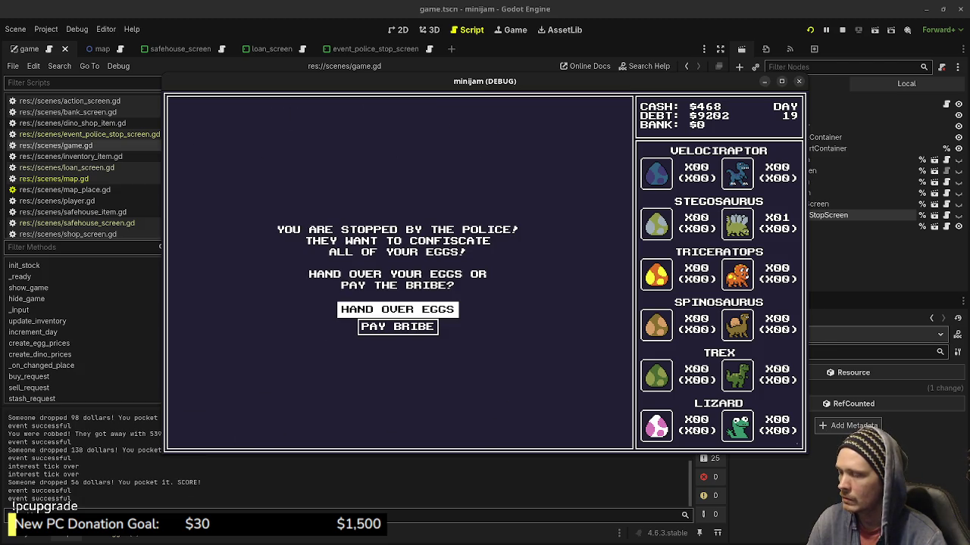
Pay the police bribe, then keep travelling between the Dino Shop and Safe House
key(Down)
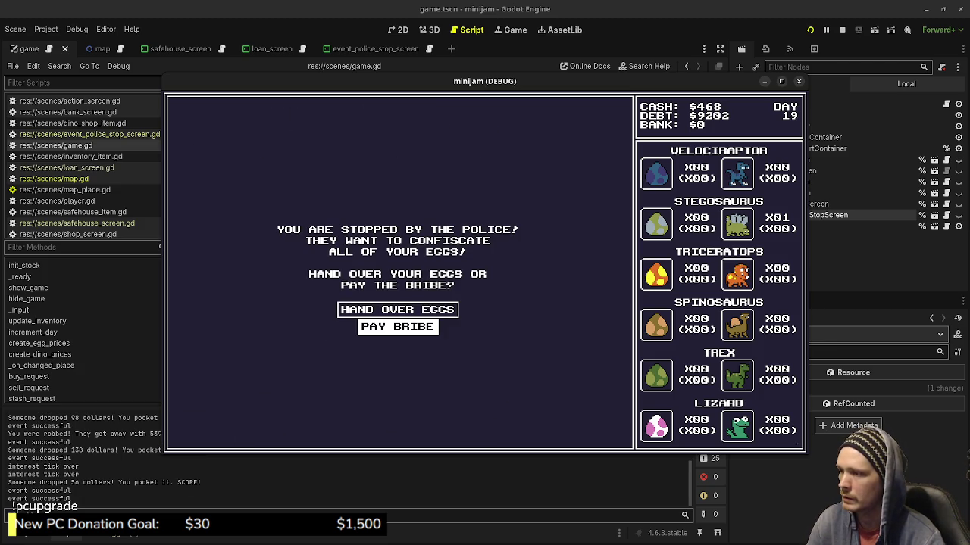
key(Return)
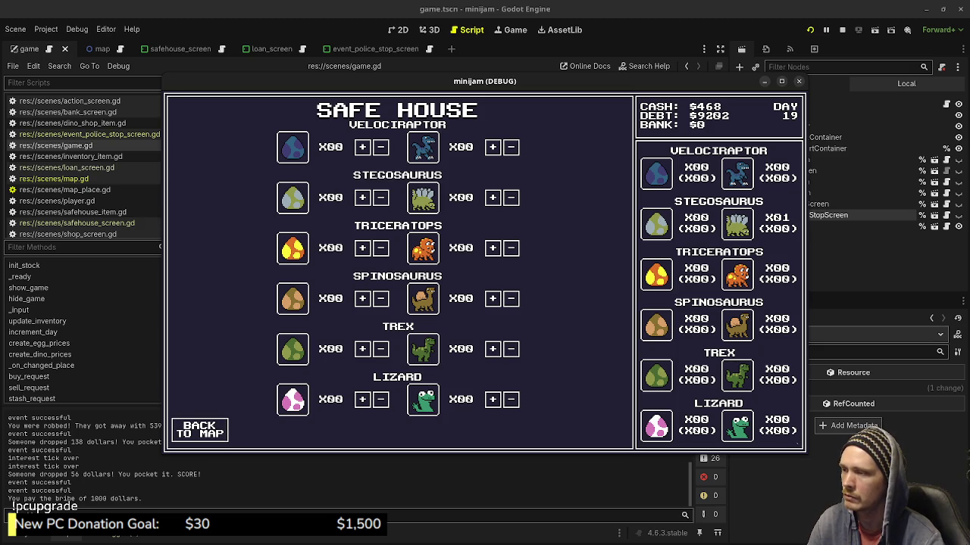
click(199, 430)
click(508, 265)
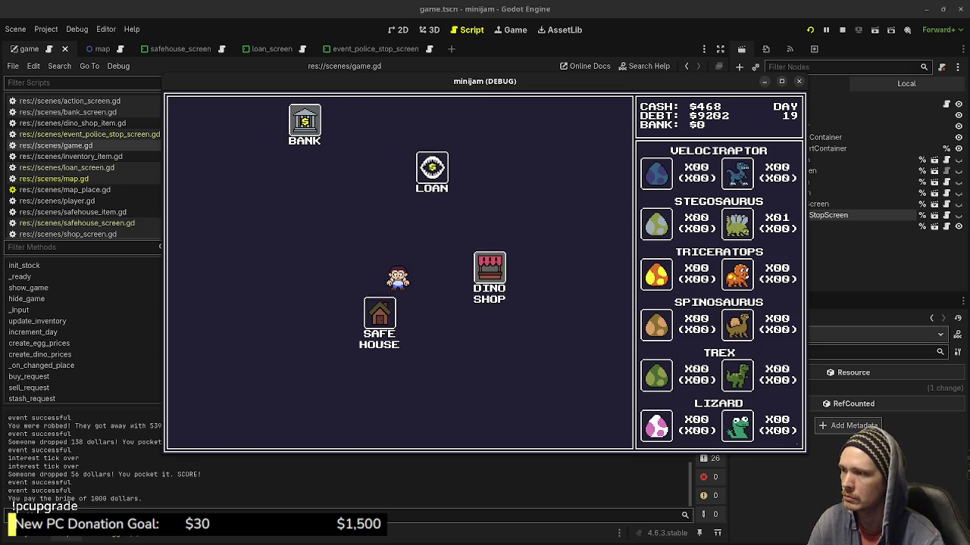
click(199, 429)
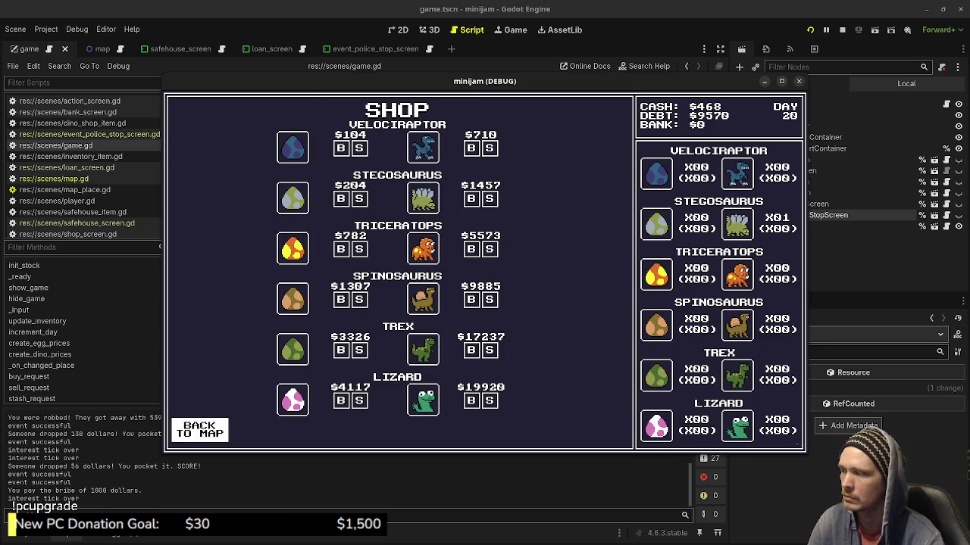
click(288, 349)
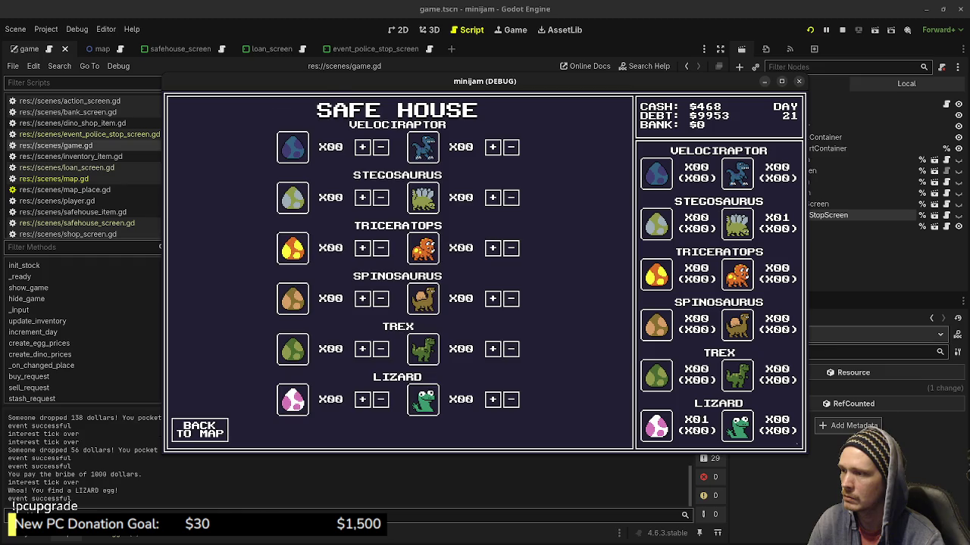
click(200, 430)
Reach the next police stop, hand over all the eggs, and stop the game with F8
click(500, 269)
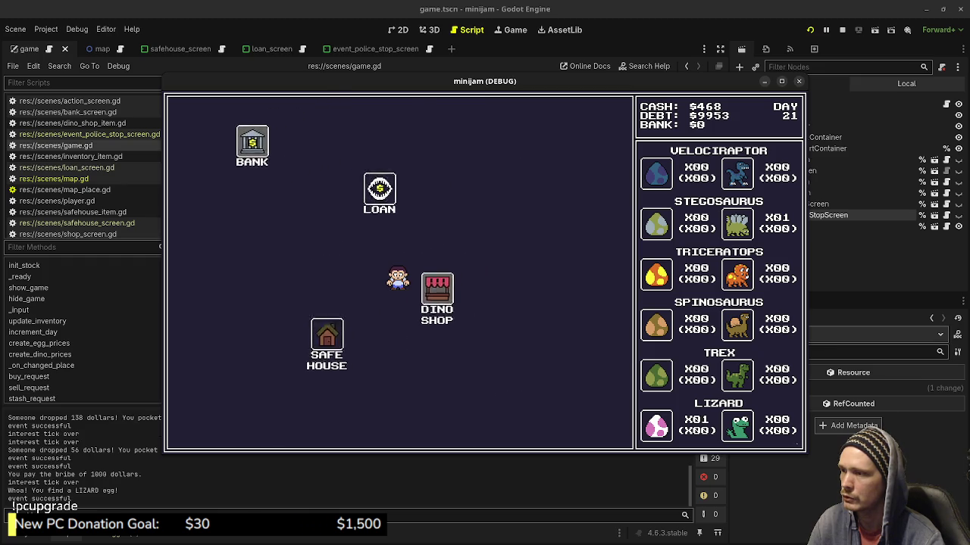
click(199, 430)
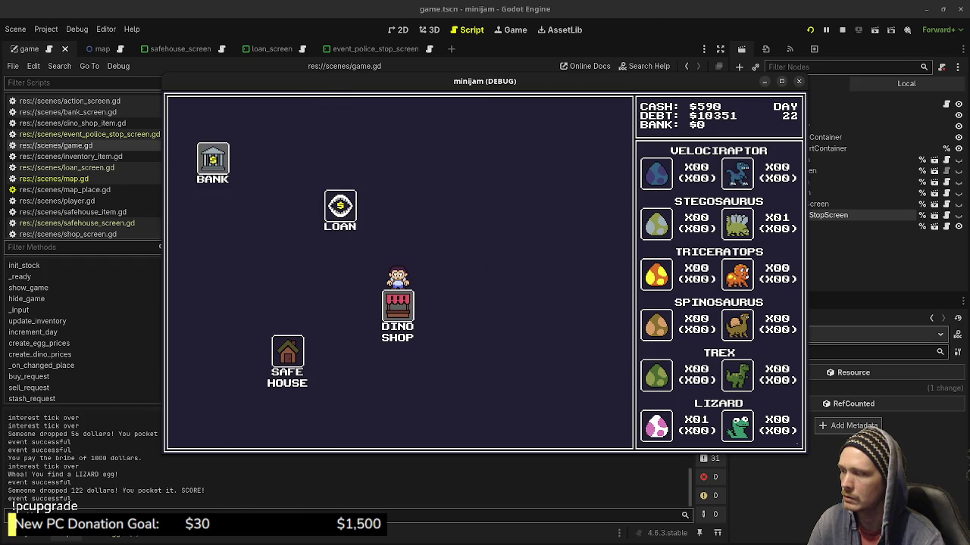
click(327, 345)
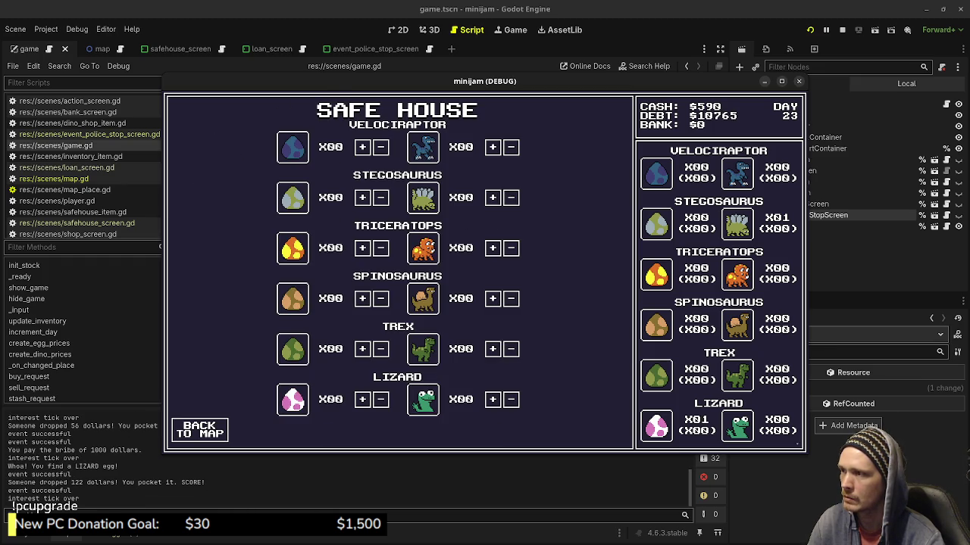
click(508, 266)
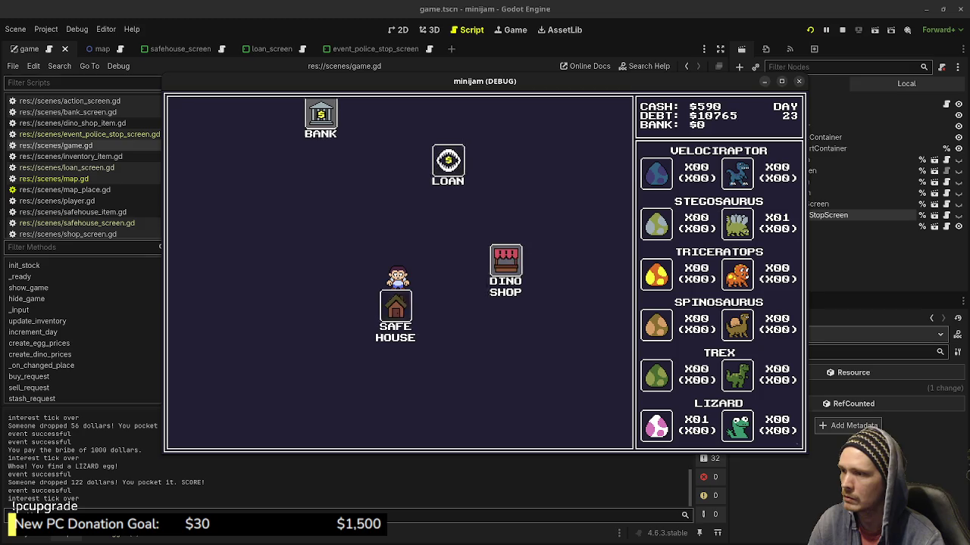
click(200, 429)
click(286, 352)
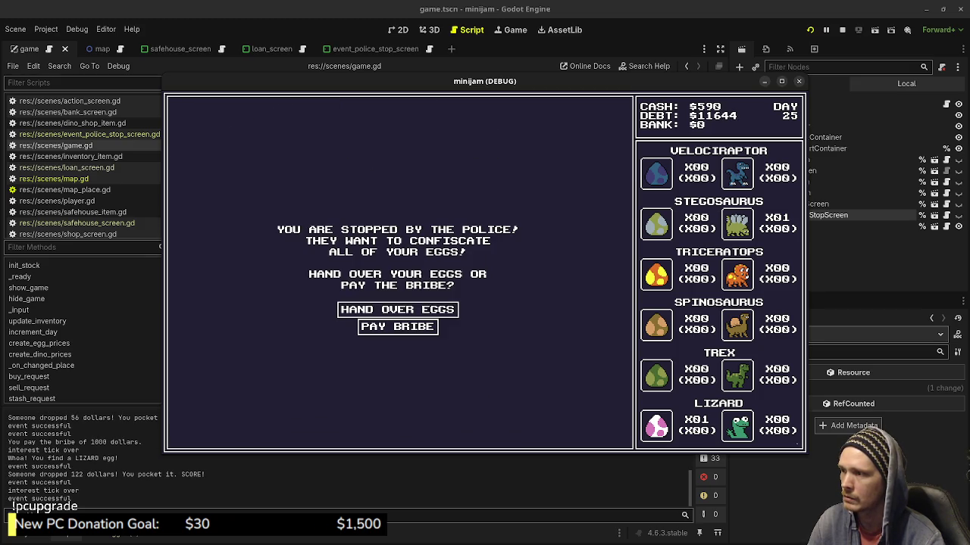
click(397, 309)
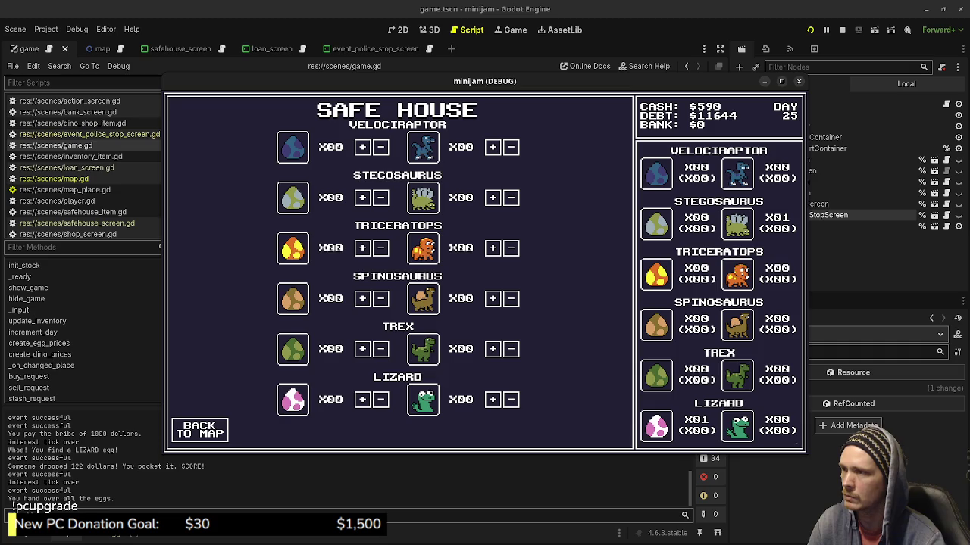
key(F8)
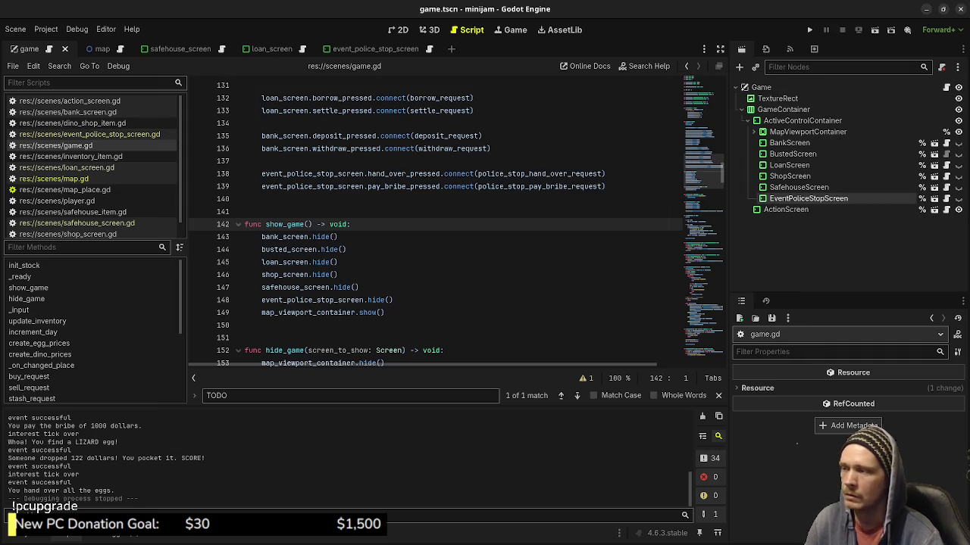
scroll(435, 219, down, 20)
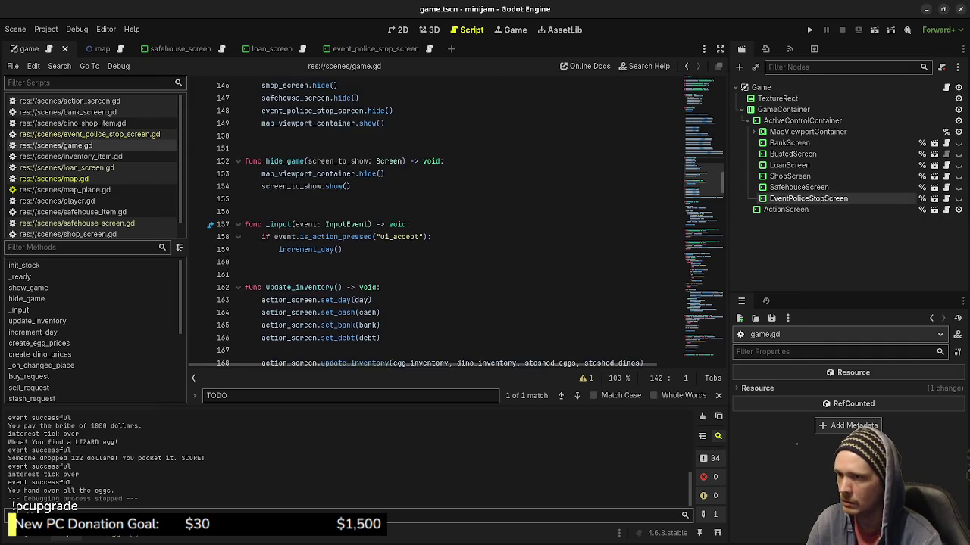
scroll(435, 220, down, 5)
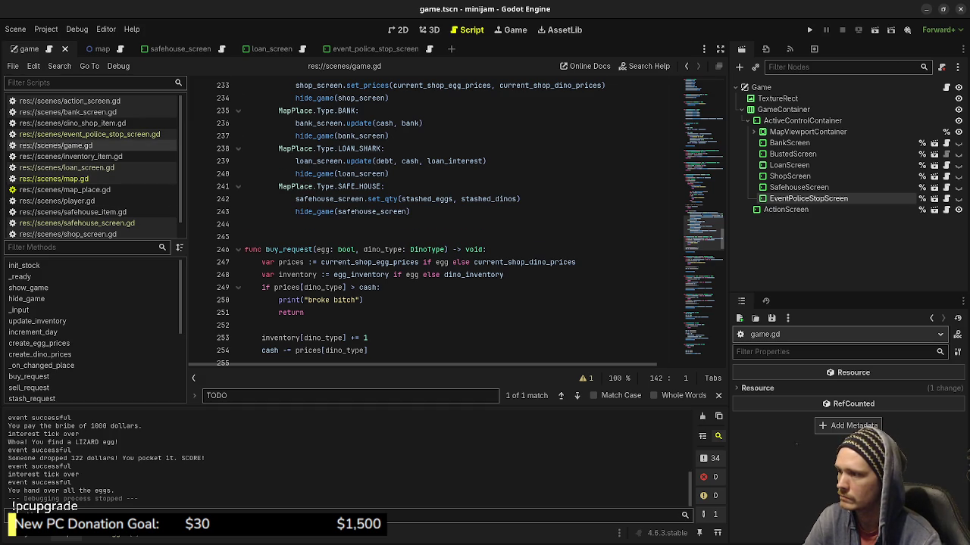
scroll(436, 219, down, 18)
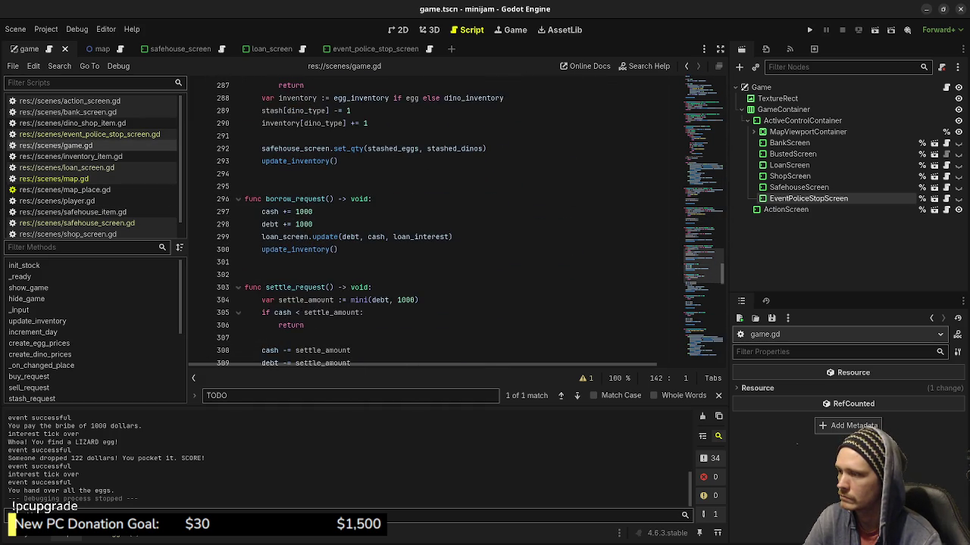
scroll(361, 220, down, 5)
scroll(454, 219, down, 14)
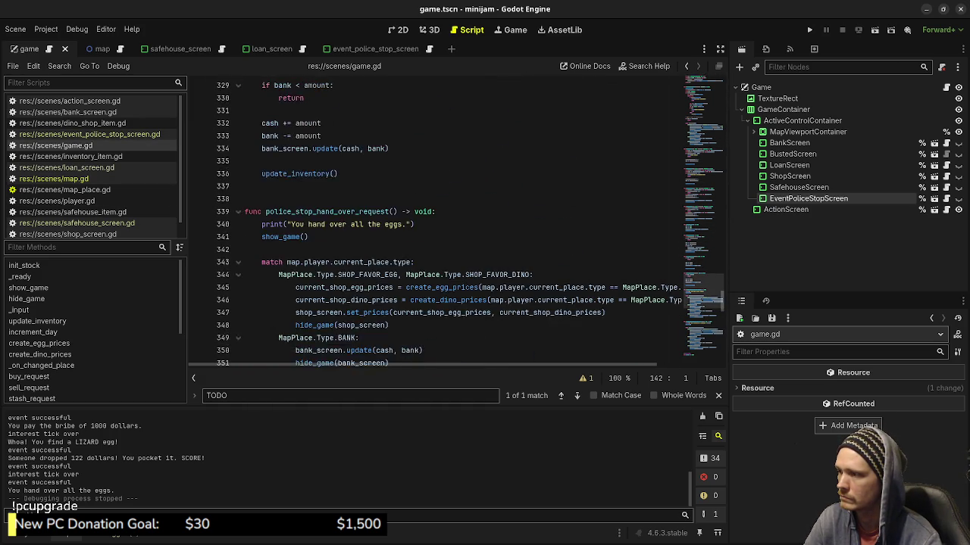
scroll(455, 220, up, 4)
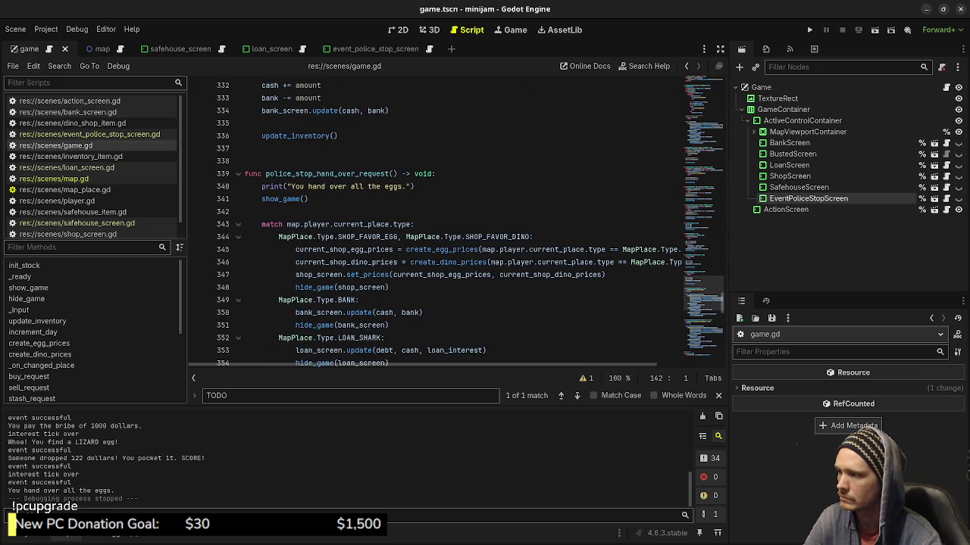
scroll(454, 219, up, 8)
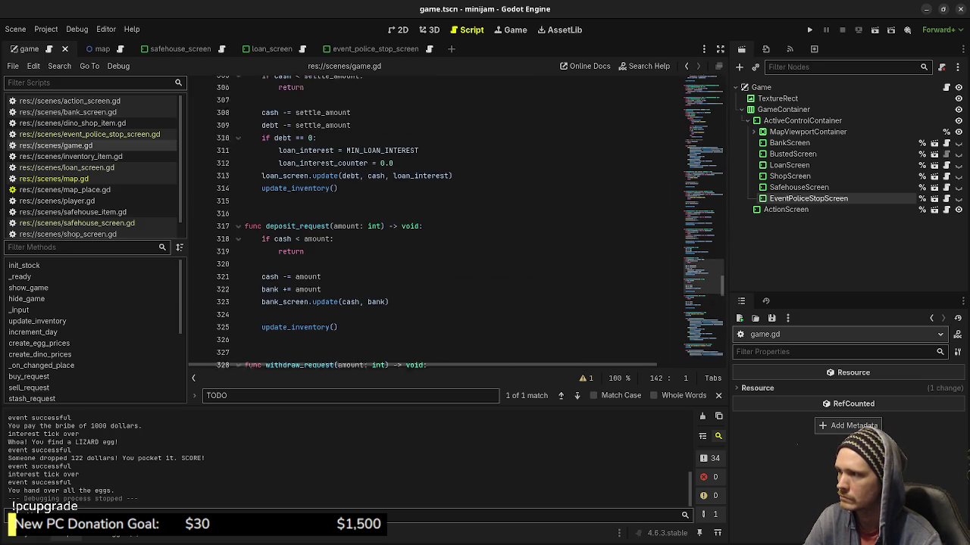
scroll(455, 220, up, 16)
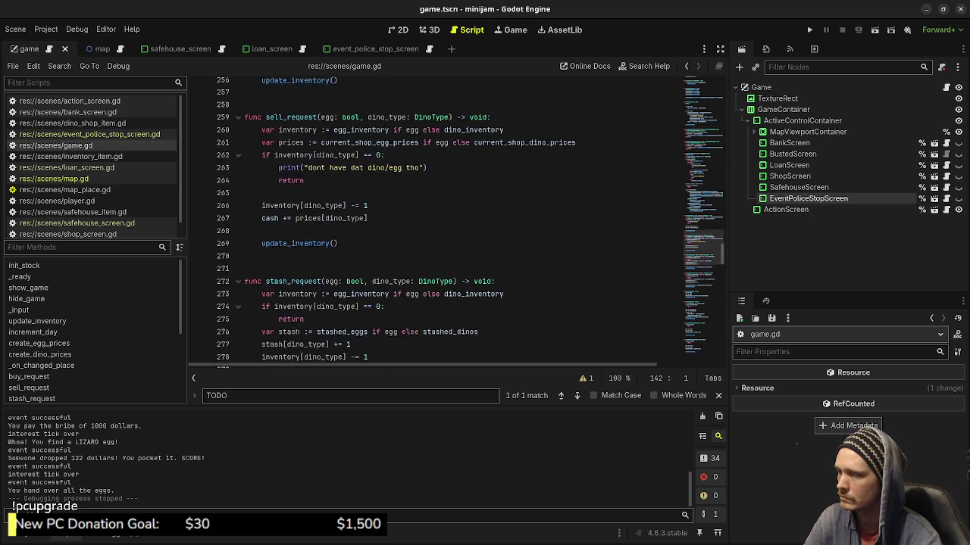
scroll(454, 220, up, 4)
scroll(455, 220, up, 19)
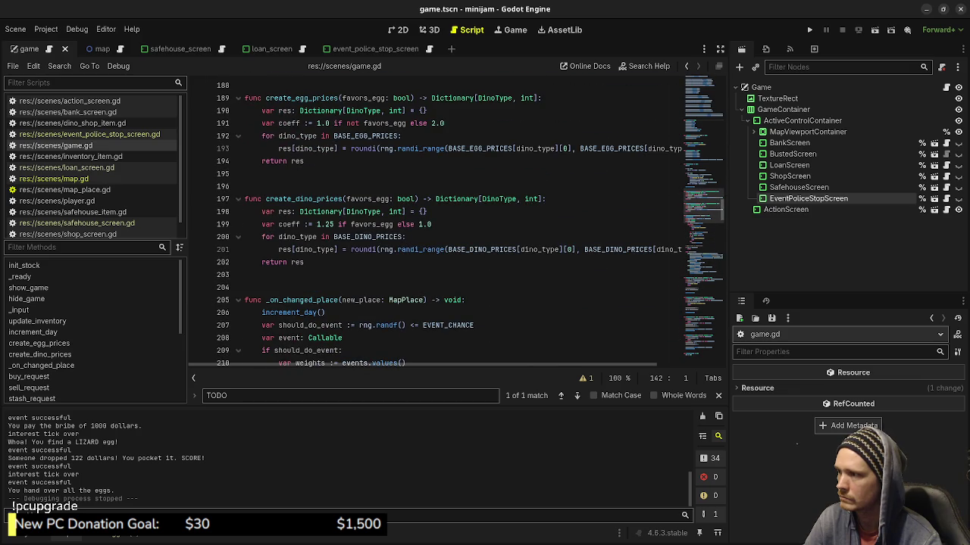
scroll(454, 219, down, 4)
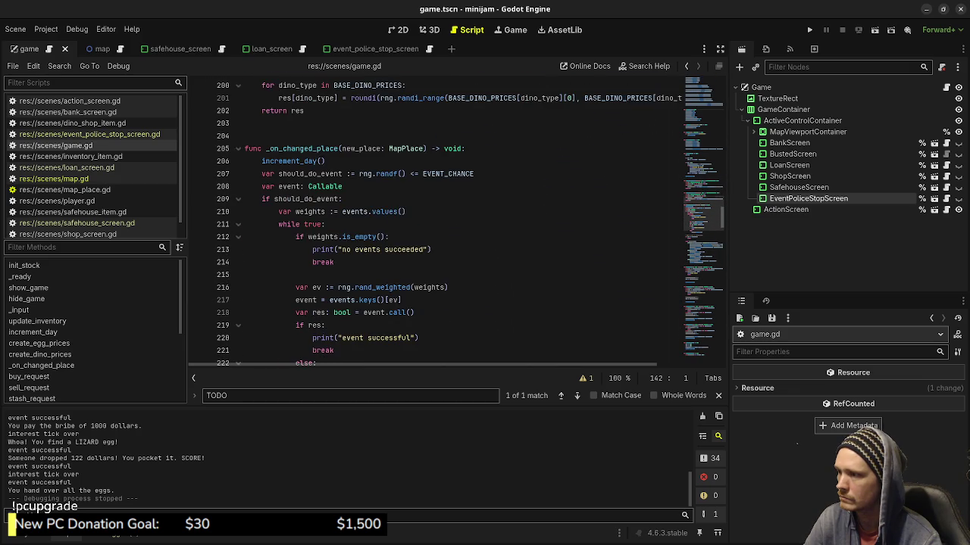
scroll(454, 220, down, 4)
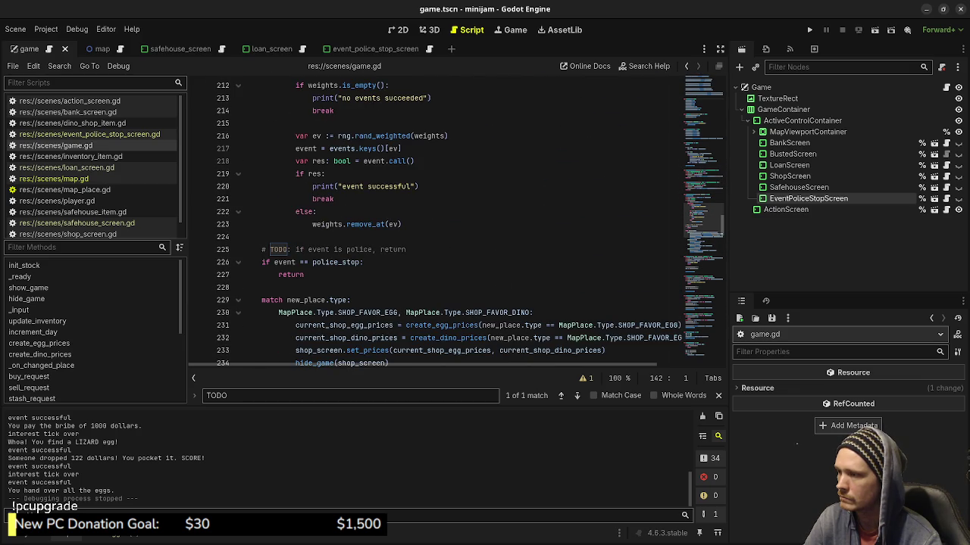
scroll(455, 220, down, 7)
click(250, 236)
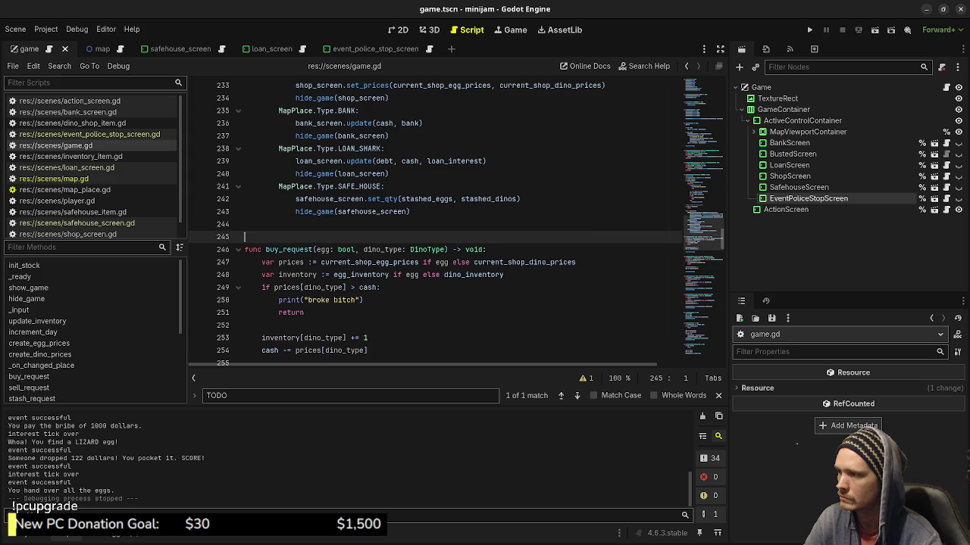
Add a stub func show_place_screen(place: MapPlace) -> void: with pass above buy_request
key(Return)
text(func )
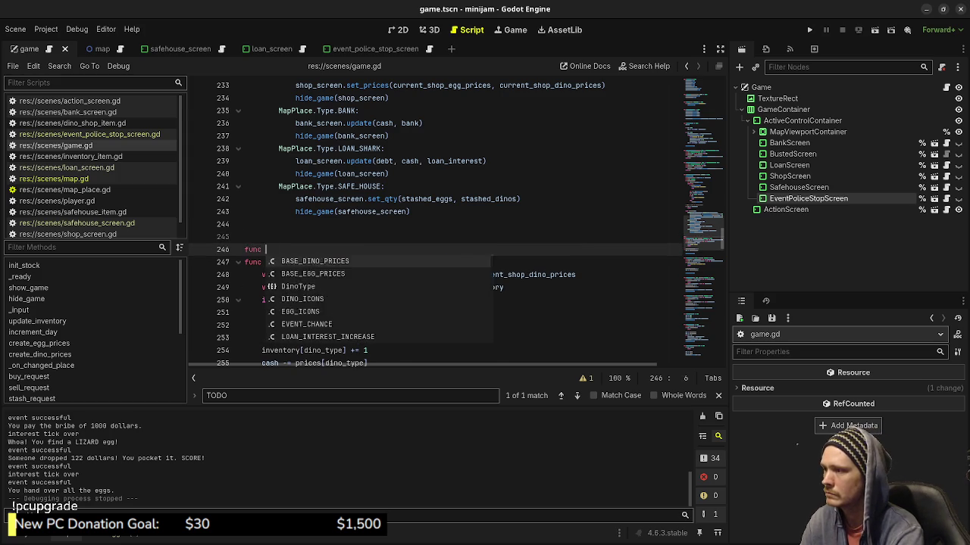
text(show_current_place)
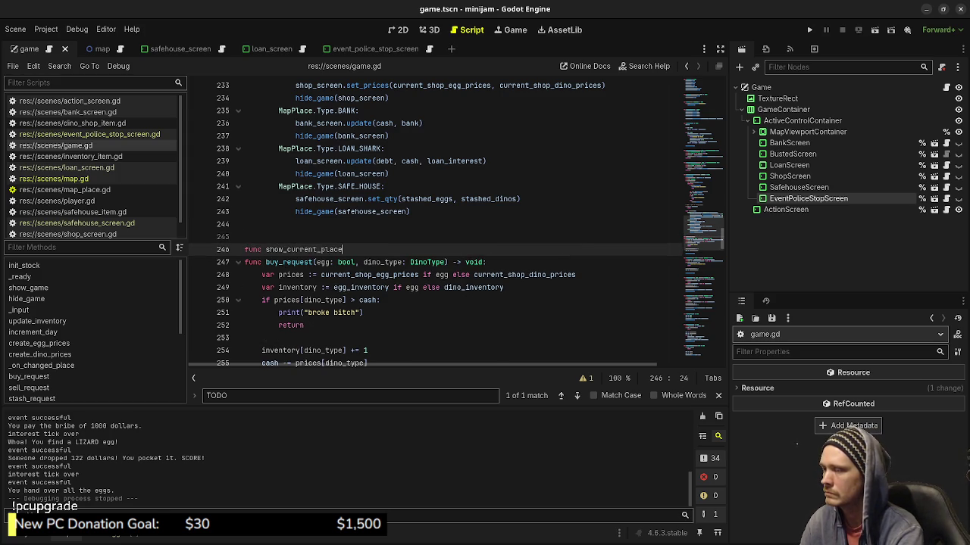
key(BackSpace)
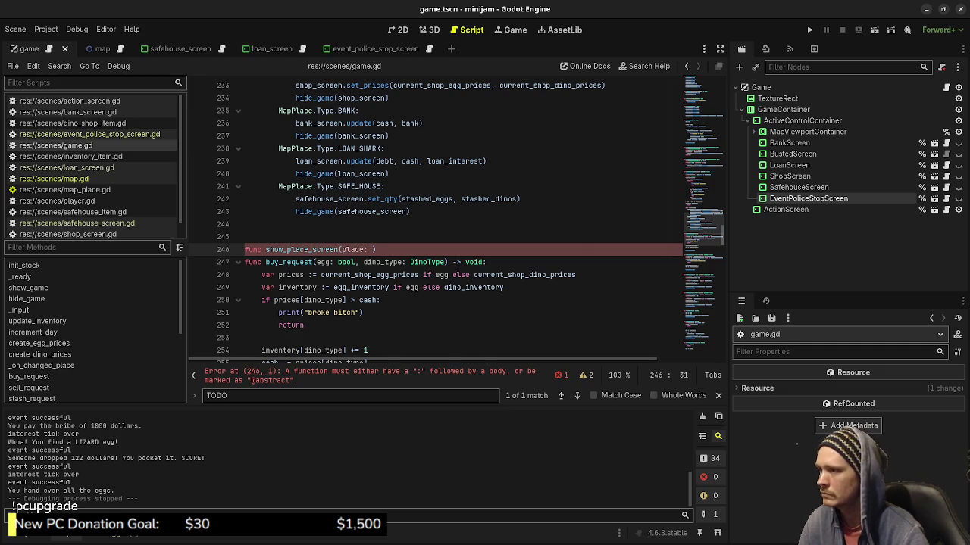
scroll(435, 220, up, 5)
scroll(435, 219, up, 5)
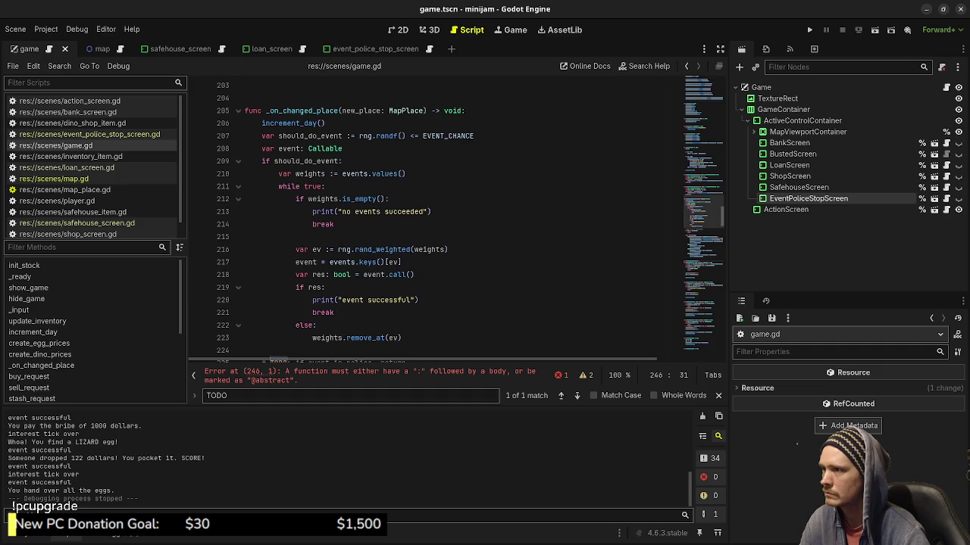
scroll(435, 220, down, 10)
text(MapPlace) -> )
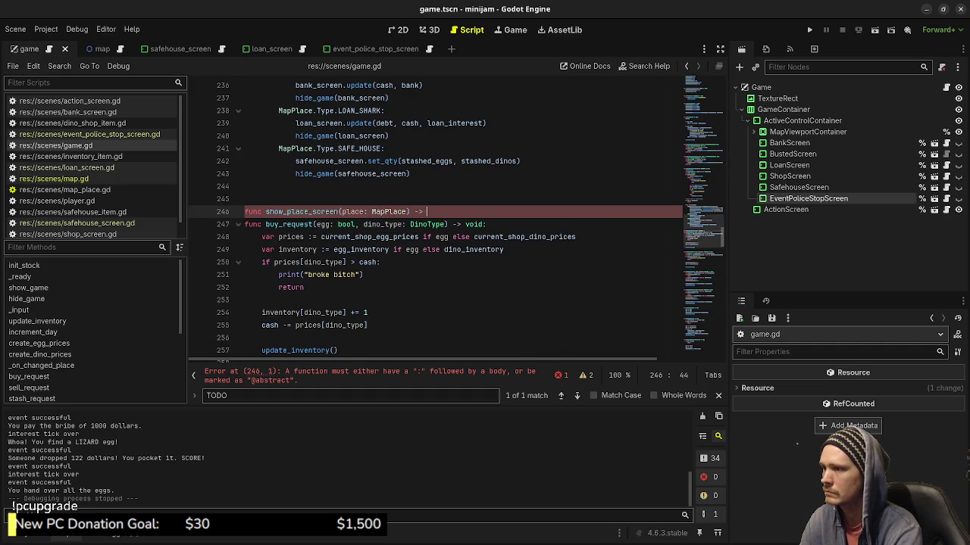
text(void:)
key(Return)
text(pass)
key(Return)
key(Return)
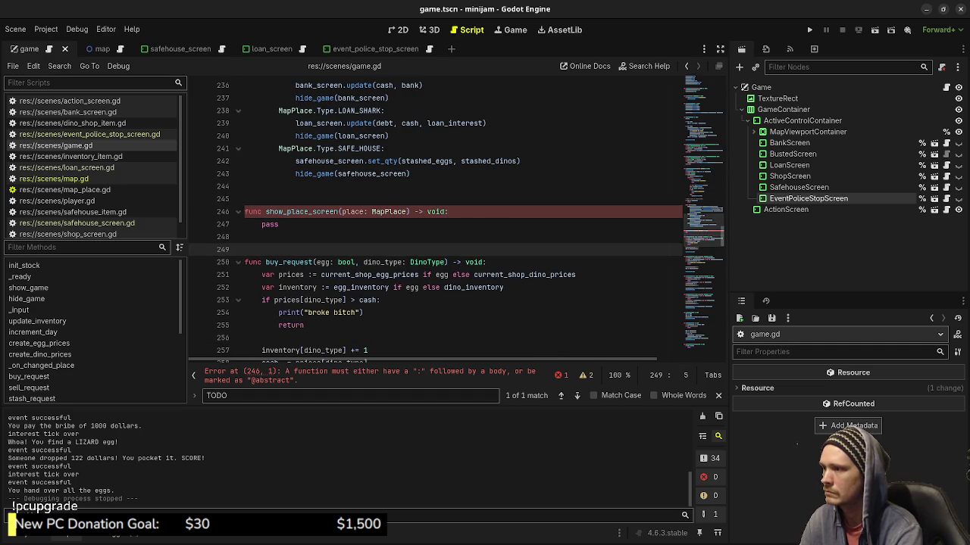
Cut the place-type match block out of _on_changed_place
scroll(435, 220, up, 3)
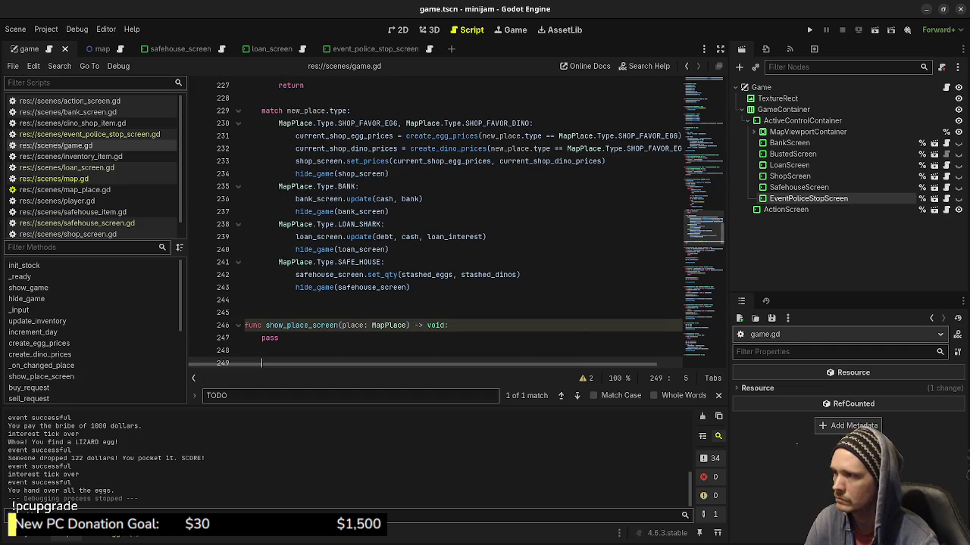
mouse_move(262, 110)
mouse_down()
mouse_move(409, 136)
mouse_move(454, 274)
mouse_move(410, 287)
mouse_up()
key(ctrl+x)
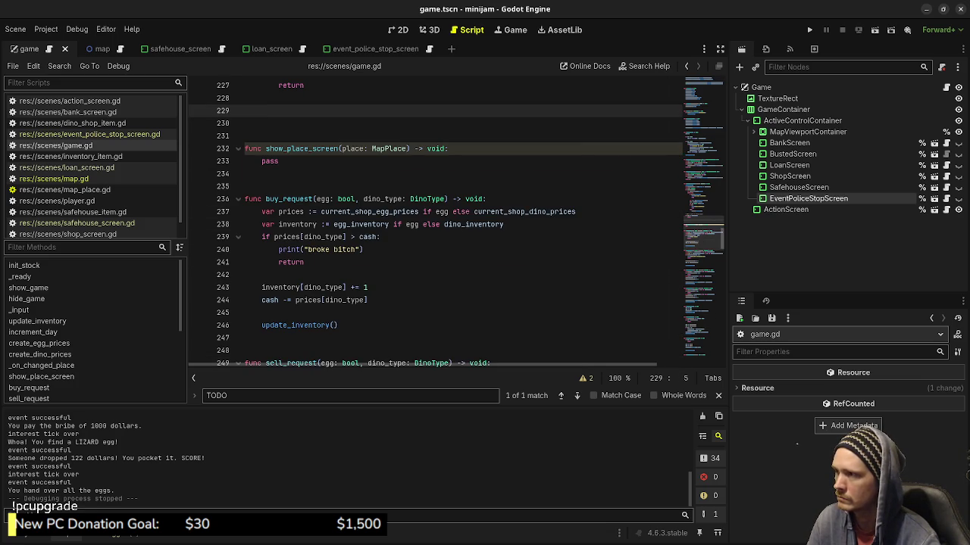
Paste the match block in place of pass and call show_place_screen(new_place) in _on_changed_place
double_click(271, 160)
key(ctrl+v)
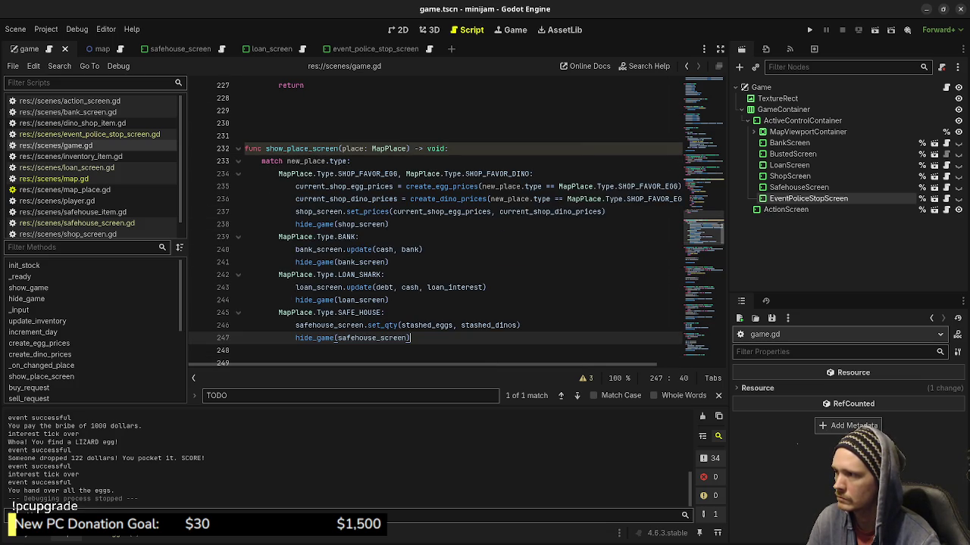
click(261, 110)
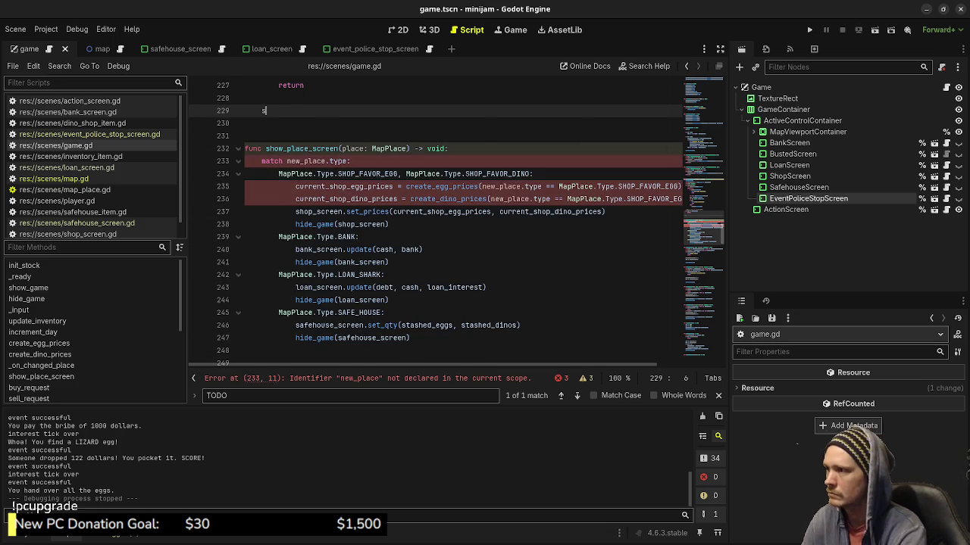
text(show_place_scre)
key(Return)
text(new_place.typ)
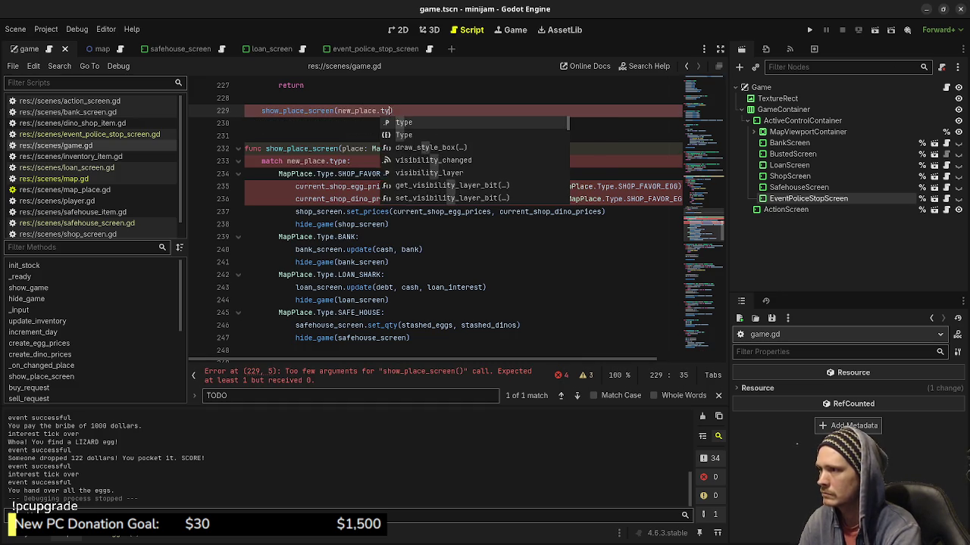
key(BackSpace)
key(BackSpace)
key(BackSpace)
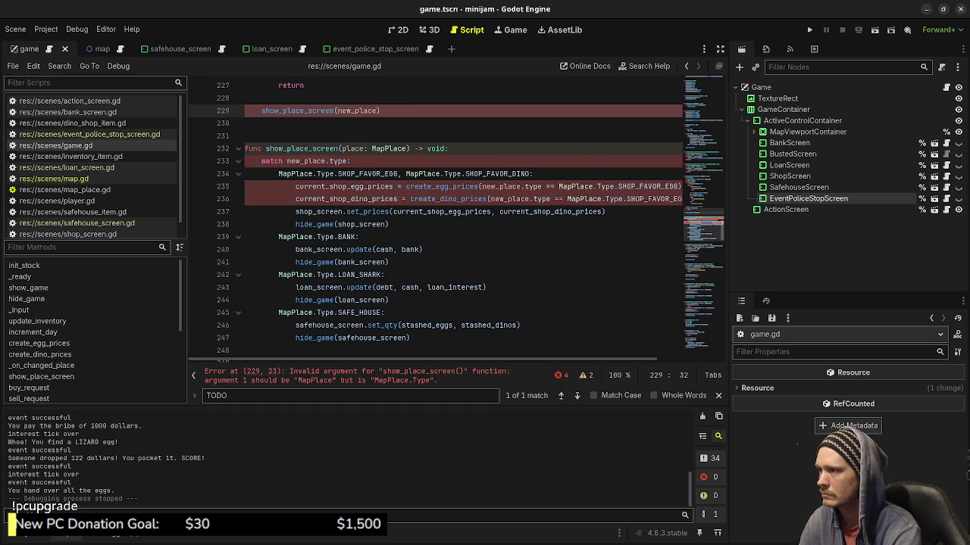
Rename new_place to place in the match line and the egg- and dino-price lines
click(303, 161)
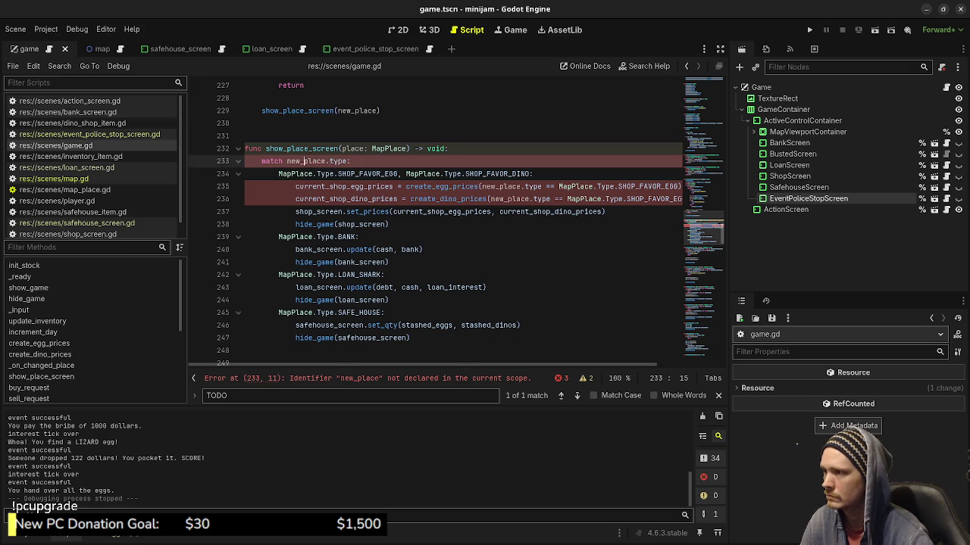
double_click(352, 148)
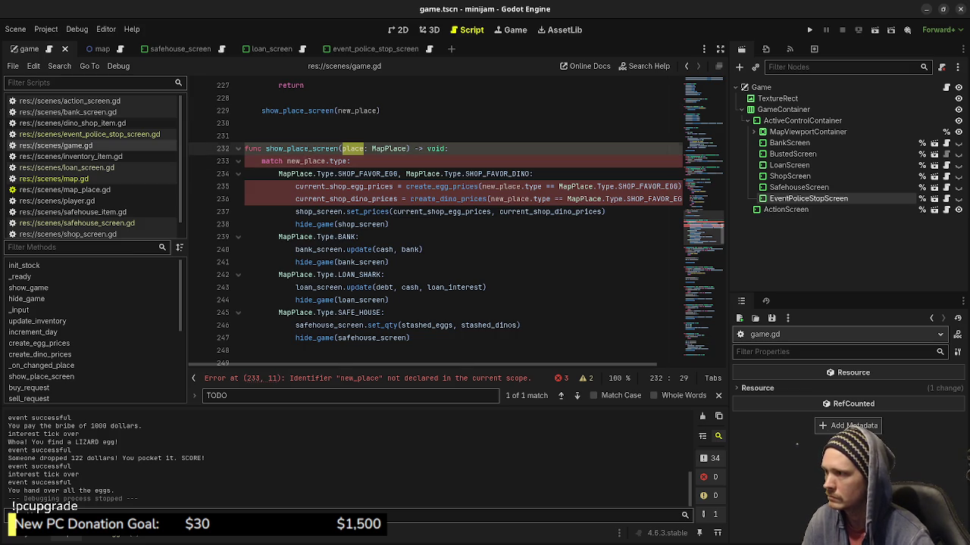
click(311, 161)
key(BackSpace)
key(BackSpace)
key(BackSpace)
click(518, 186)
key(BackSpace)
key(BackSpace)
key(BackSpace)
click(507, 198)
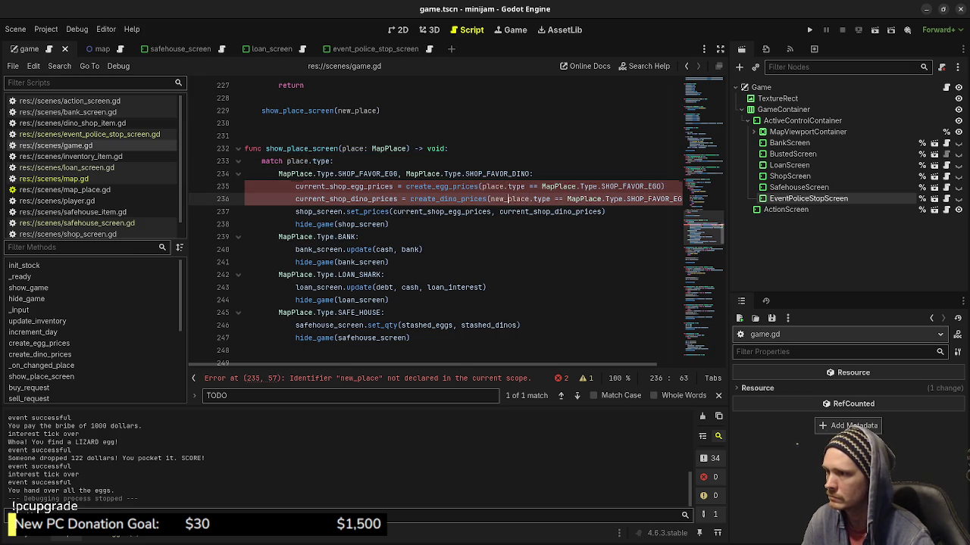
key(BackSpace)
key(BackSpace)
key(BackSpace)
click(513, 198)
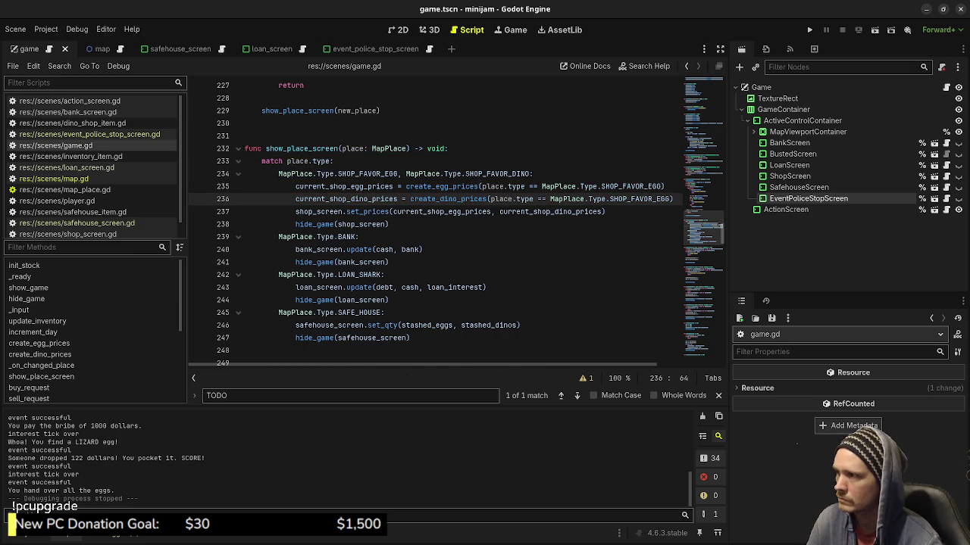
scroll(513, 199, up, 1)
drag(380, 148, 262, 148)
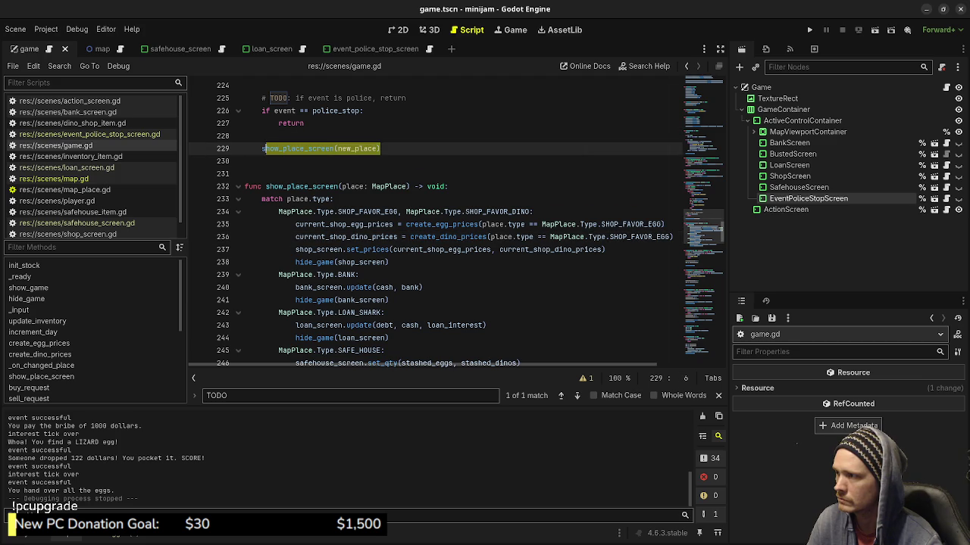
Add show_place_screen(map.player.current_place) to police_stop_hand_over_request and comment out its old match block
double_click(297, 149)
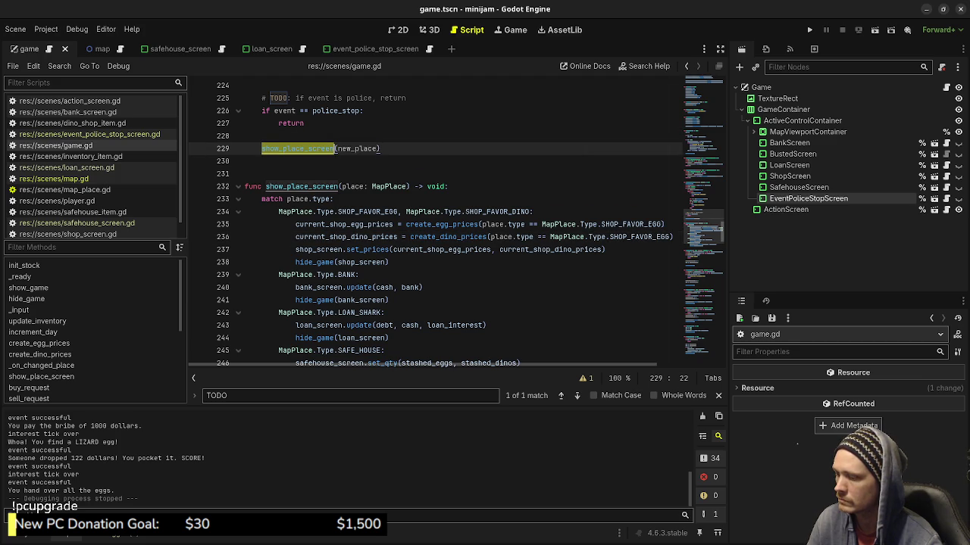
scroll(454, 227, down, 9)
scroll(455, 227, down, 20)
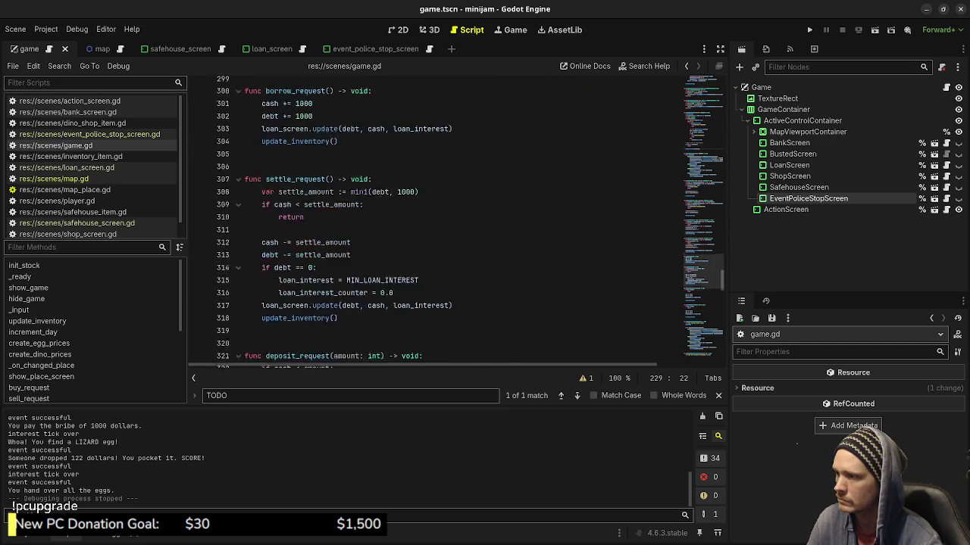
scroll(455, 228, up, 6)
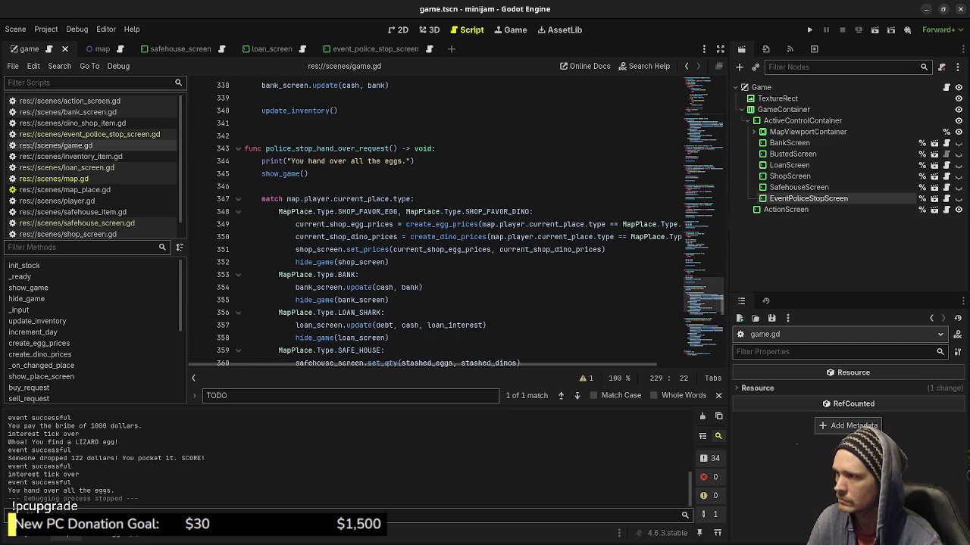
click(333, 199)
key(Up)
key(Return)
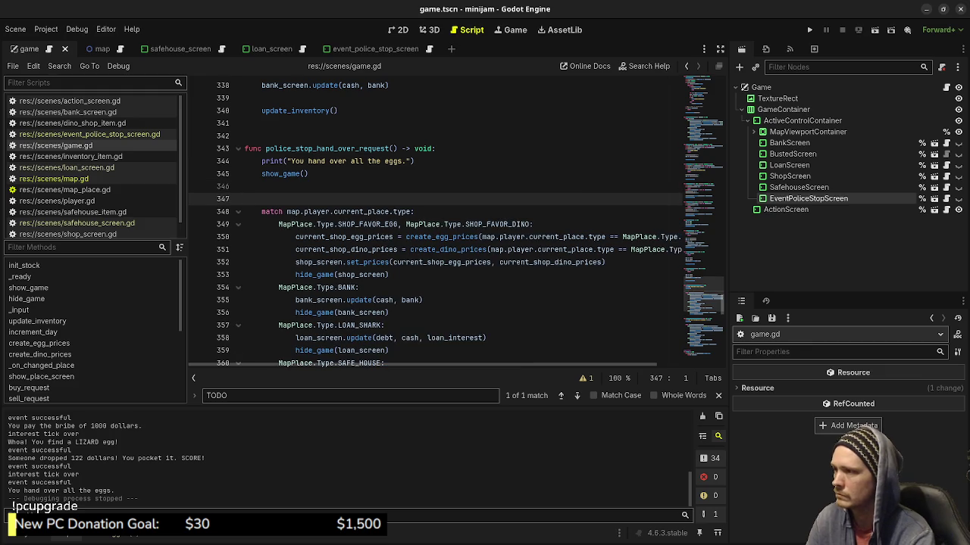
text(show_place_screen)
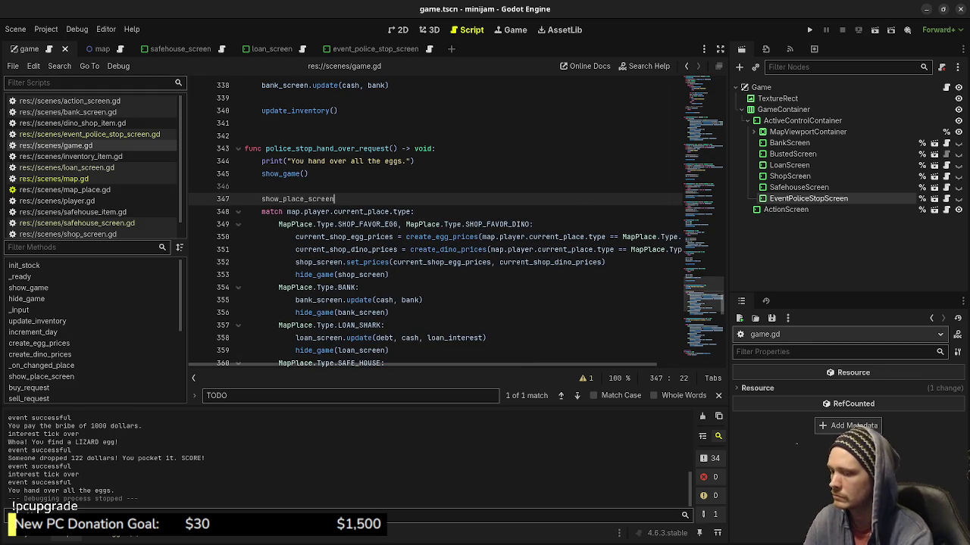
text(()
text(map.player.cur)
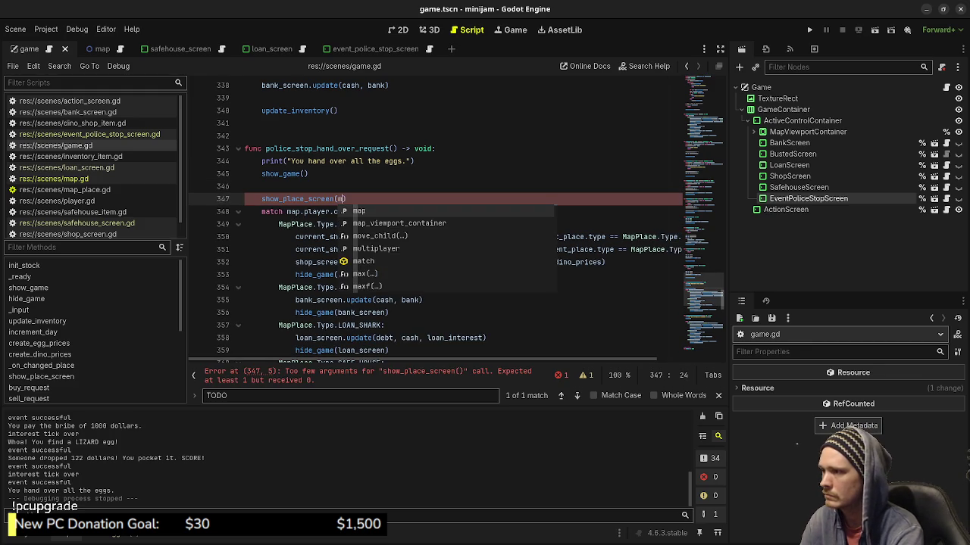
key(Return)
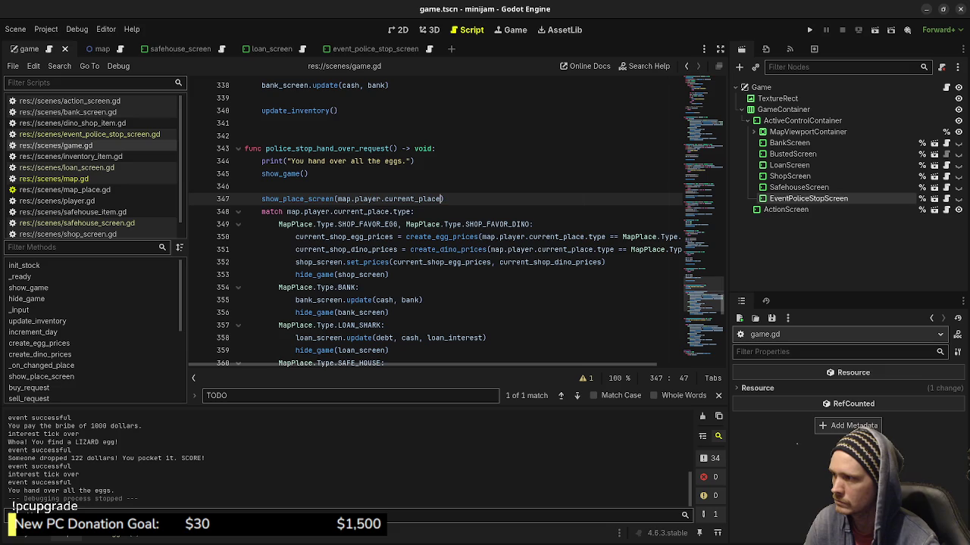
scroll(455, 220, down, 2)
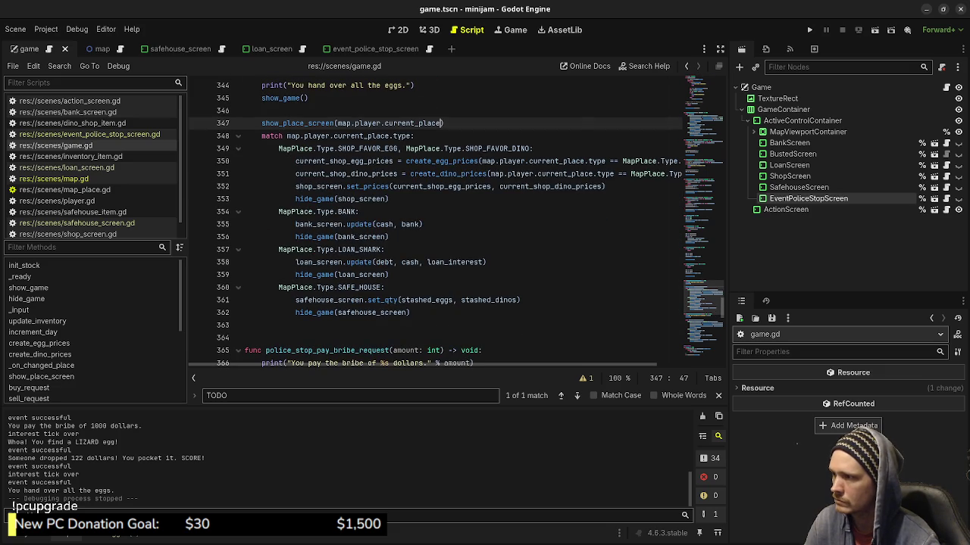
mouse_move(410, 312)
mouse_down()
mouse_move(277, 212)
mouse_move(262, 136)
mouse_up()
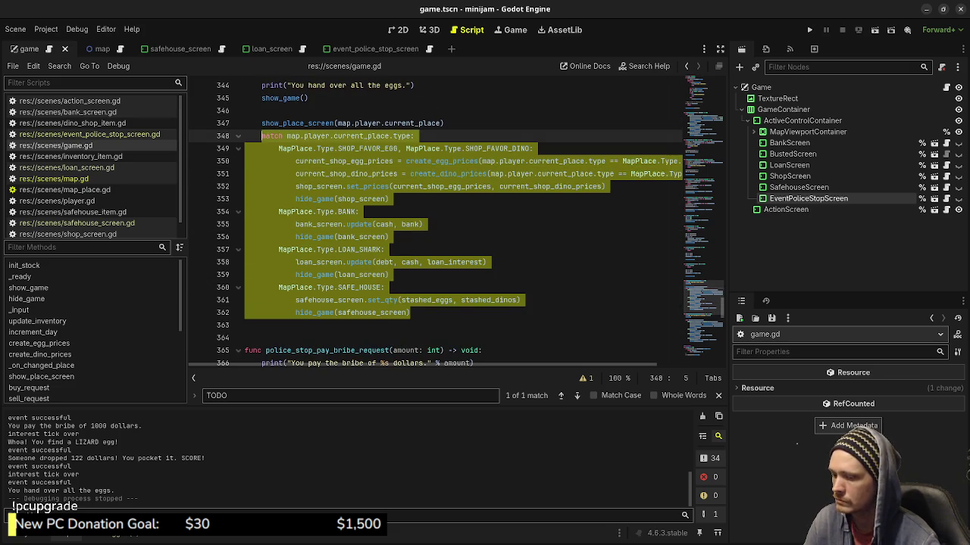
key(ctrl+k)
Add show_place_screen(map.player.current_place) to police_stop_pay_bribe_request and comment out its duplicated match block
scroll(454, 220, down, 5)
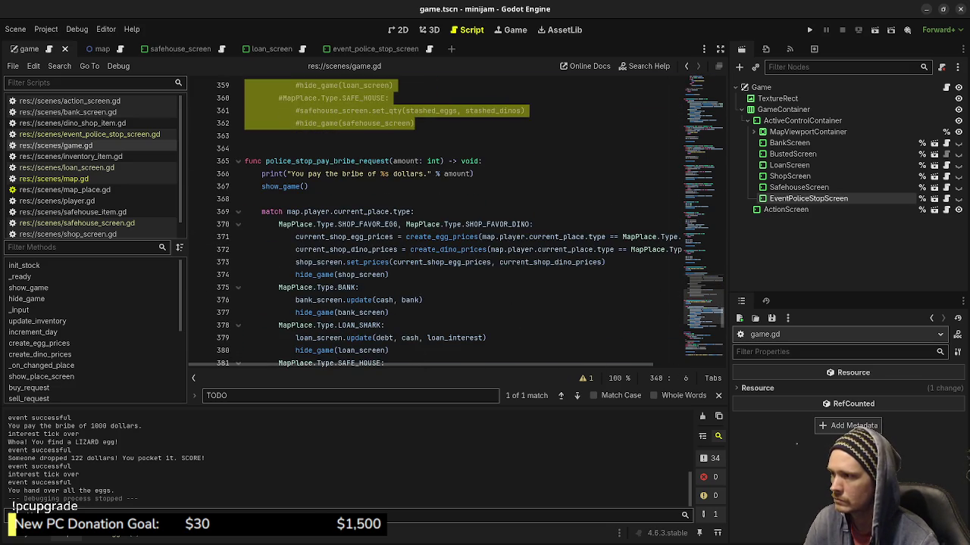
click(303, 199)
key(Return)
text(show_pla)
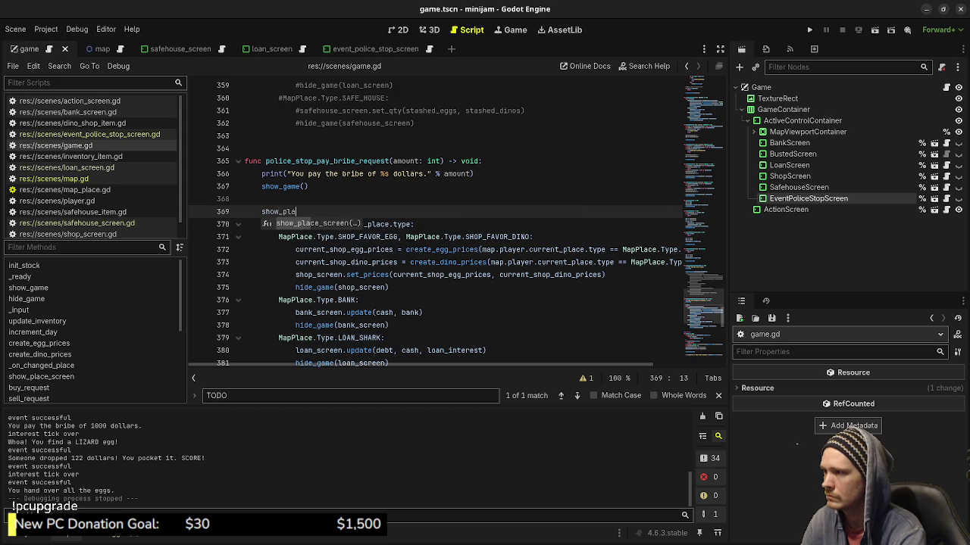
key(Return)
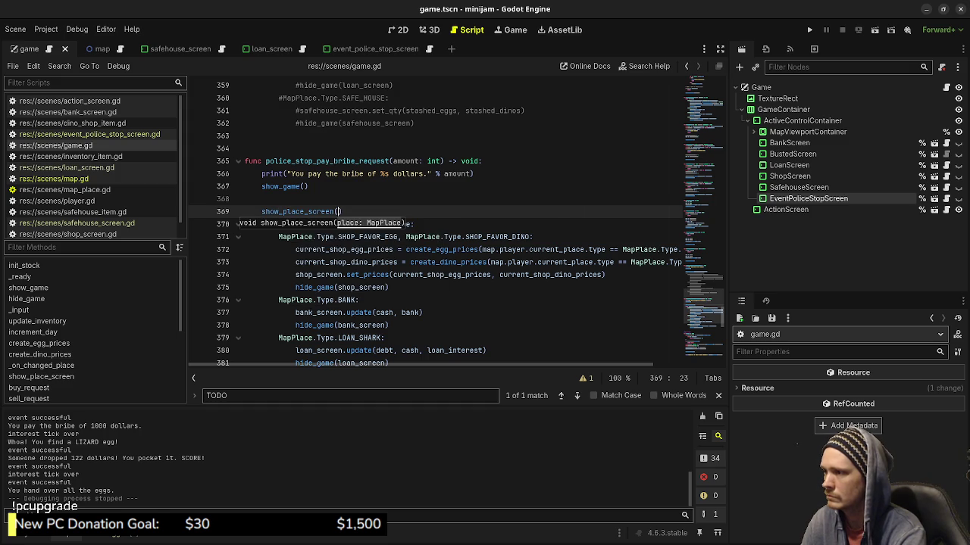
text(map.player.current_p)
key(Return)
scroll(413, 326, down, 2)
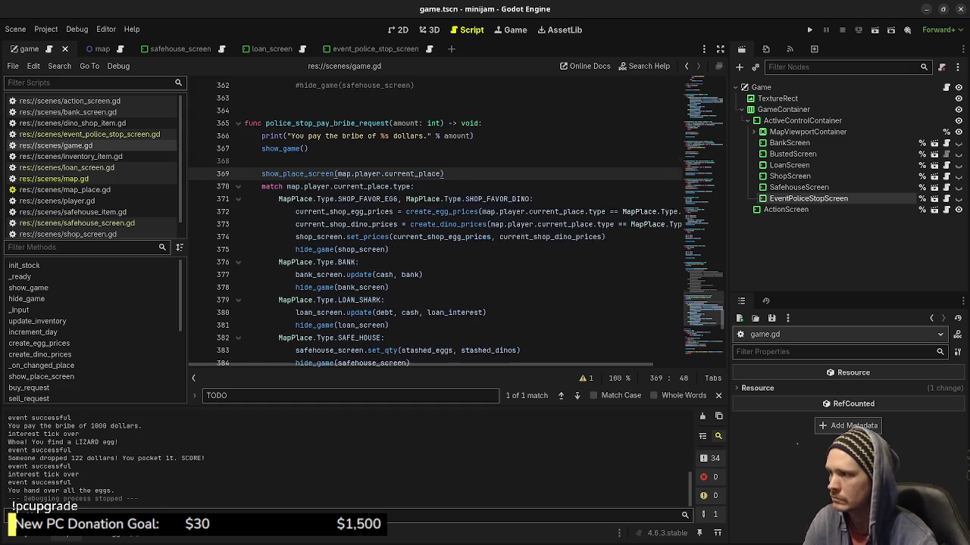
mouse_move(410, 325)
mouse_down()
mouse_move(296, 325)
mouse_move(279, 173)
mouse_move(262, 148)
mouse_up()
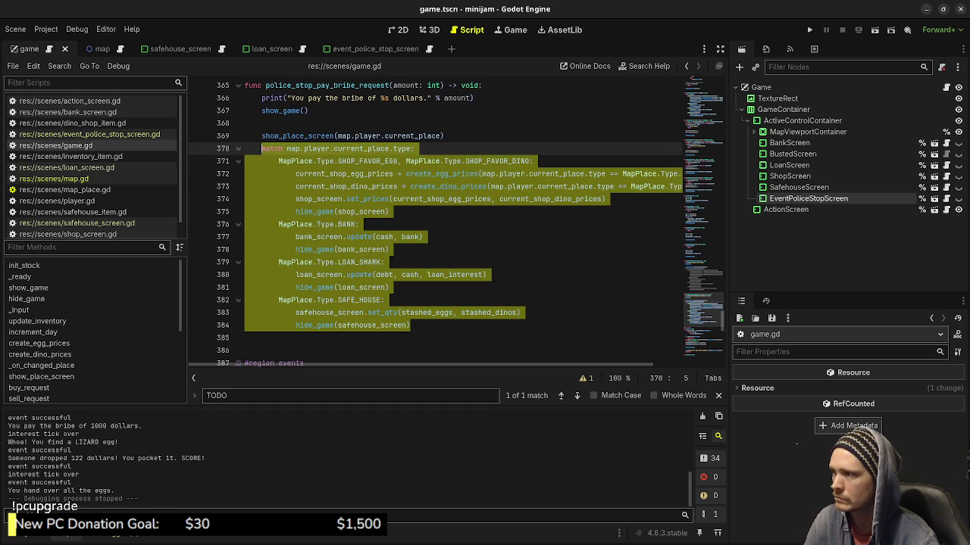
key(ctrl+k)
Save the script and relaunch the game with F5
key(ctrl+s)
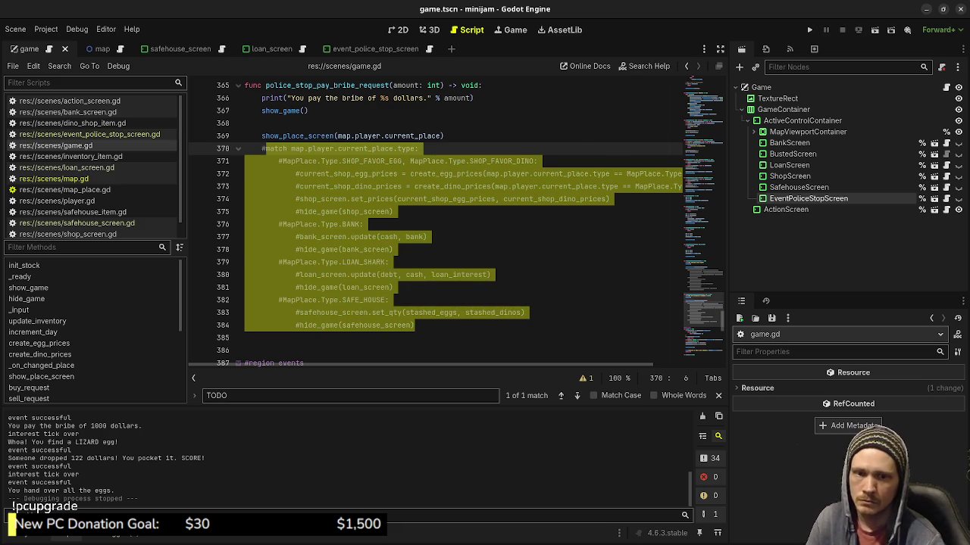
click(363, 224)
key(F5)
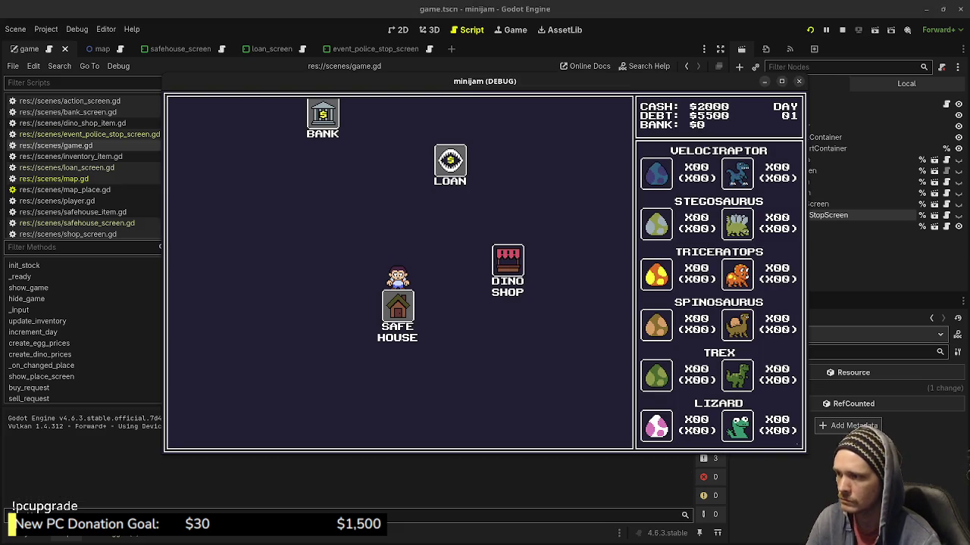
Cycle through the Dino Shop, loan shark, Bank and Safe House to advance the days
click(507, 260)
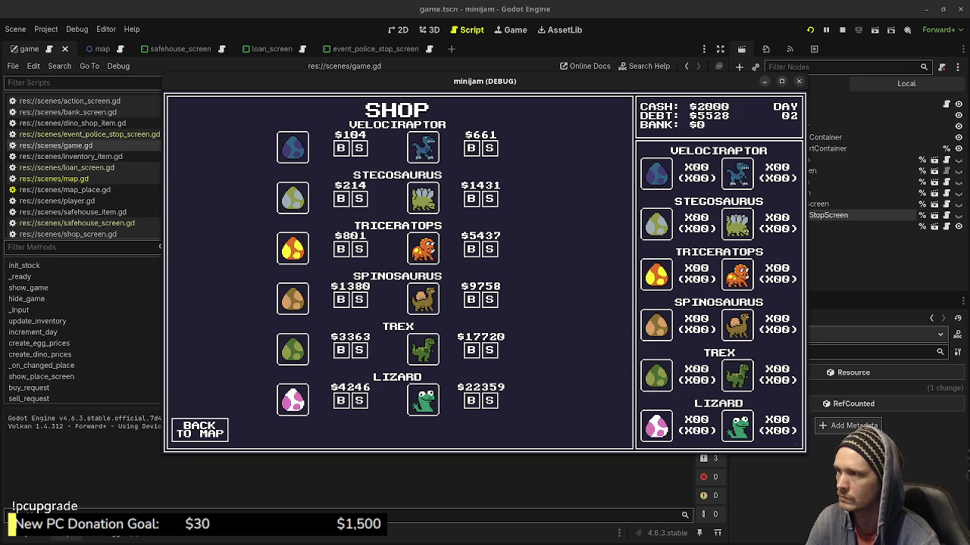
click(200, 430)
click(339, 208)
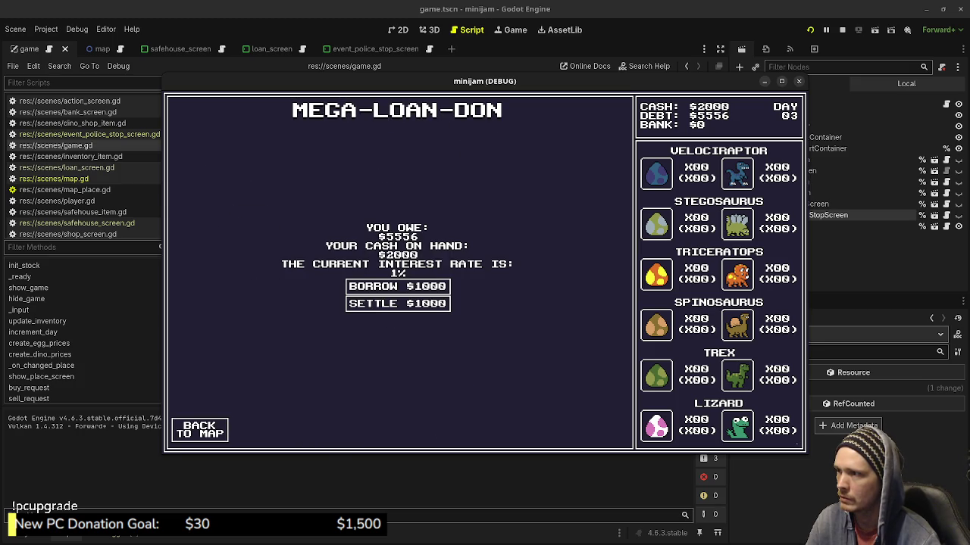
click(199, 430)
click(270, 258)
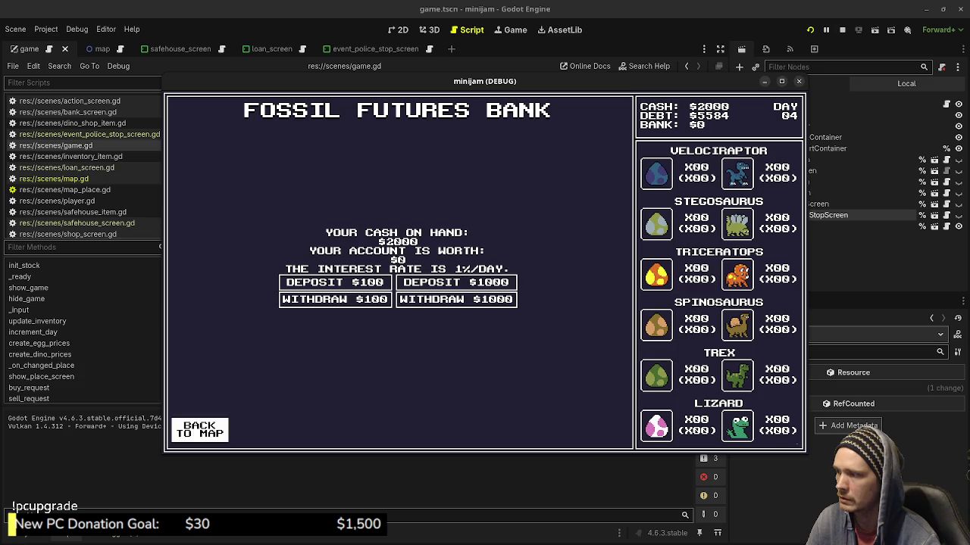
click(199, 430)
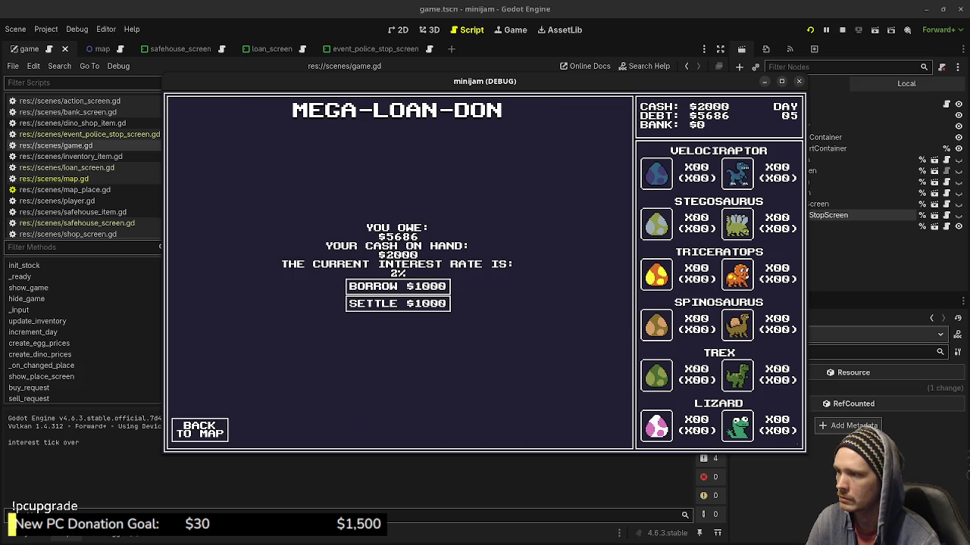
click(199, 430)
click(455, 406)
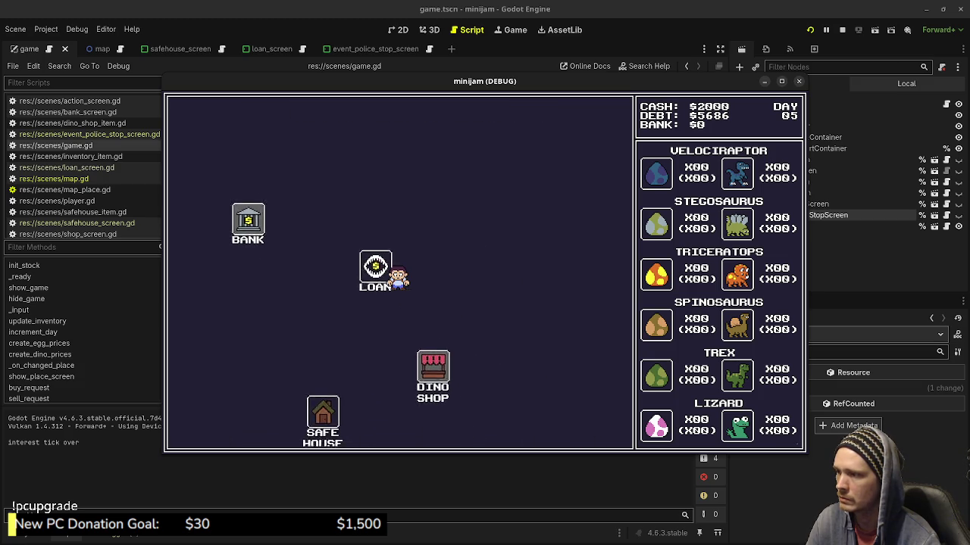
click(199, 430)
click(291, 355)
click(199, 429)
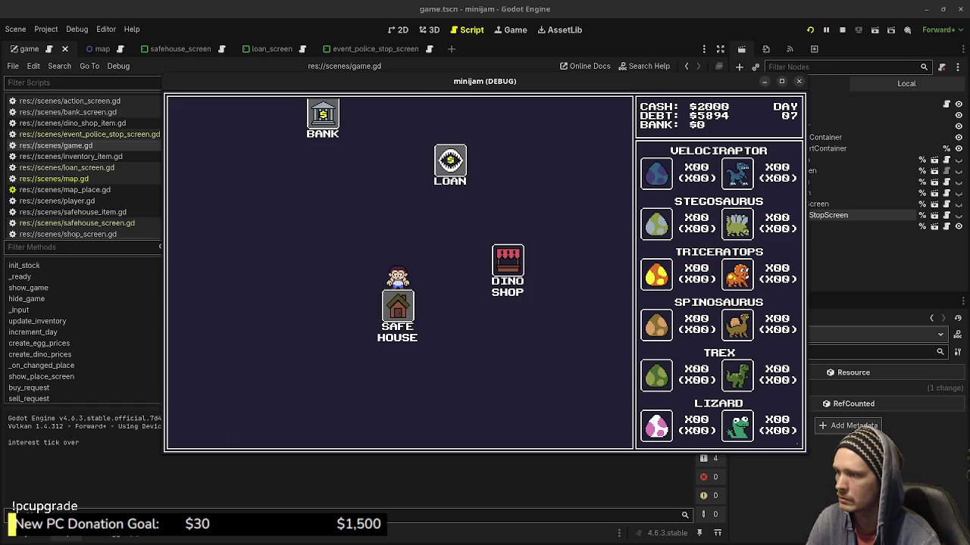
click(508, 269)
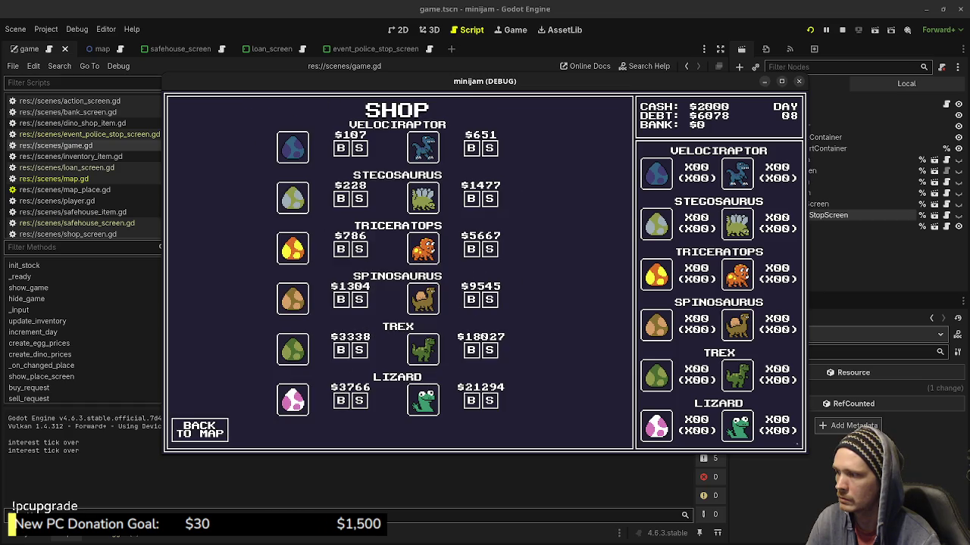
click(199, 430)
click(340, 210)
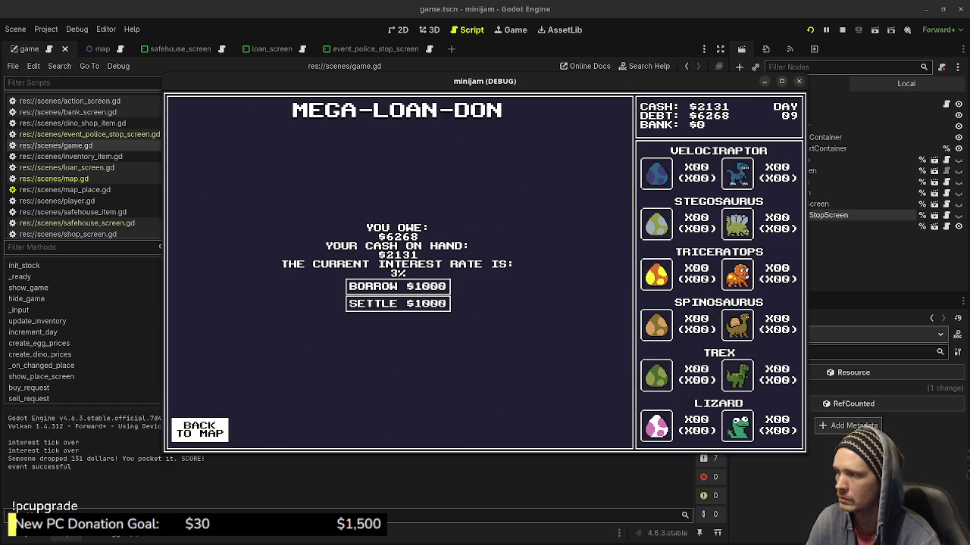
click(199, 430)
click(273, 260)
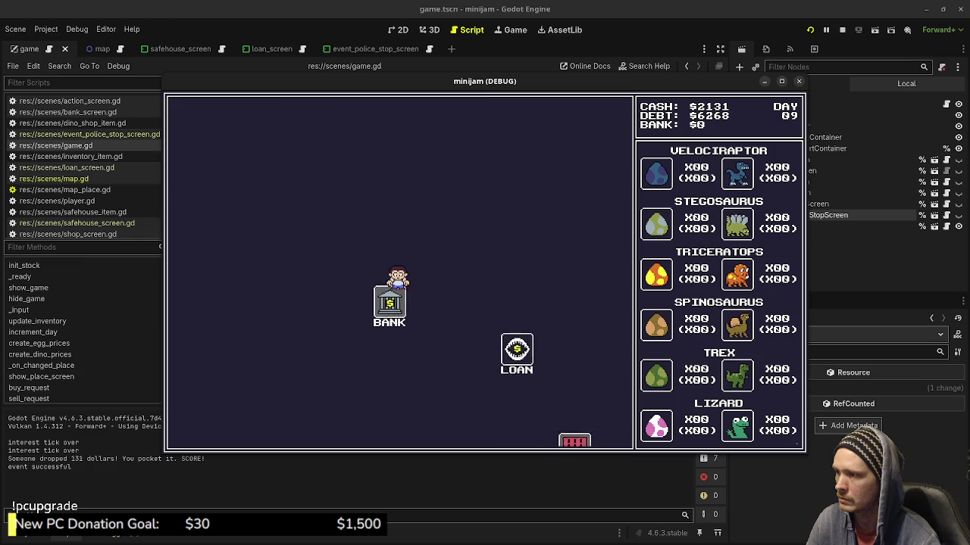
click(200, 430)
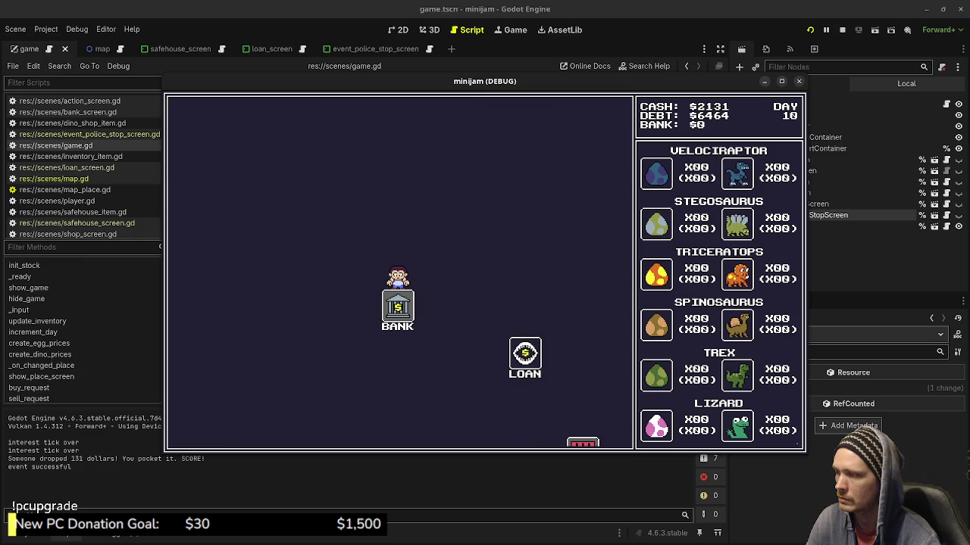
click(525, 354)
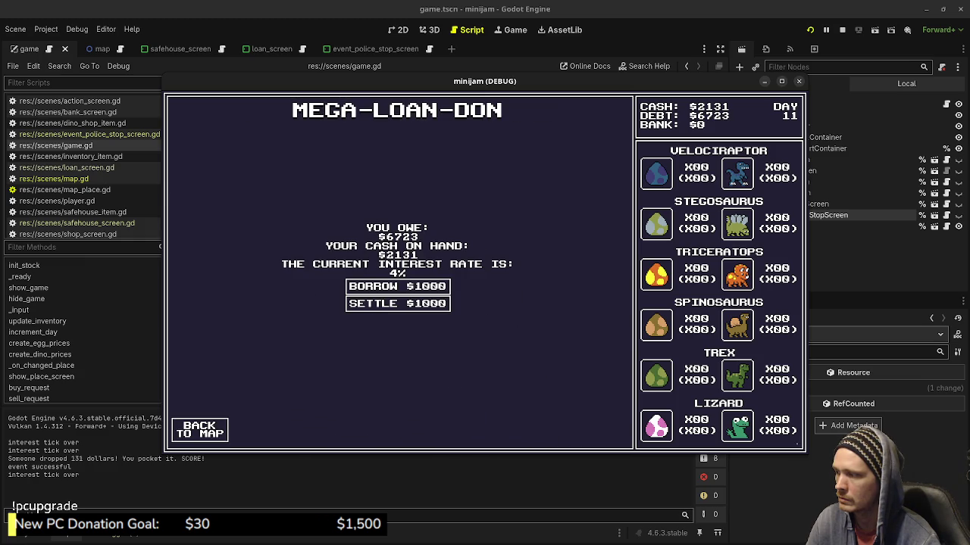
click(199, 430)
click(455, 406)
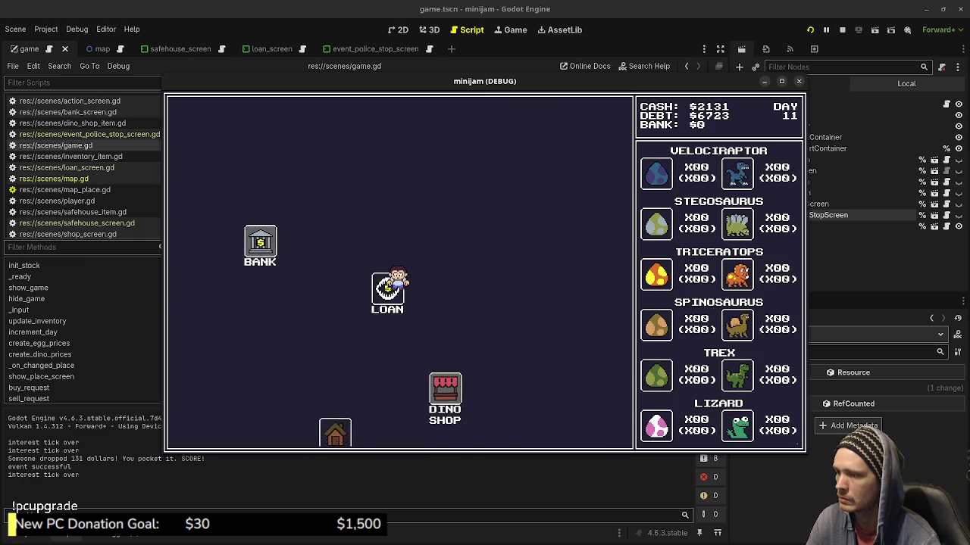
click(200, 429)
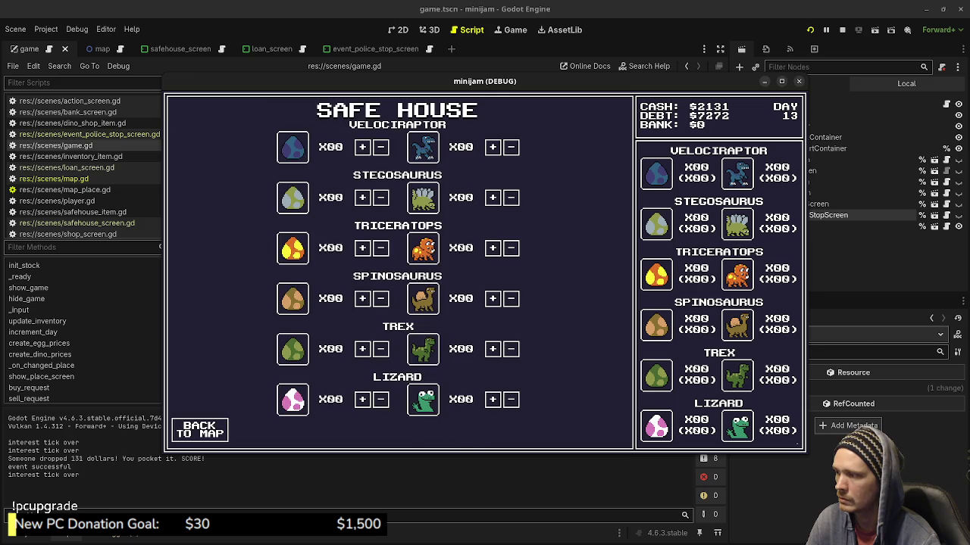
click(199, 430)
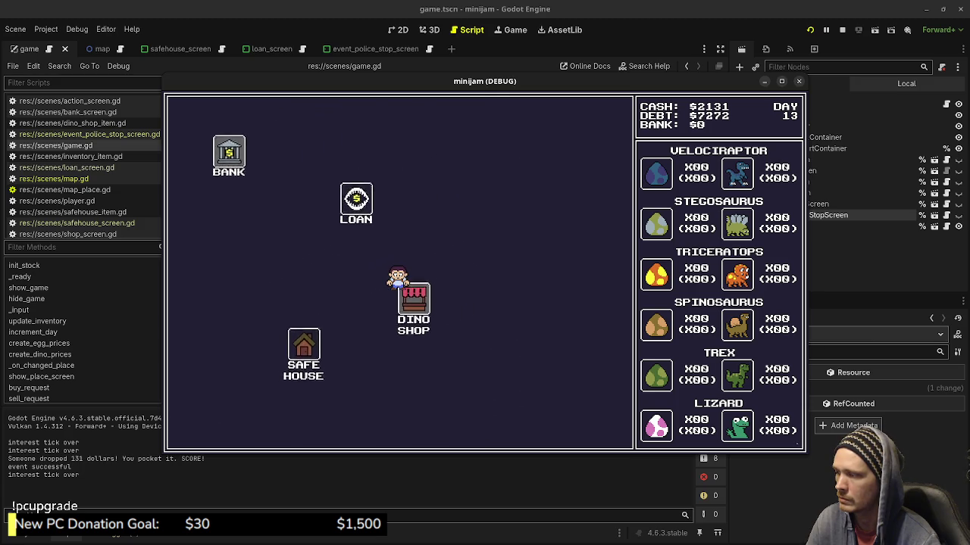
click(199, 429)
click(341, 206)
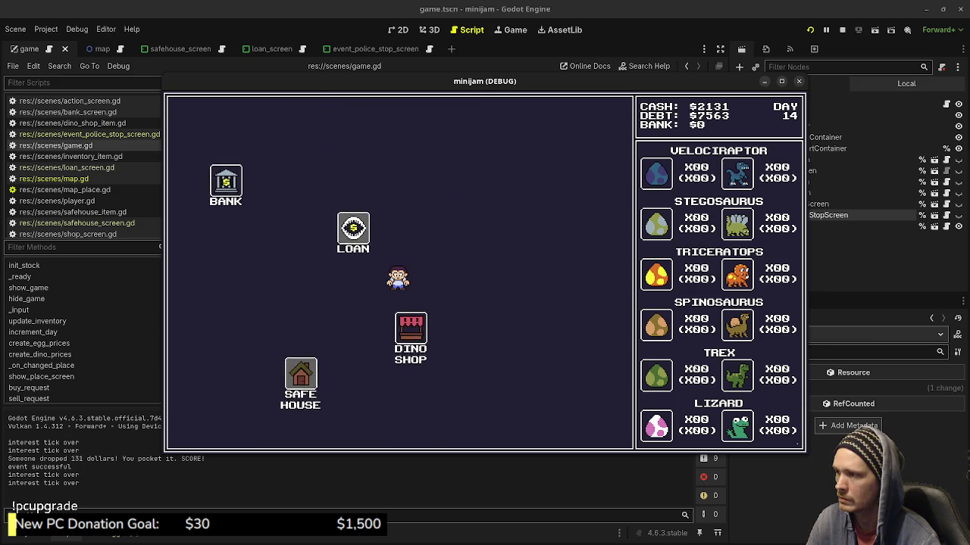
click(199, 429)
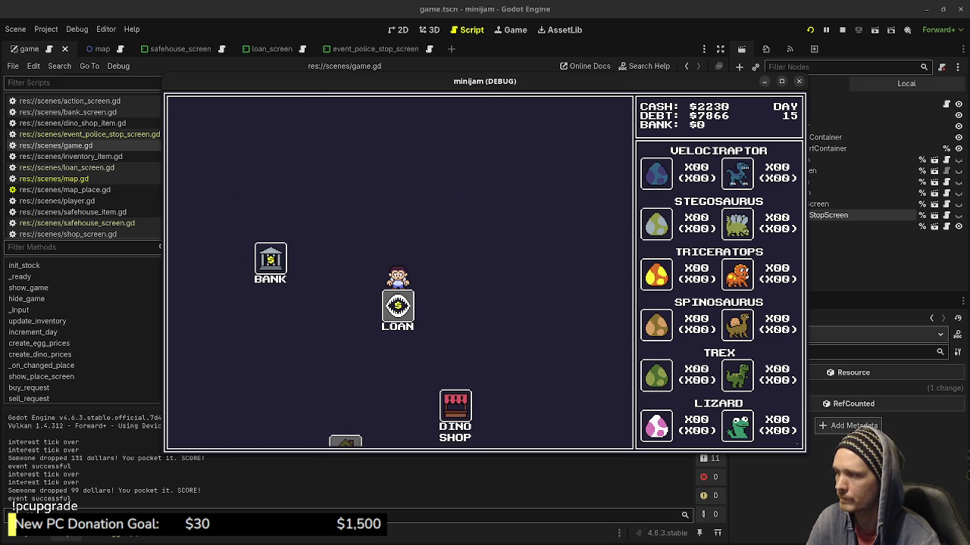
click(270, 262)
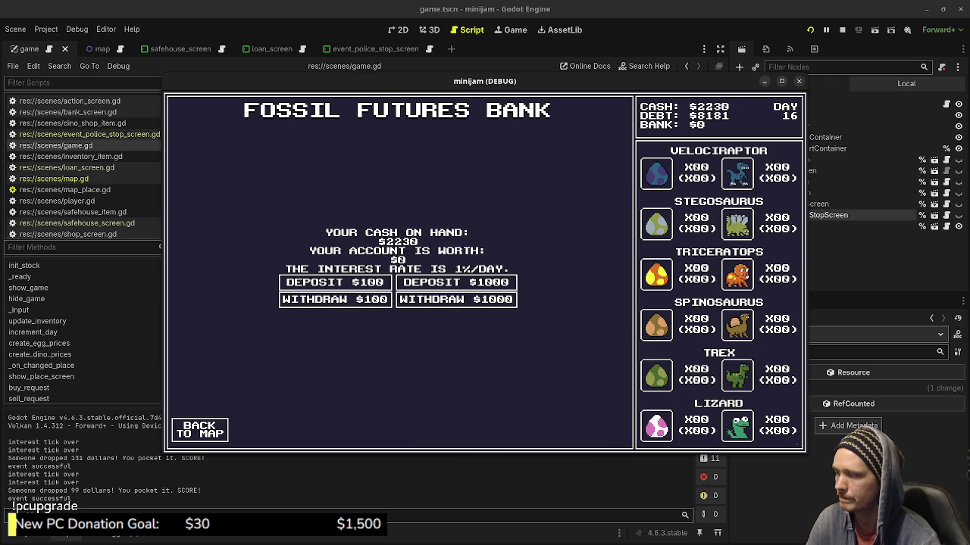
click(199, 430)
click(525, 354)
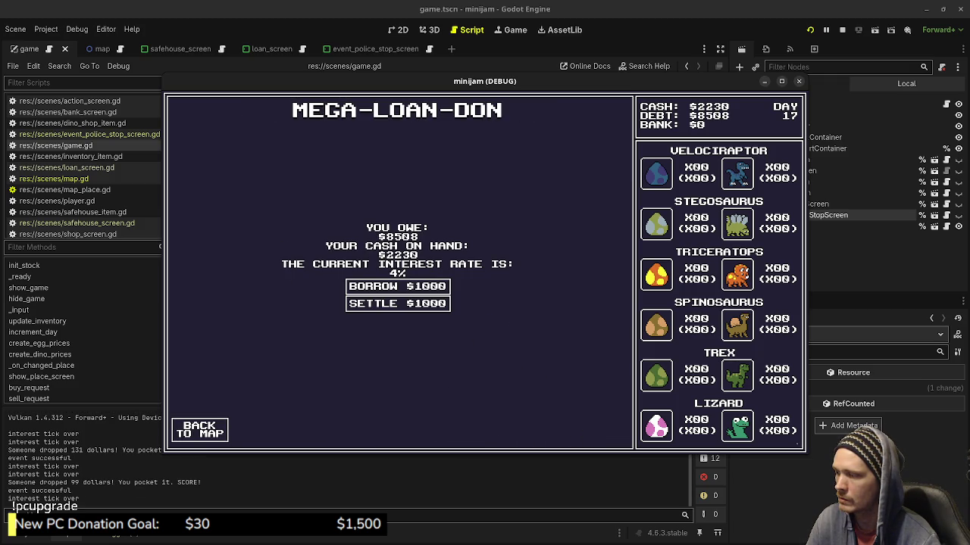
click(199, 430)
click(455, 406)
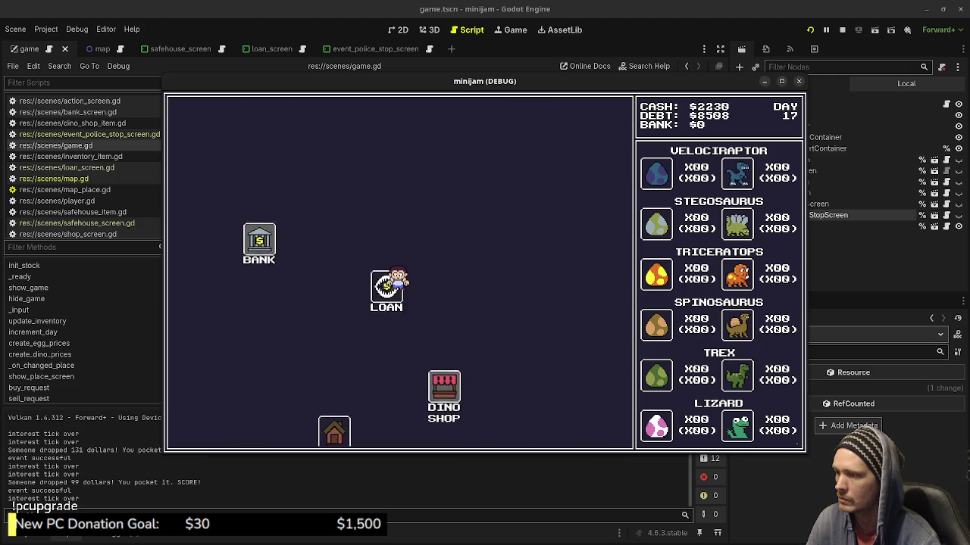
click(199, 429)
click(288, 353)
click(199, 430)
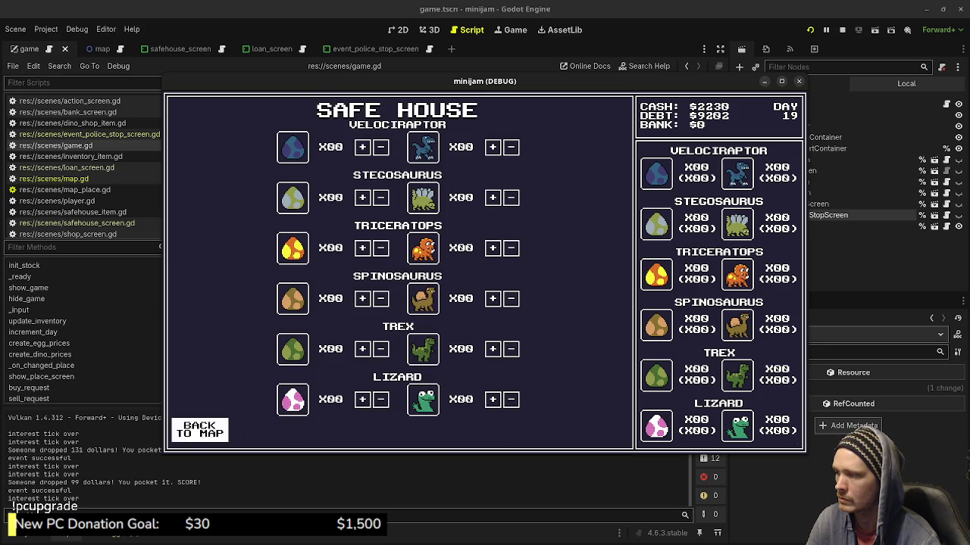
Alternate between the Dino Shop and Safe House until the Day 29 police stop appears
click(509, 269)
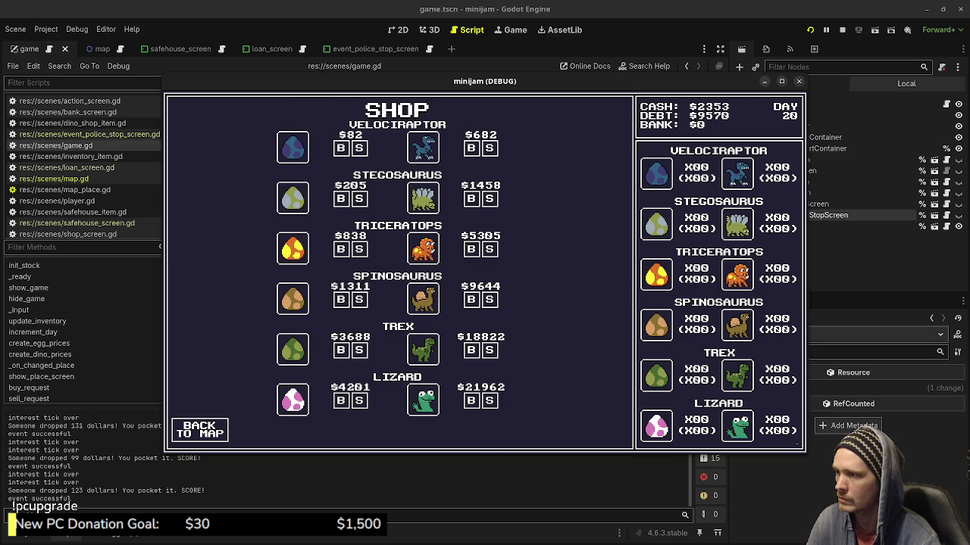
click(200, 430)
click(308, 350)
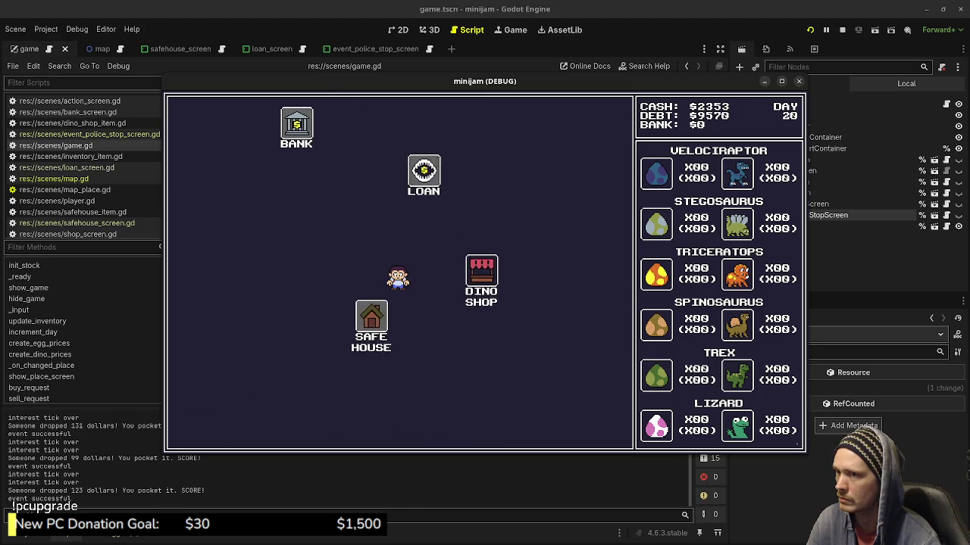
click(199, 430)
click(508, 261)
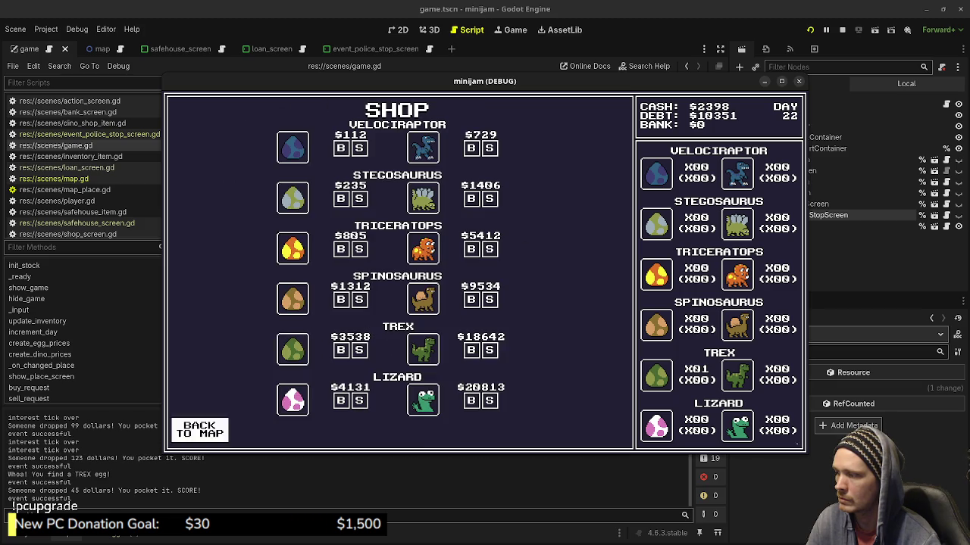
click(199, 430)
click(288, 356)
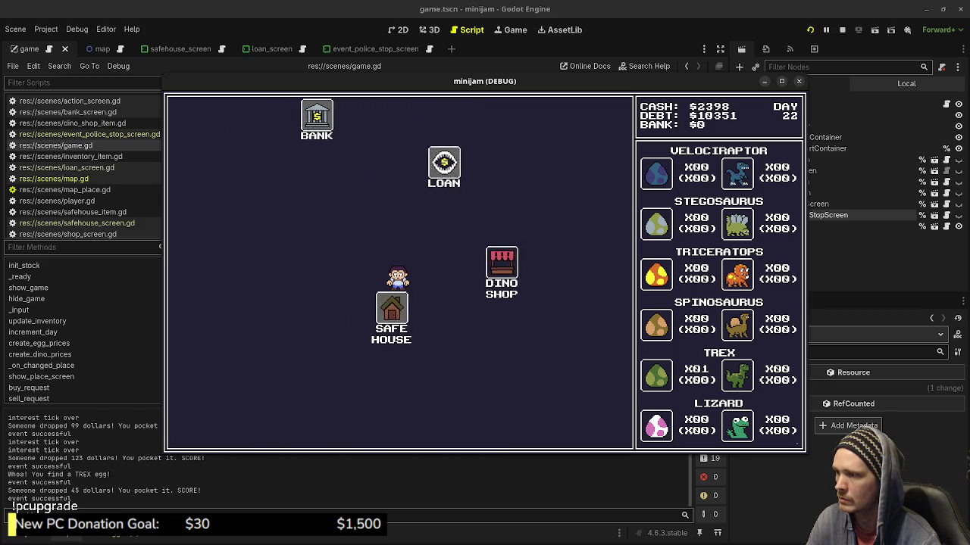
click(199, 429)
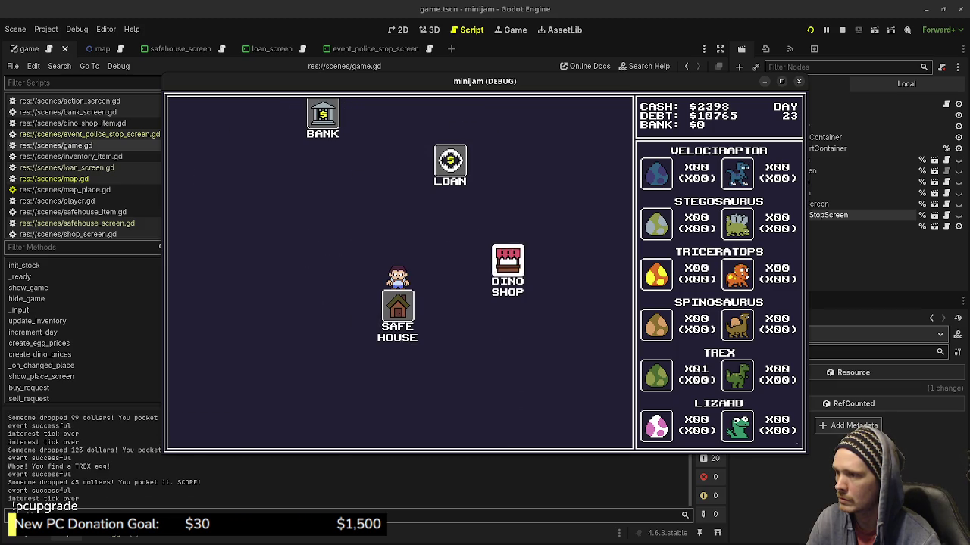
click(509, 261)
click(200, 430)
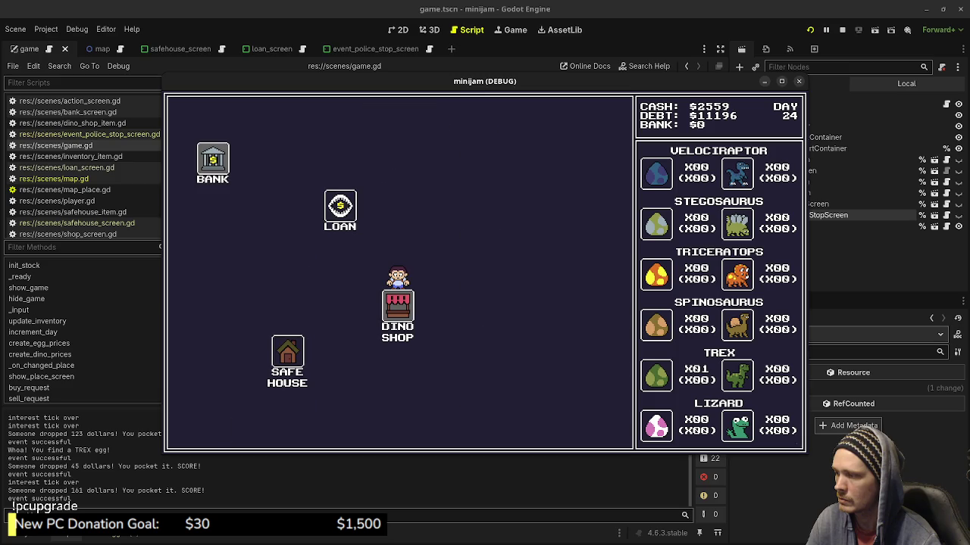
click(288, 351)
click(199, 429)
click(508, 261)
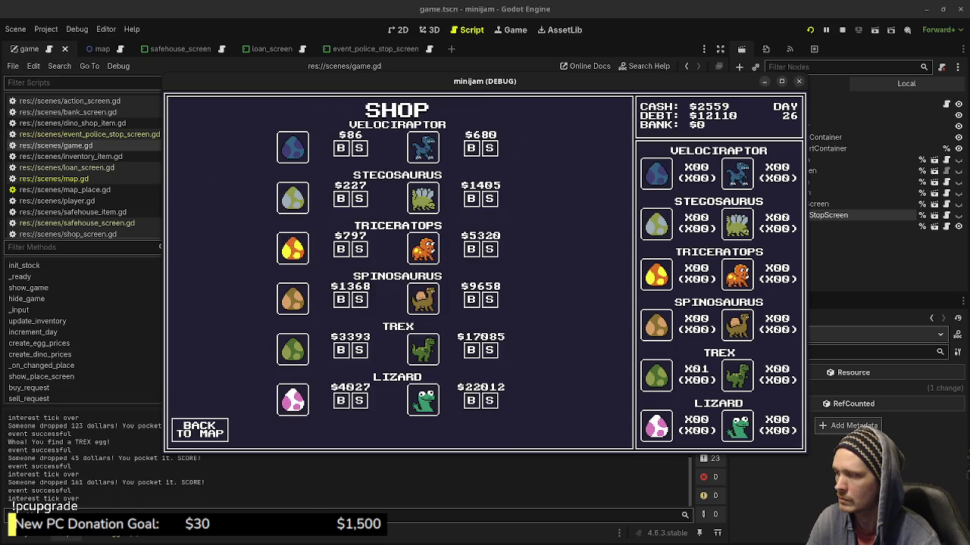
click(199, 429)
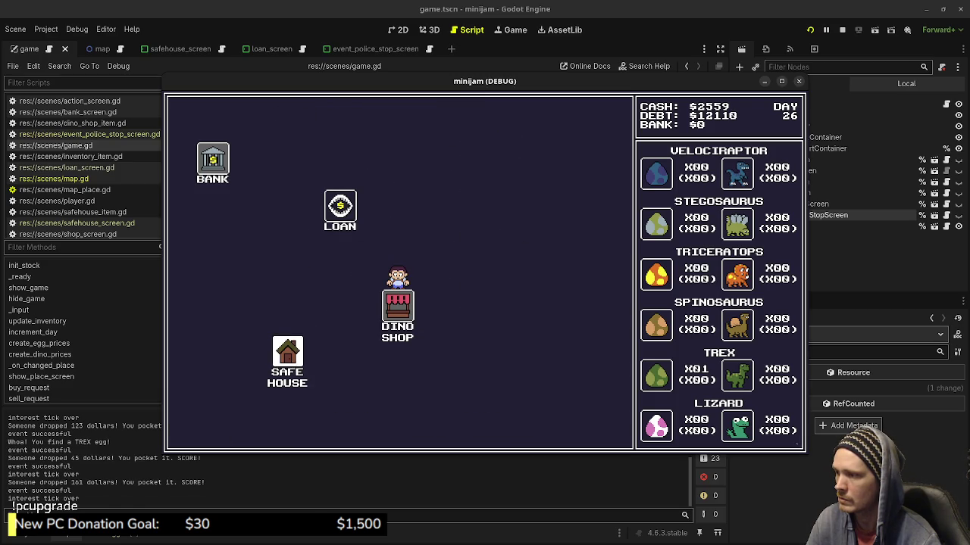
click(287, 350)
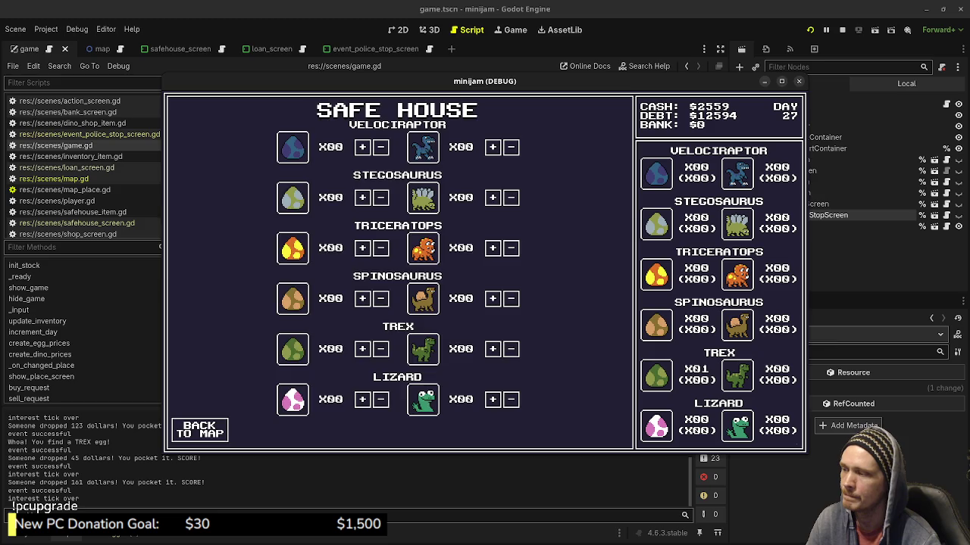
click(199, 430)
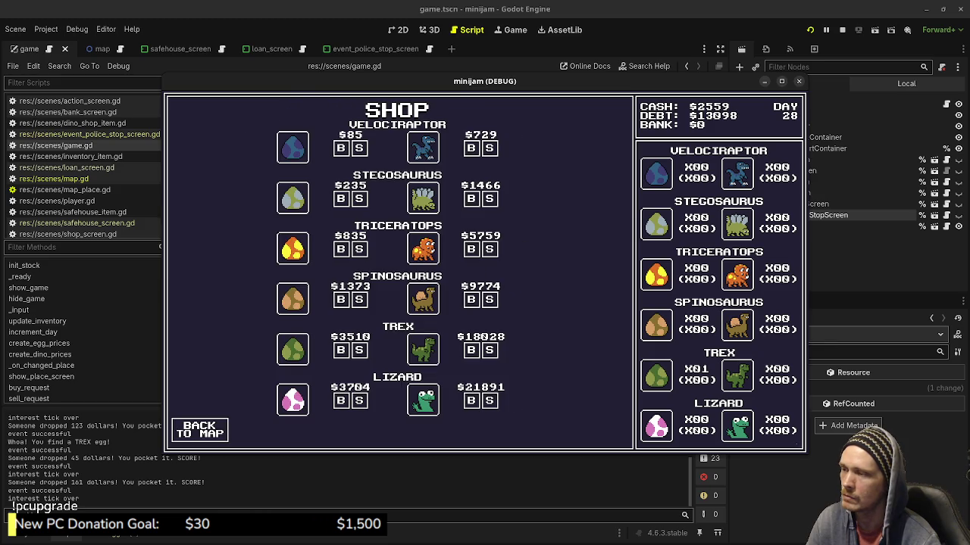
click(199, 430)
click(288, 356)
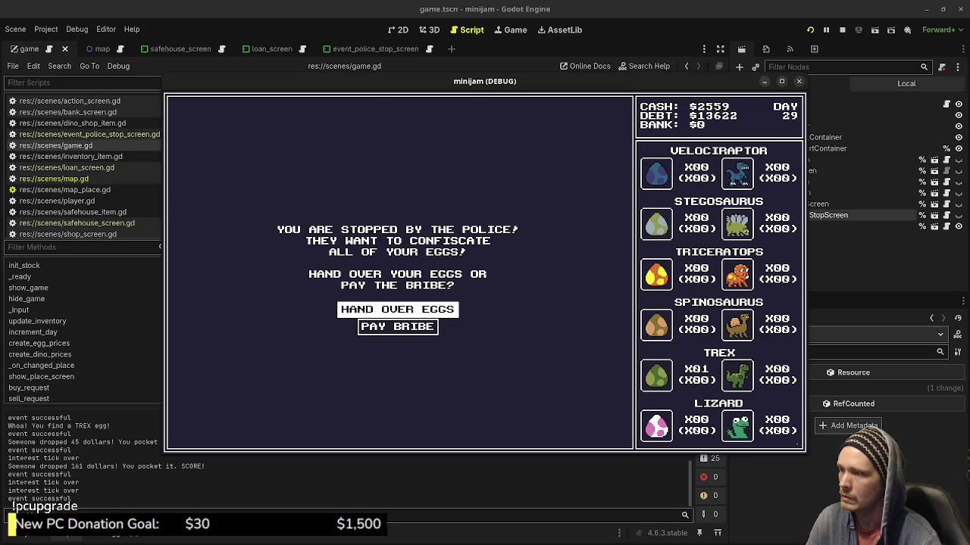
Hand over the eggs, then alternate Dino Shop and Safe House until the Day 33 police stop
click(397, 309)
click(200, 429)
click(508, 262)
click(199, 429)
click(288, 351)
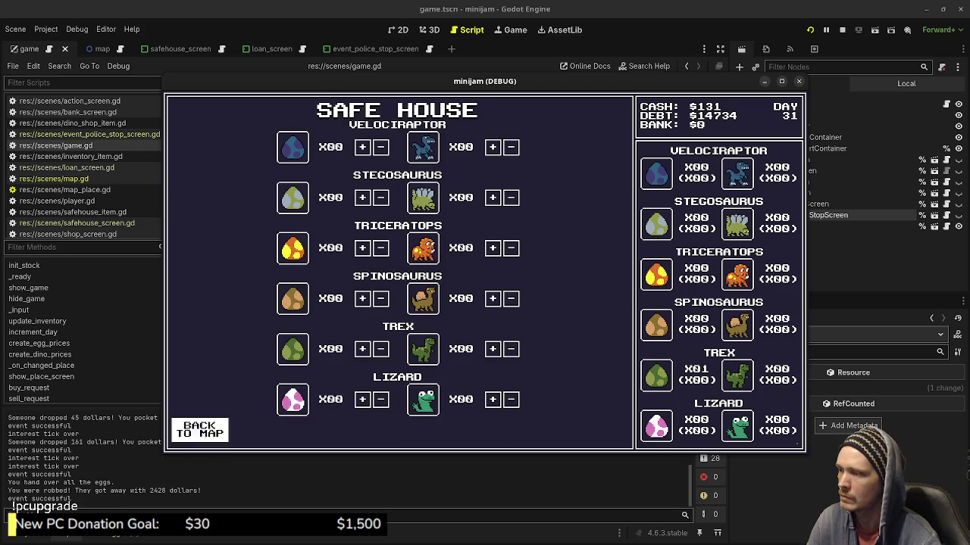
click(199, 429)
click(508, 262)
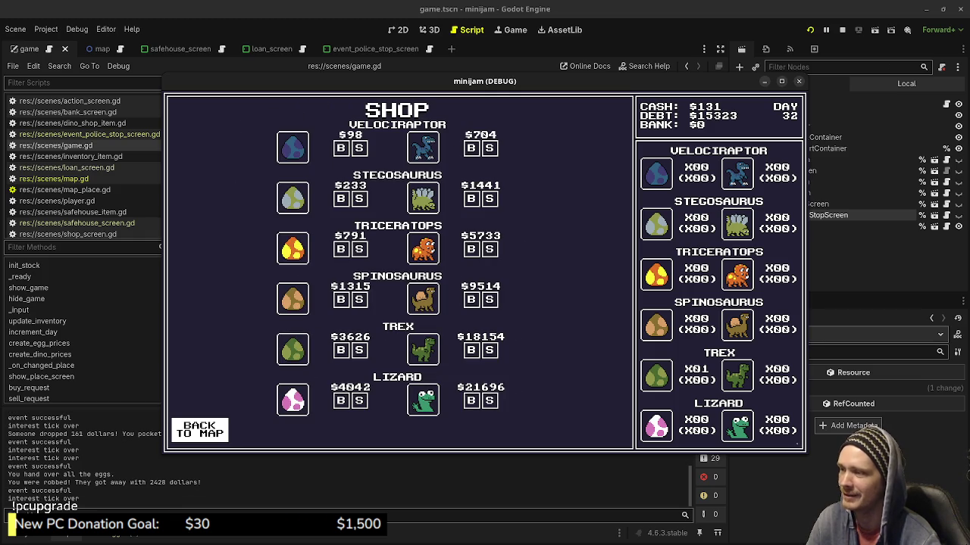
click(199, 429)
click(287, 351)
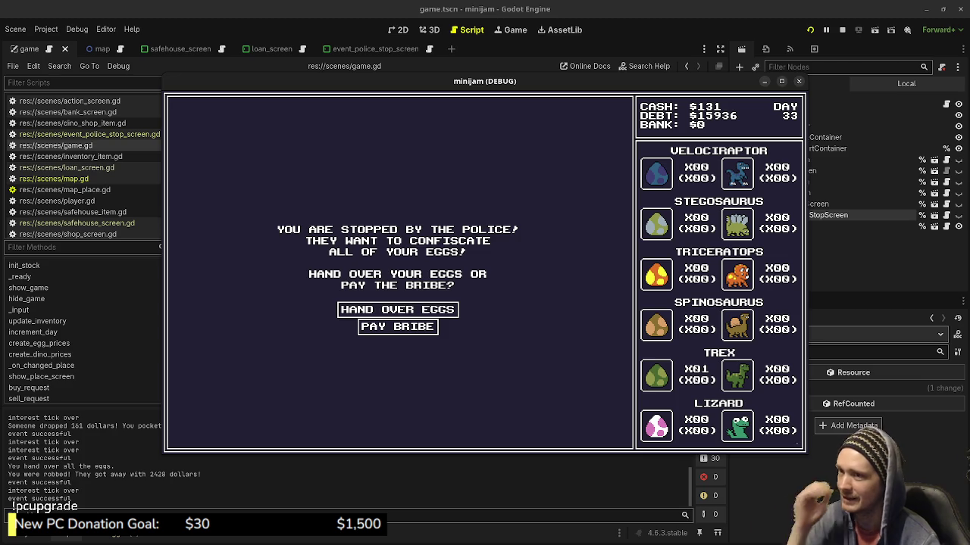
Pay the $1000 bribe using the keyboard and return to the map
key(Down)
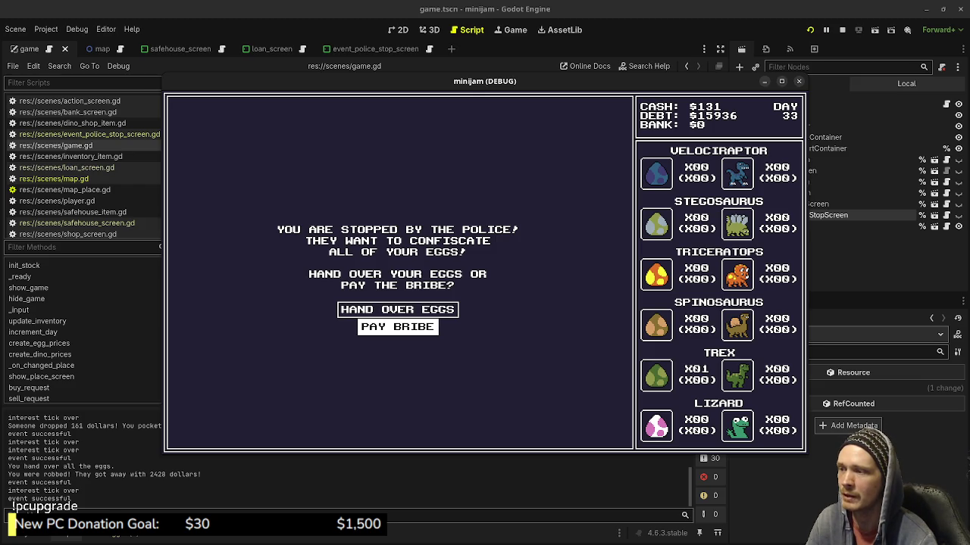
key(Return)
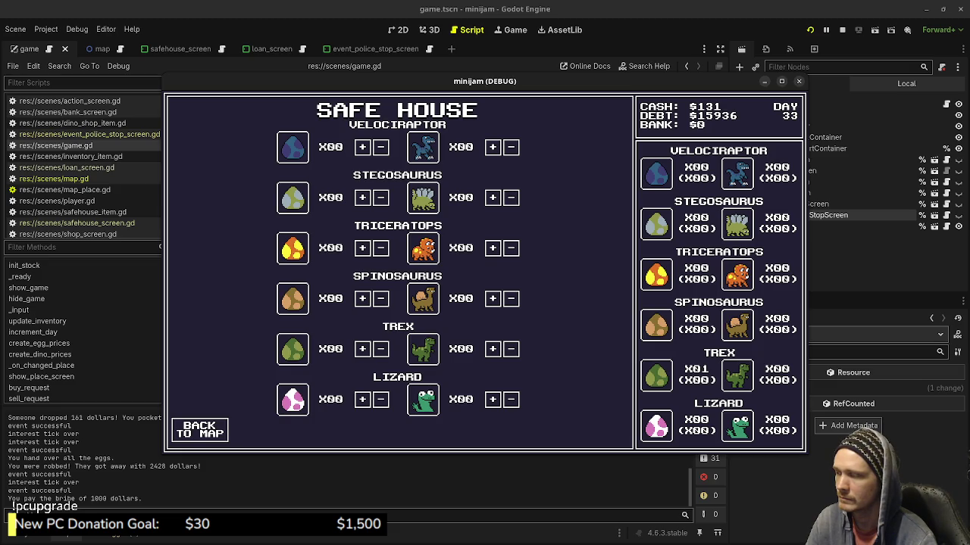
key(Tab)
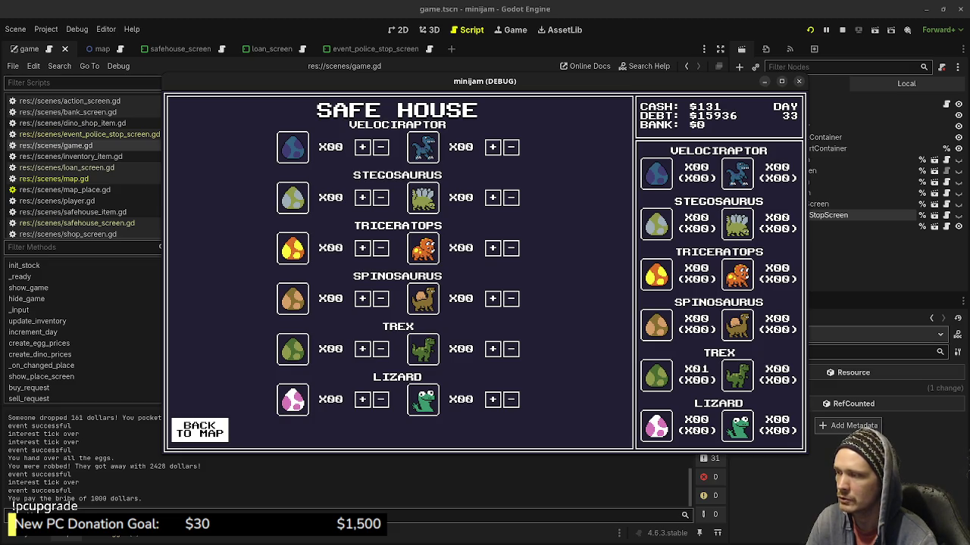
key(Return)
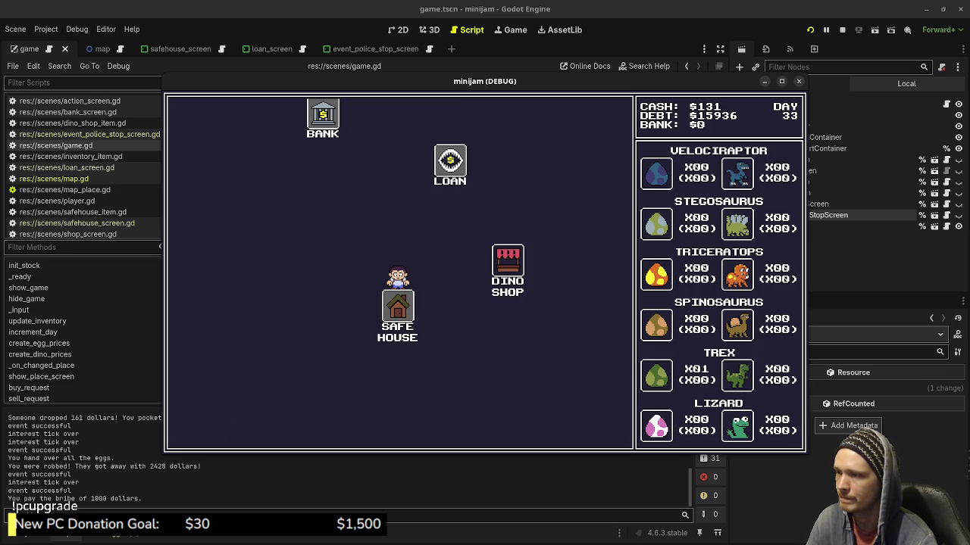
Cycle through the Dino Shop, Loan office and Bank until the Day 41 police stop appears
key(Right)
key(Return)
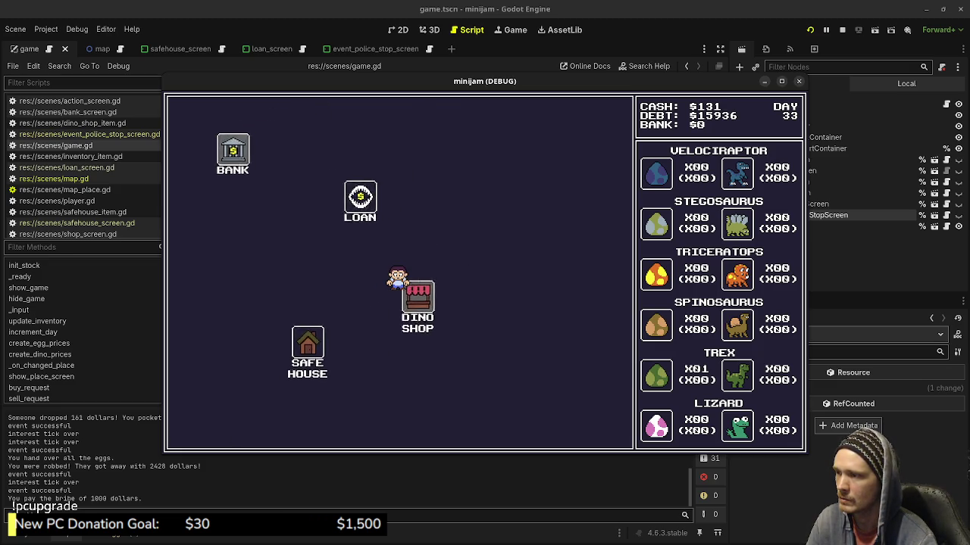
key(Return)
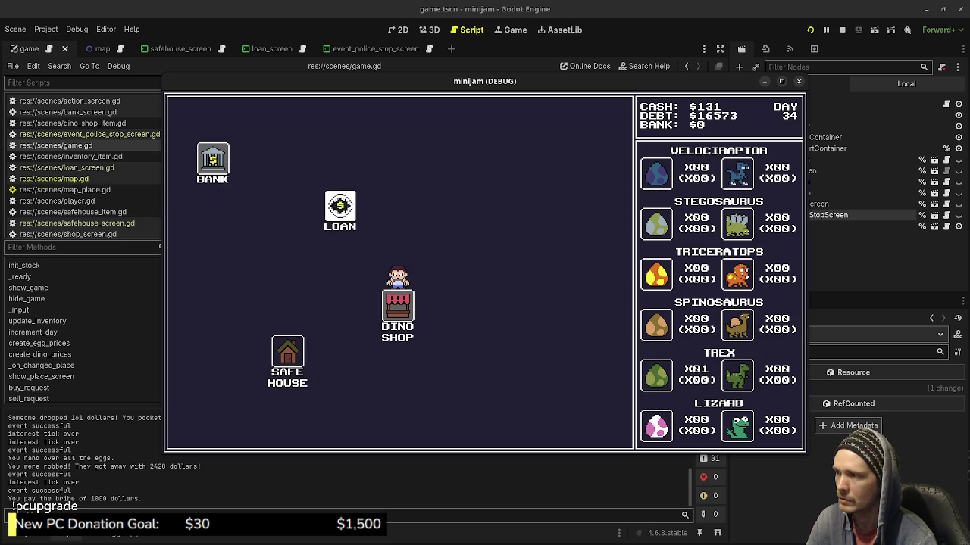
key(Up)
key(Return)
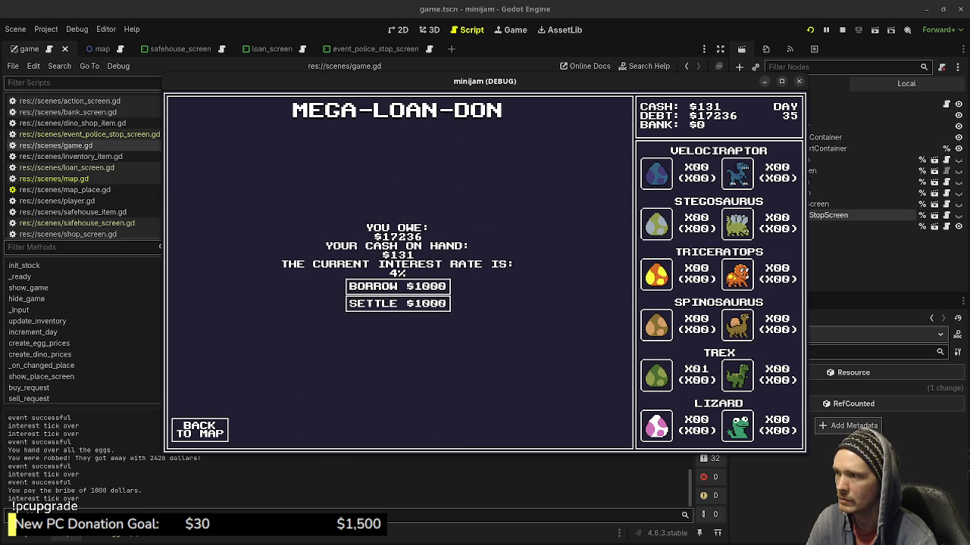
key(Return)
key(Left)
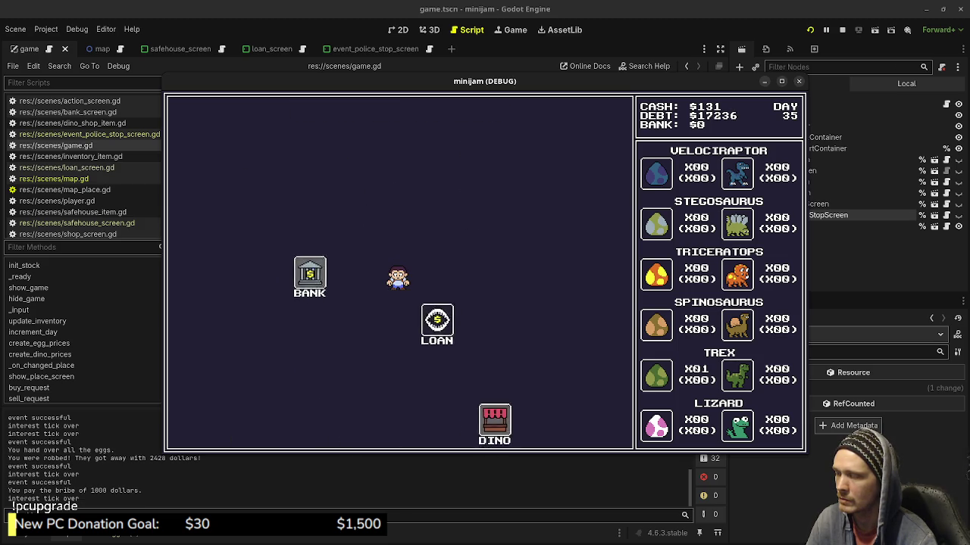
key(Return)
key(Return)
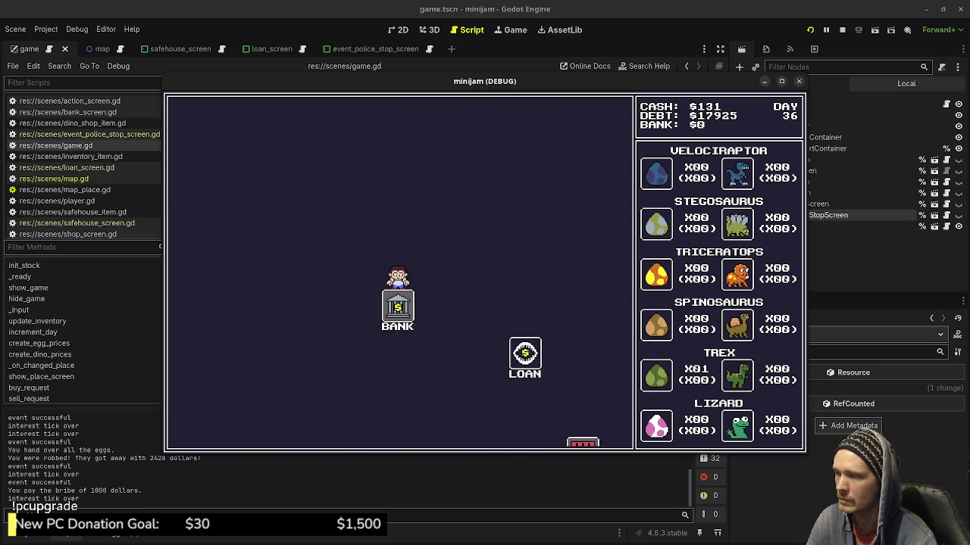
key(Right)
key(Return)
key(Return)
key(Left)
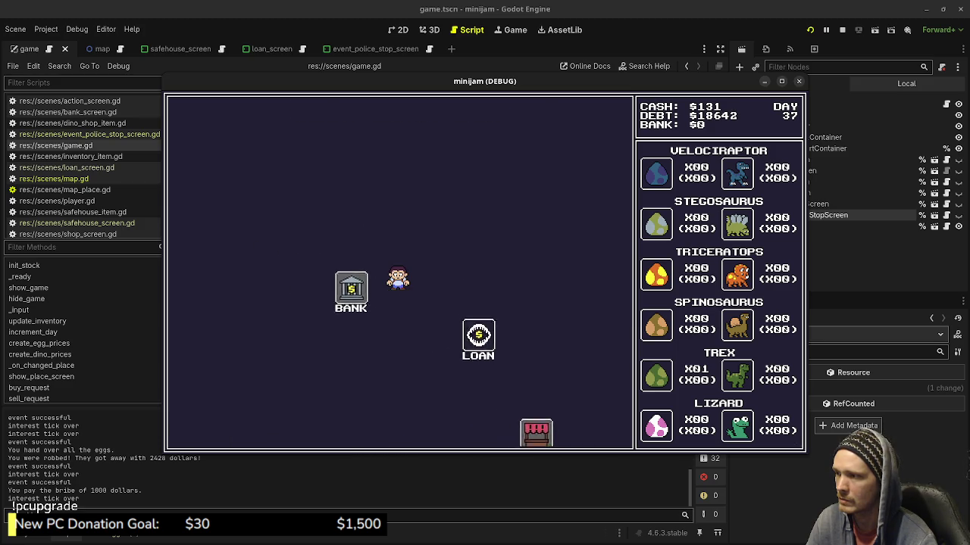
key(Return)
key(Right)
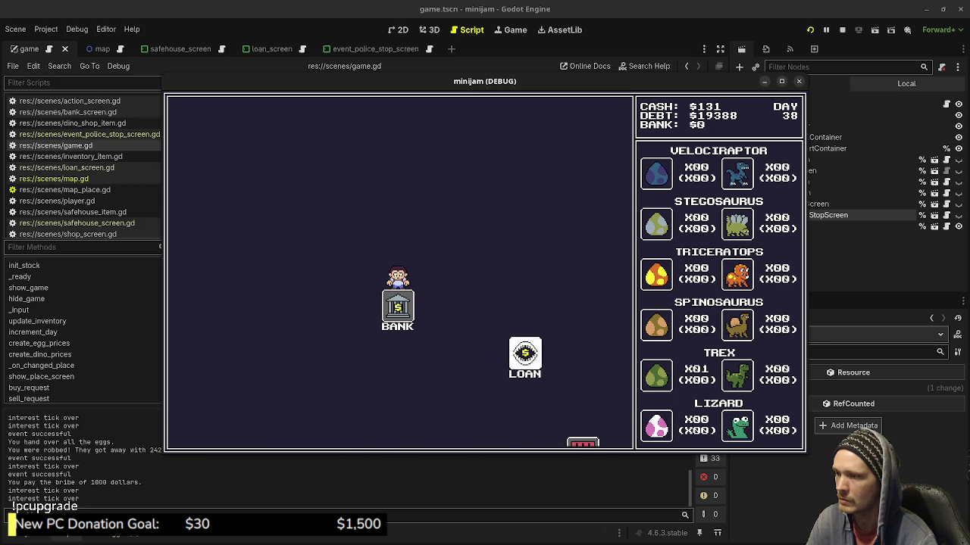
key(Return)
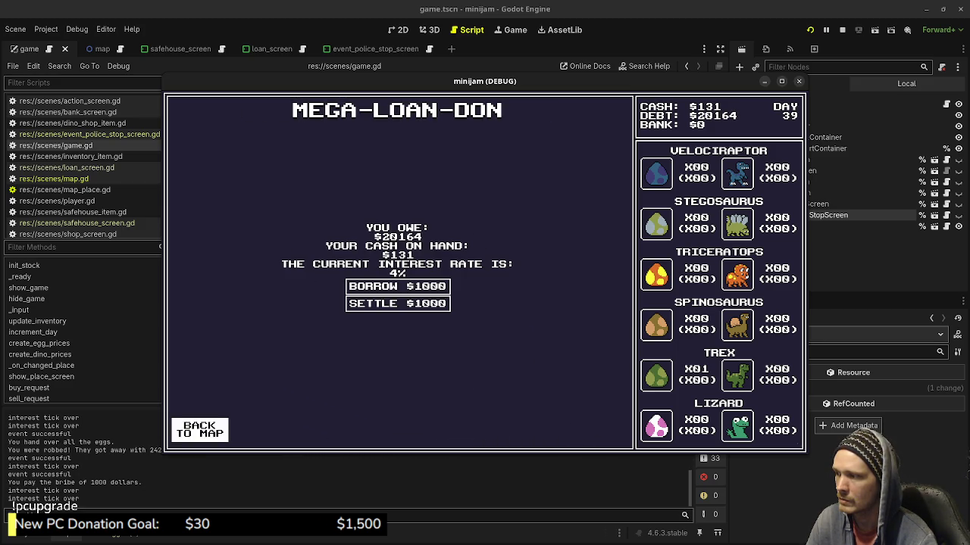
key(Left)
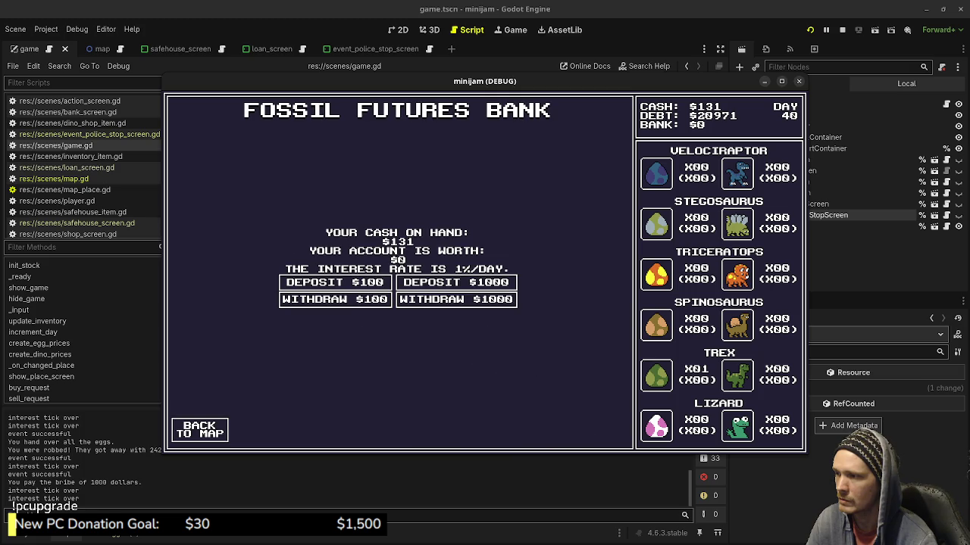
key(Return)
key(Right)
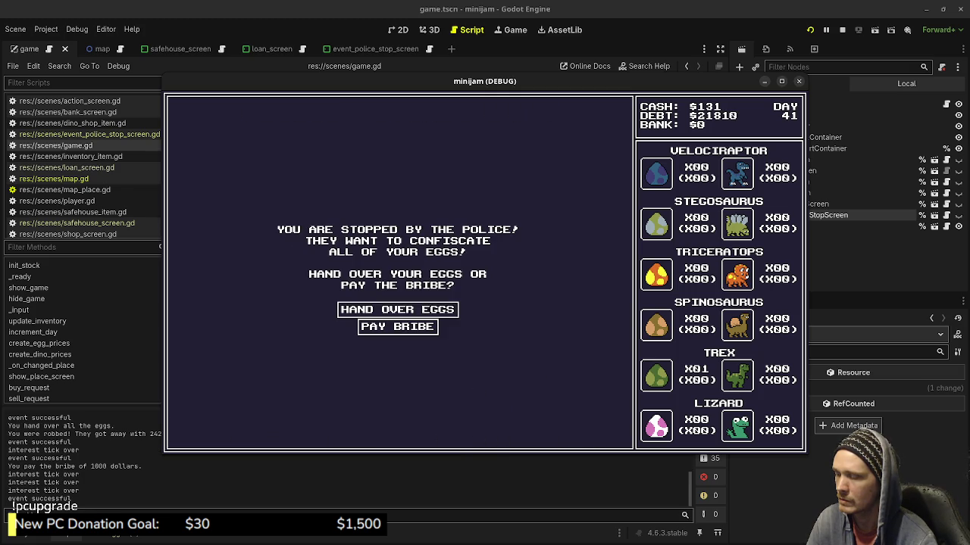
Hand over the eggs at the Day 41 stop, stop the run, and open event_police_stop_screen.gd
key(Down)
key(Return)
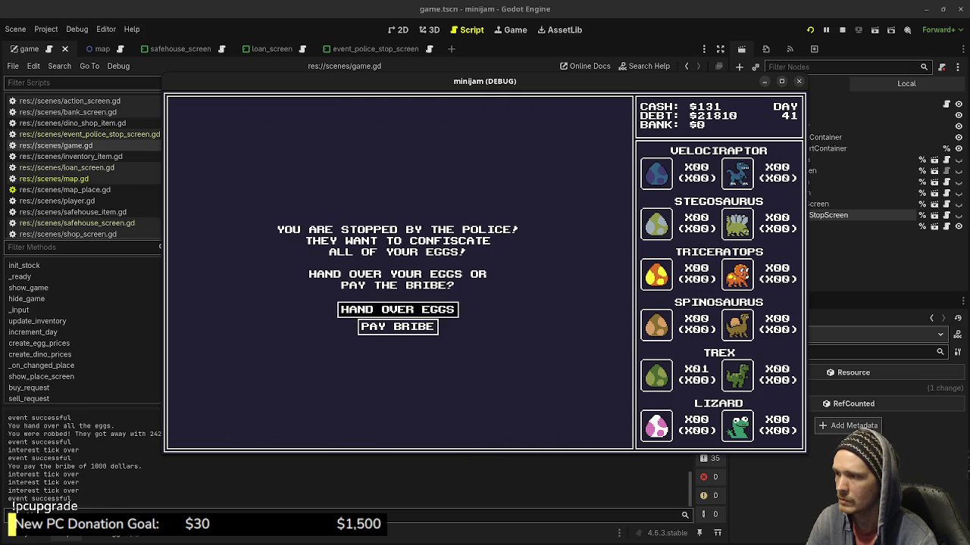
key(Return)
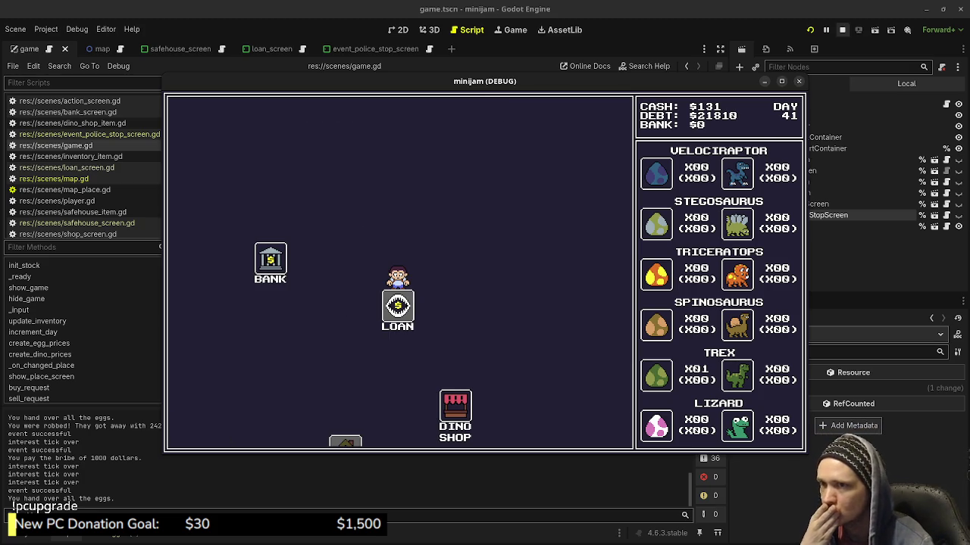
key(F8)
click(89, 134)
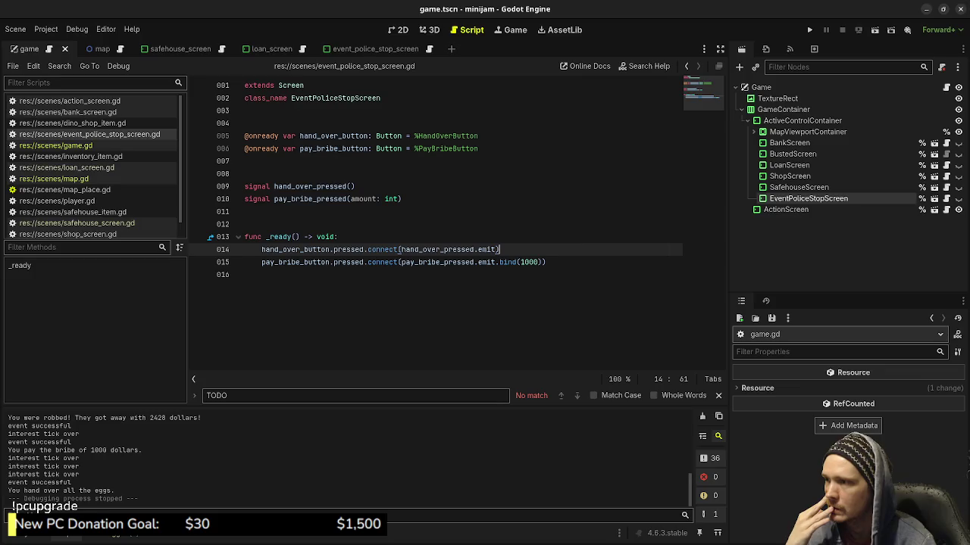
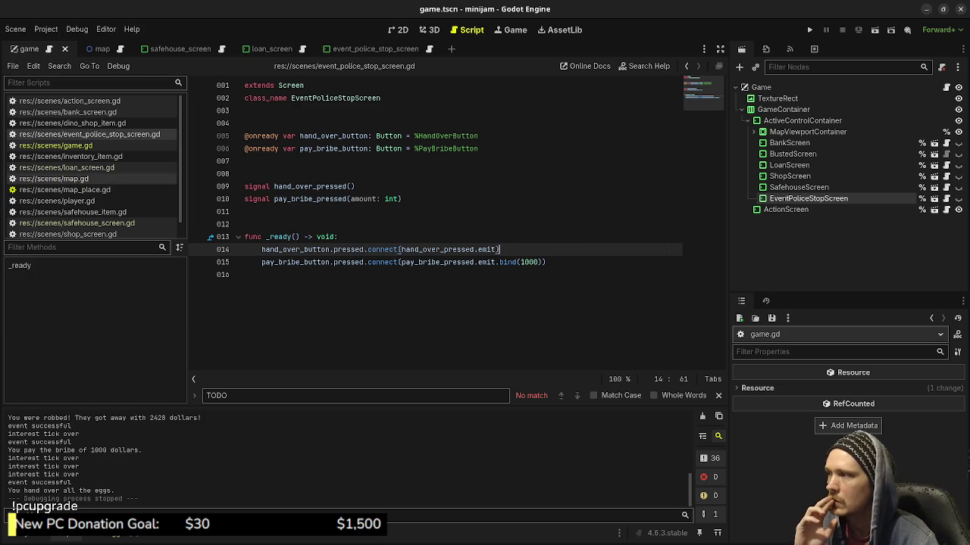
Delete the leftover commented-out and duplicated lines from game.gd
click(56, 145)
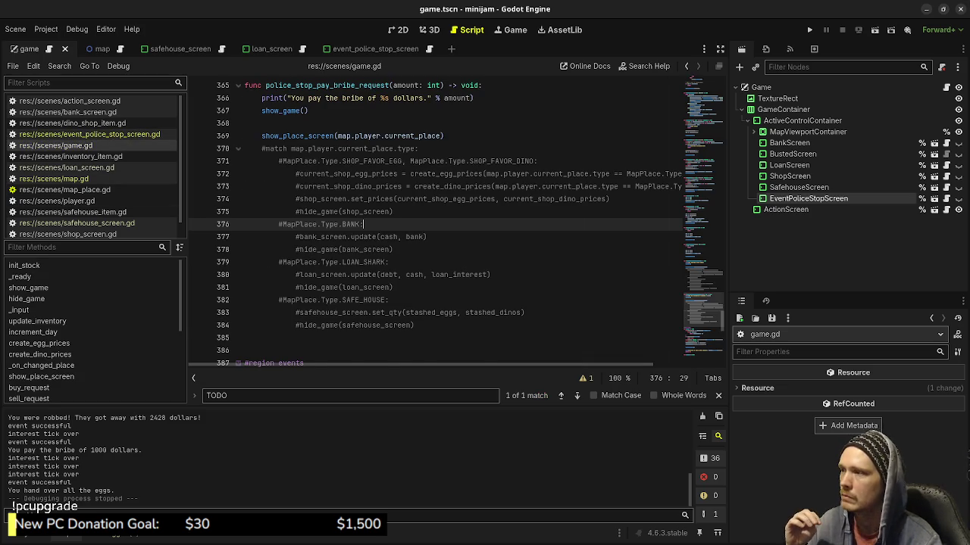
scroll(436, 220, up, 2)
scroll(435, 220, down, 4)
mouse_move(415, 249)
mouse_down()
mouse_move(425, 246)
mouse_move(425, 147)
mouse_move(447, 136)
mouse_up()
key(Delete)
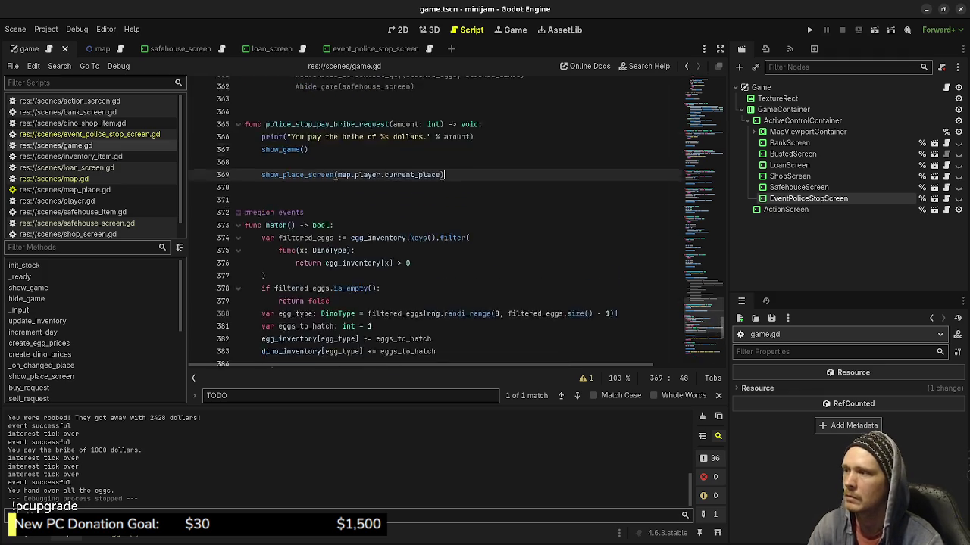
scroll(436, 220, up, 5)
mouse_move(415, 237)
mouse_down()
mouse_move(435, 211)
mouse_move(424, 174)
mouse_move(444, 160)
mouse_up()
key(Delete)
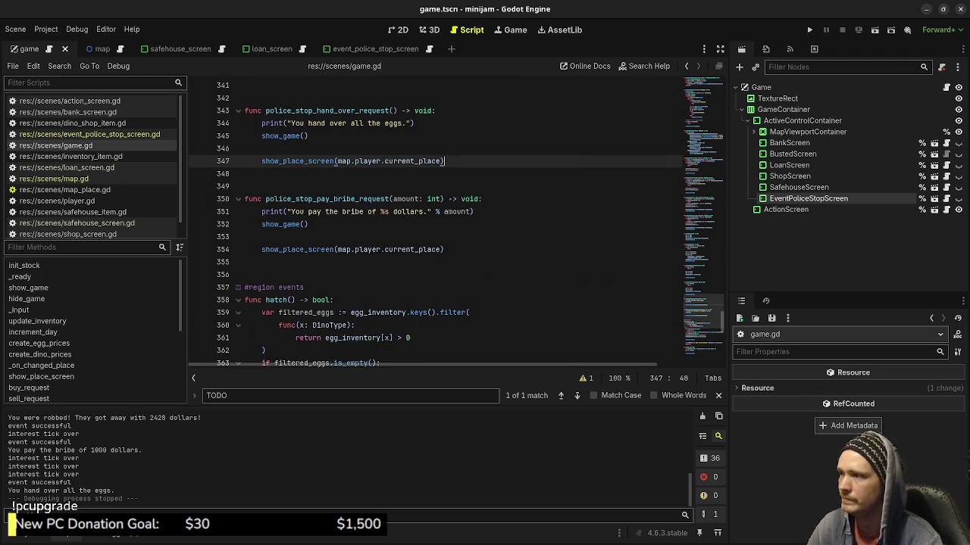
Add 'if cash >= amount:' at the top of the bribe function and indent its body under it
click(483, 198)
key(Return)
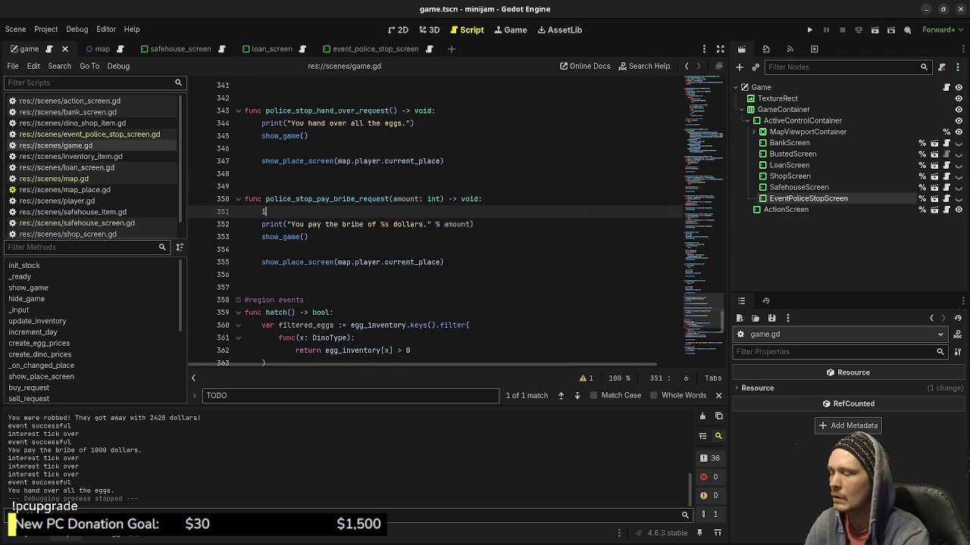
text(if )
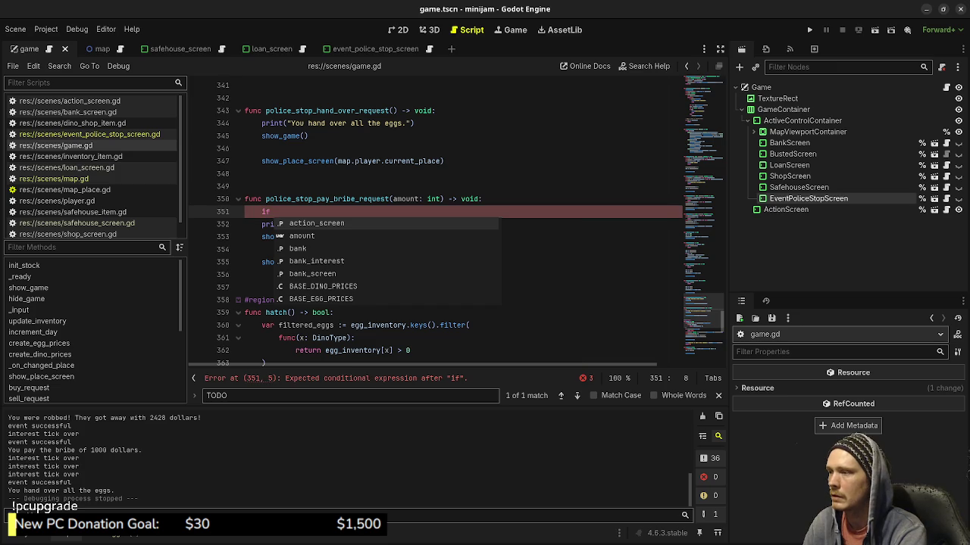
text(cash >= am)
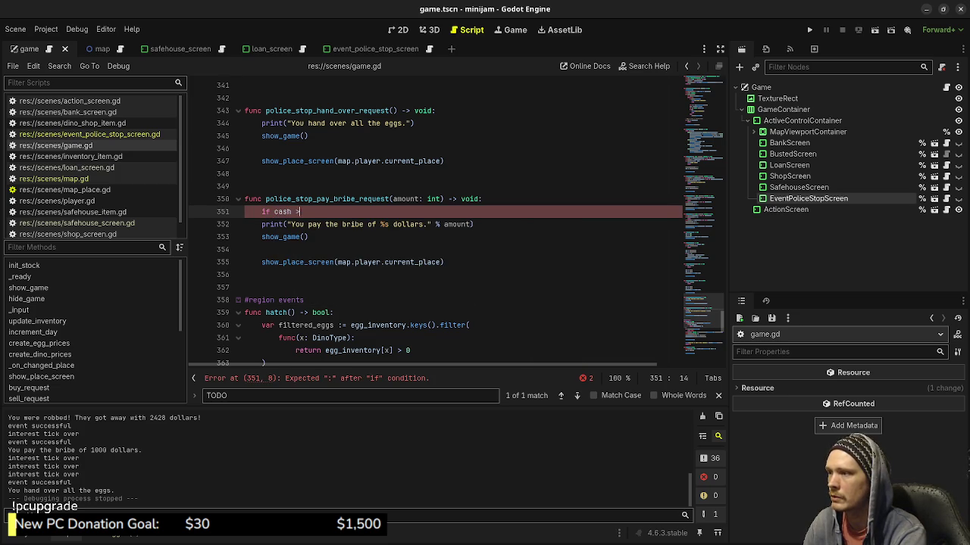
text(ount)
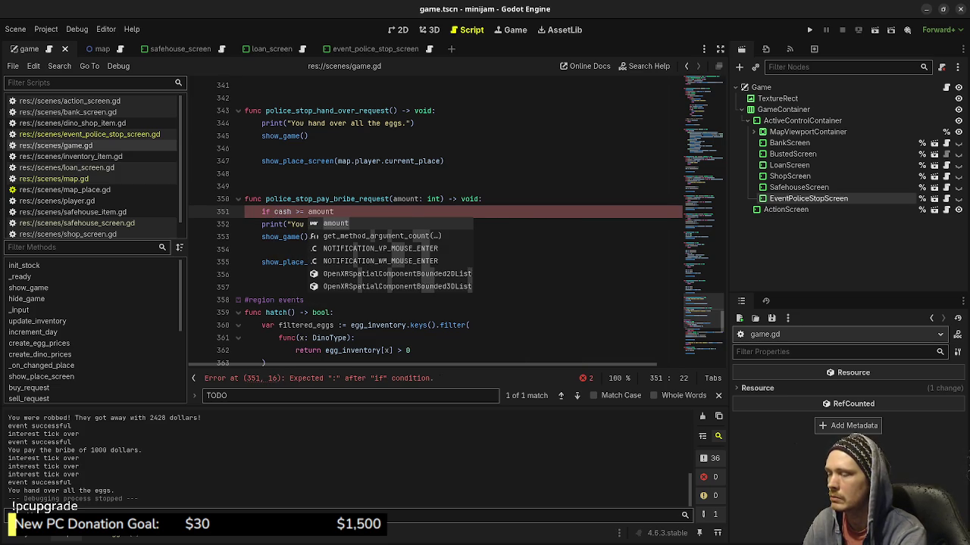
text(:)
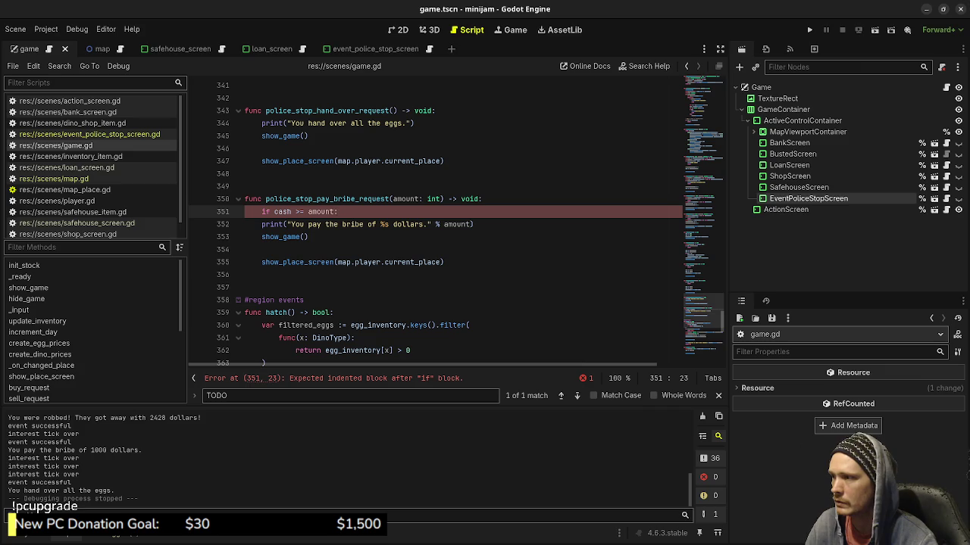
drag(444, 262, 245, 249)
key(shift+Up)
key(shift+Up)
key(Tab)
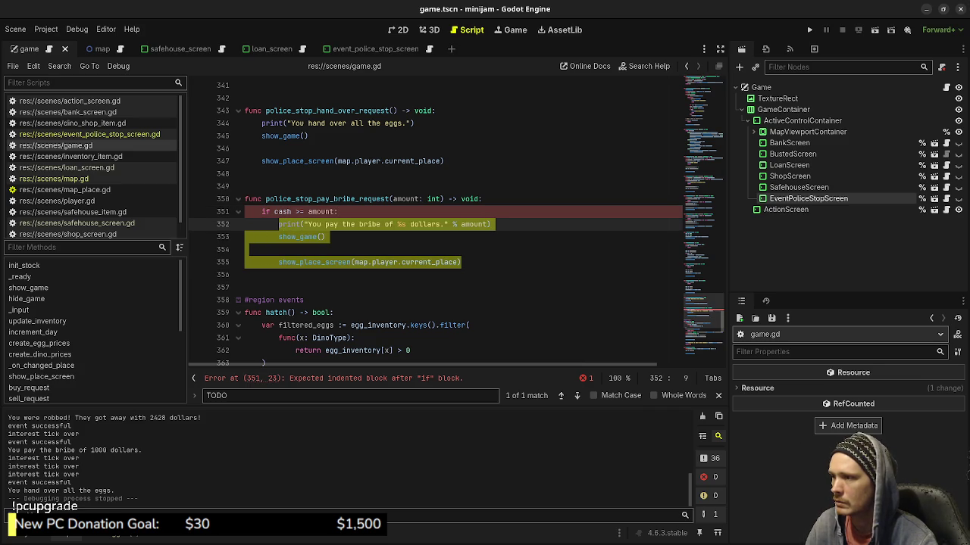
Add an else branch printing "You can't afford to pay the bribe."
click(461, 262)
key(Return)
key(BackSpace)
text(else:)
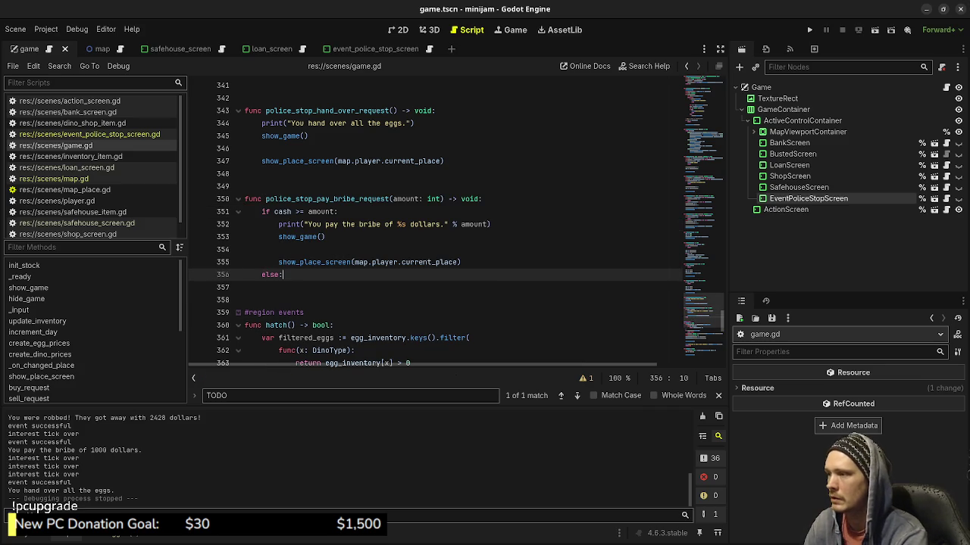
key(Return)
text(p)
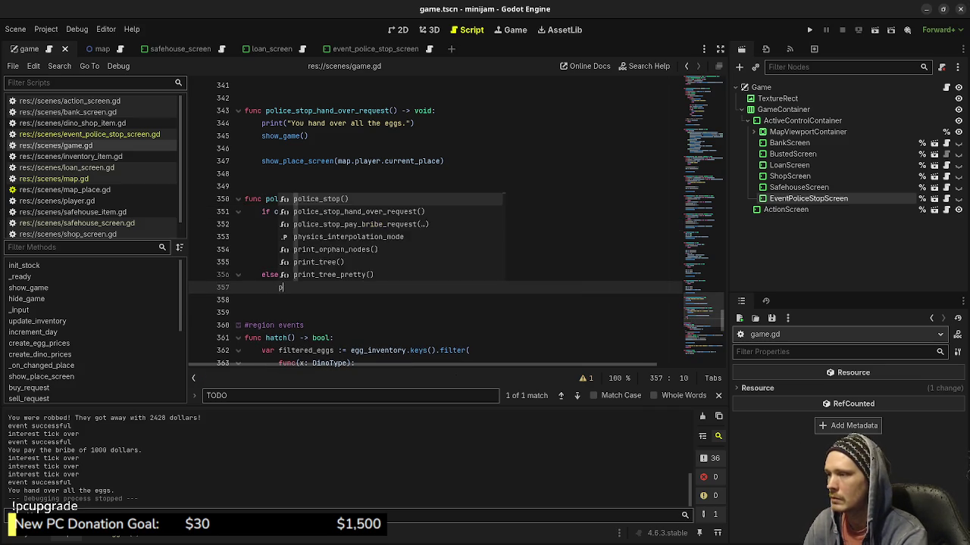
text(rint("You can't )
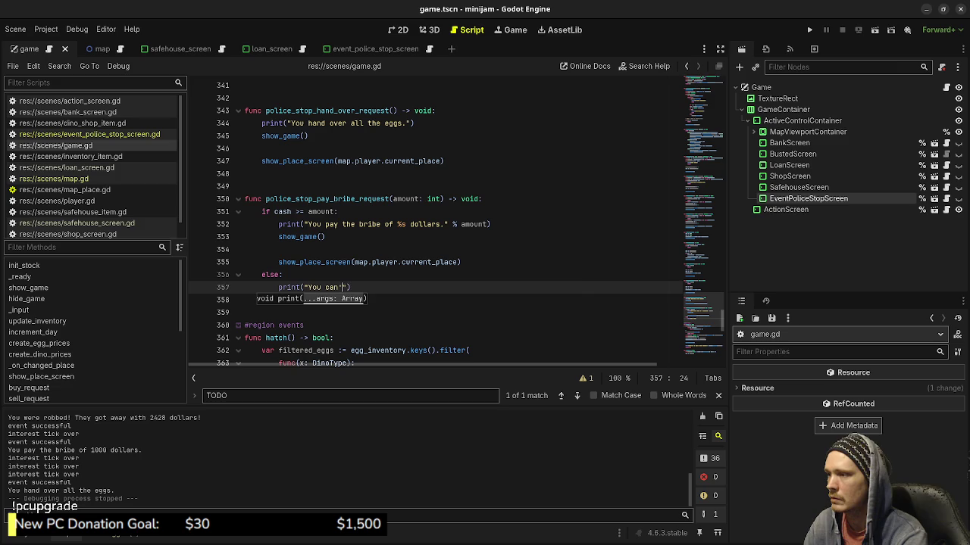
text(afford to pay the)
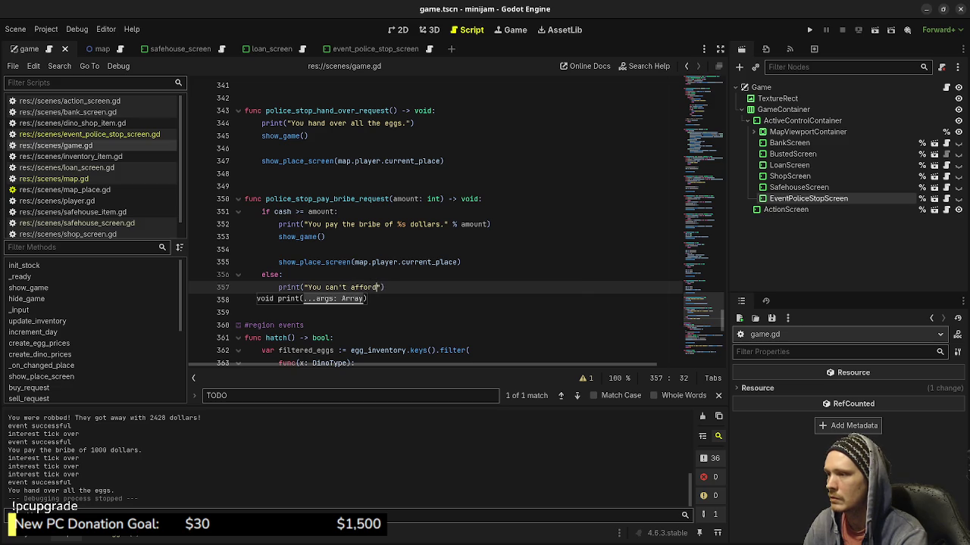
text( bribe.")
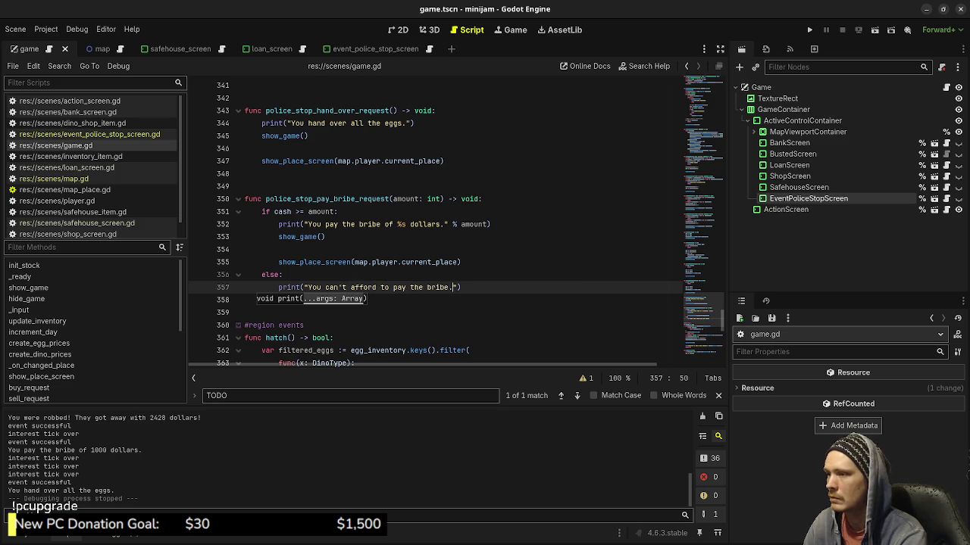
text();)
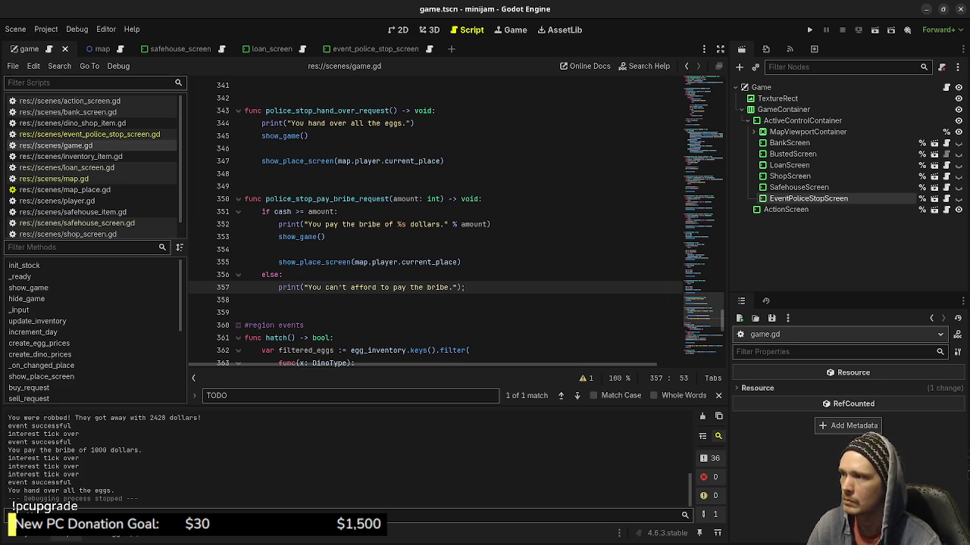
Save game.gd and run the game with F5
click(325, 236)
key(ctrl+s)
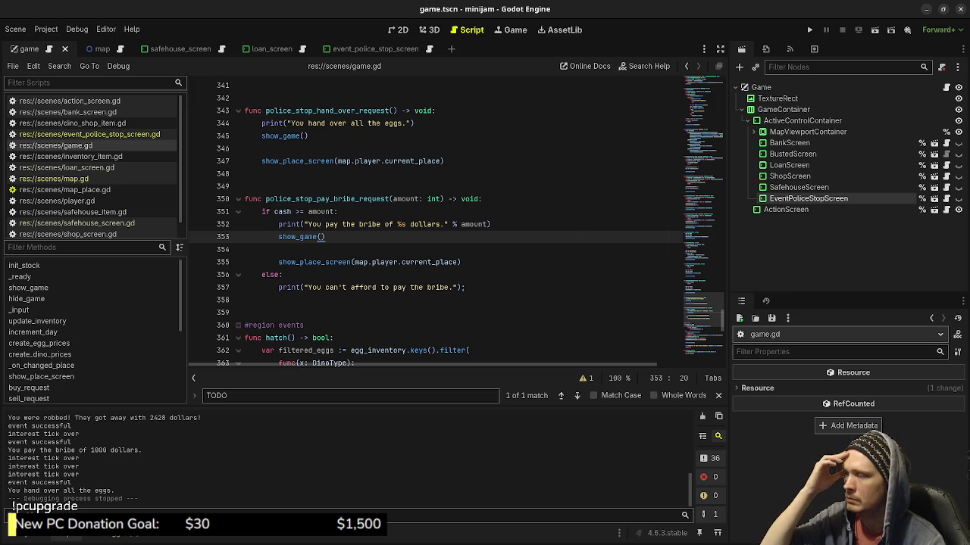
key(F5)
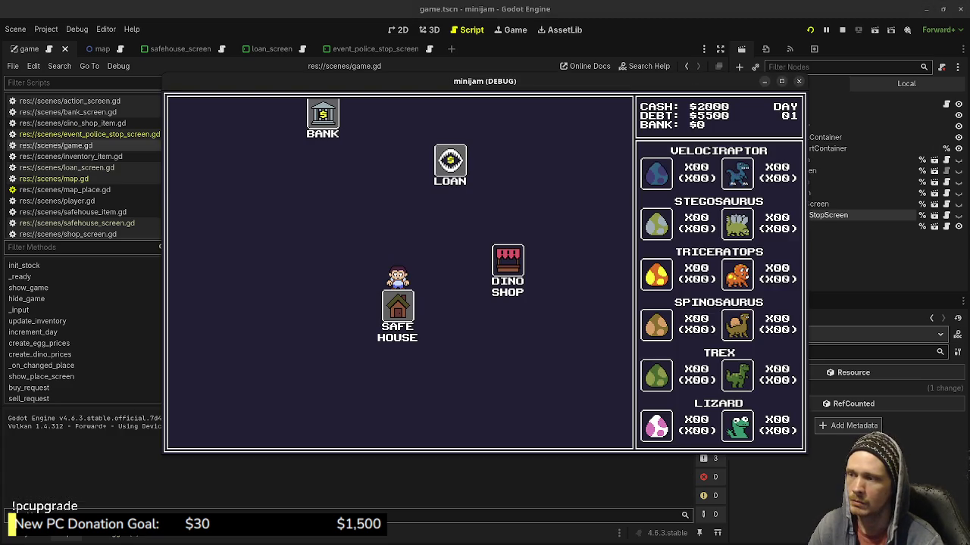
Move the player to the Dino Shop and back, then stop the running game
key(Right)
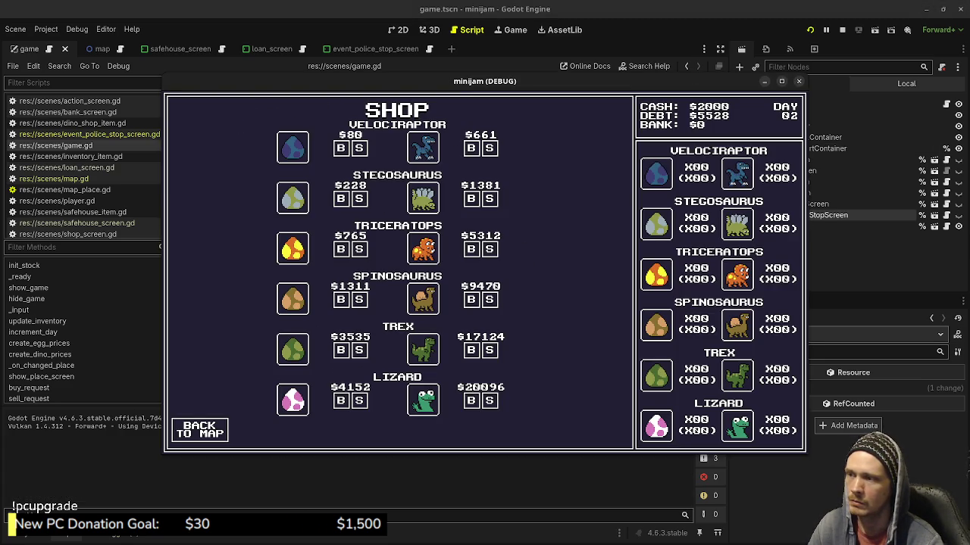
key(Left)
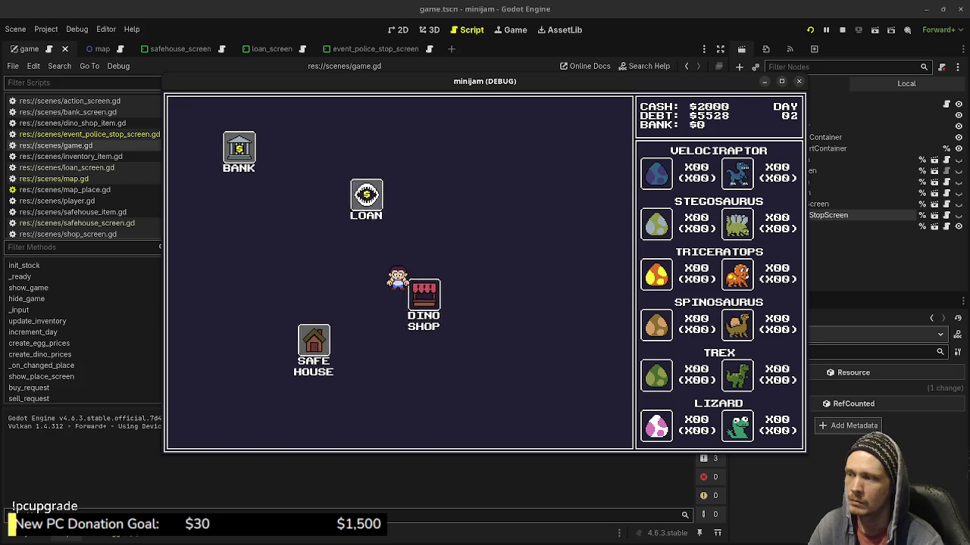
key(F8)
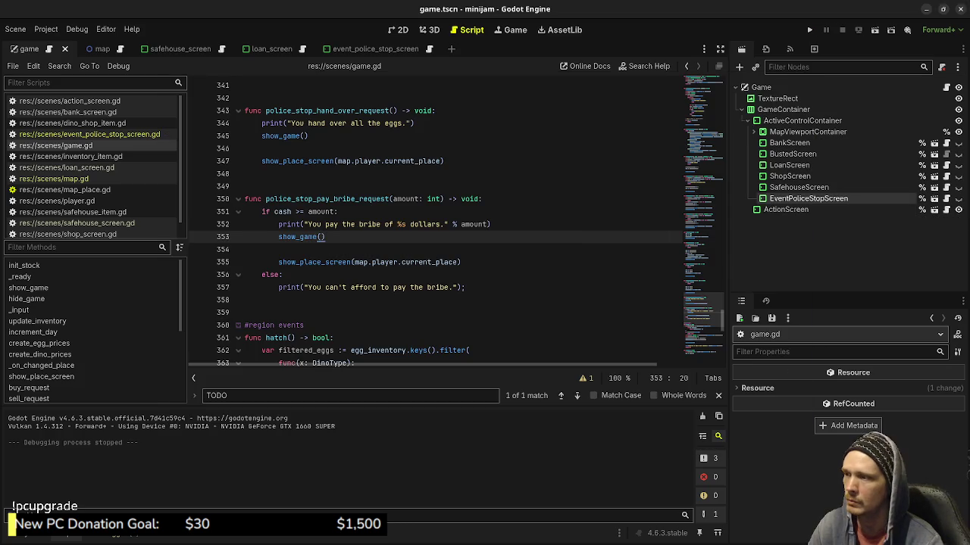
Change bind(1000) to bind(10000) in event_police_stop_screen.gd, save, and relaunch the game
click(89, 134)
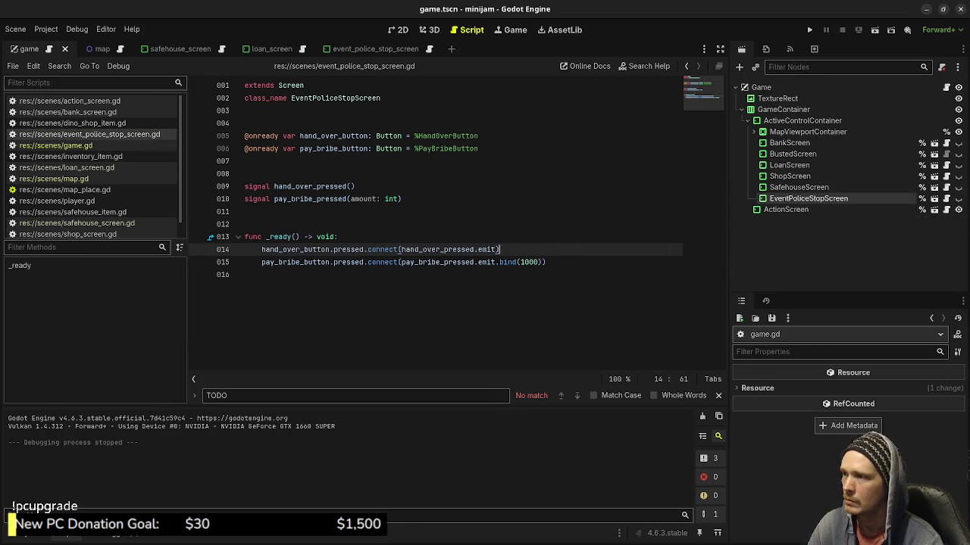
click(529, 262)
text(0)
key(ctrl+s)
key(F5)
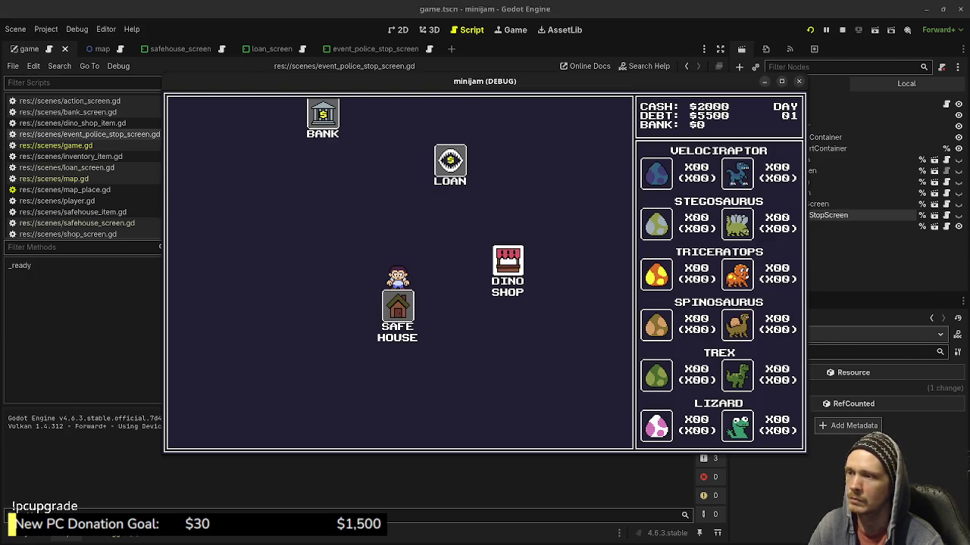
Shuttle between the Dino Shop and Safe House, passing days until a police stop triggers
click(507, 265)
click(287, 352)
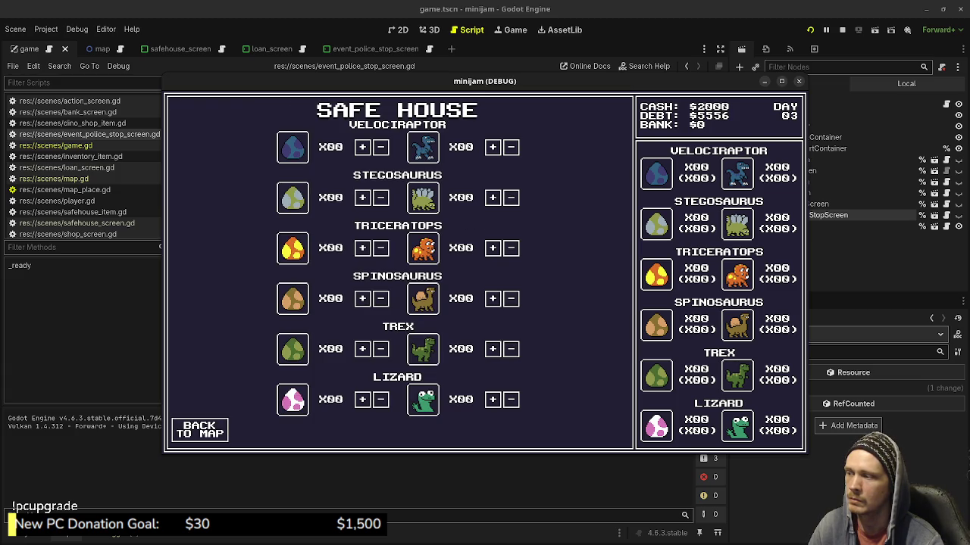
click(199, 429)
click(507, 262)
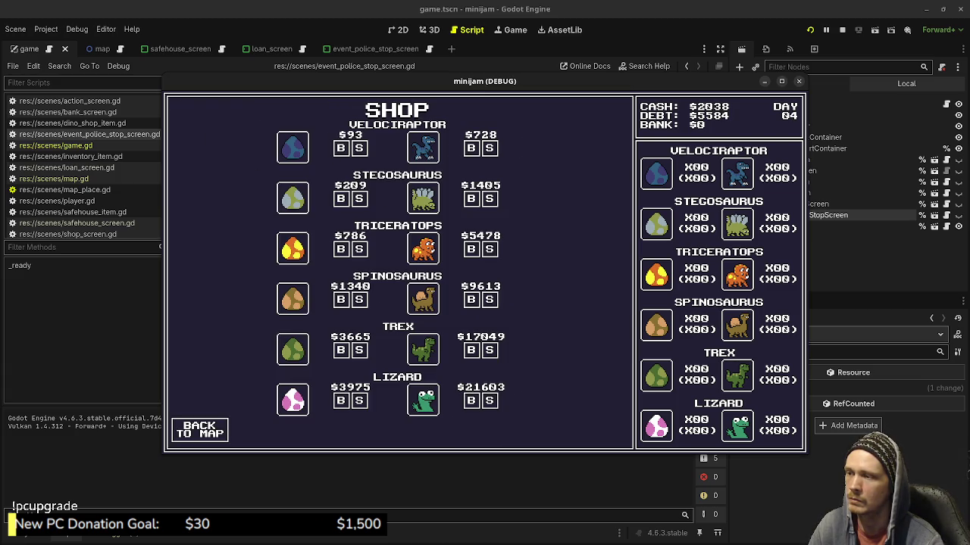
click(199, 430)
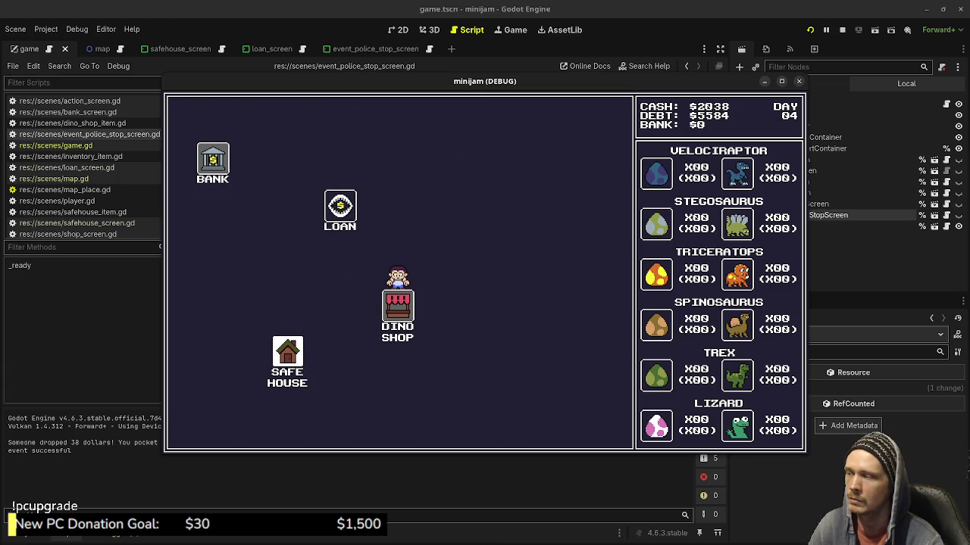
click(287, 352)
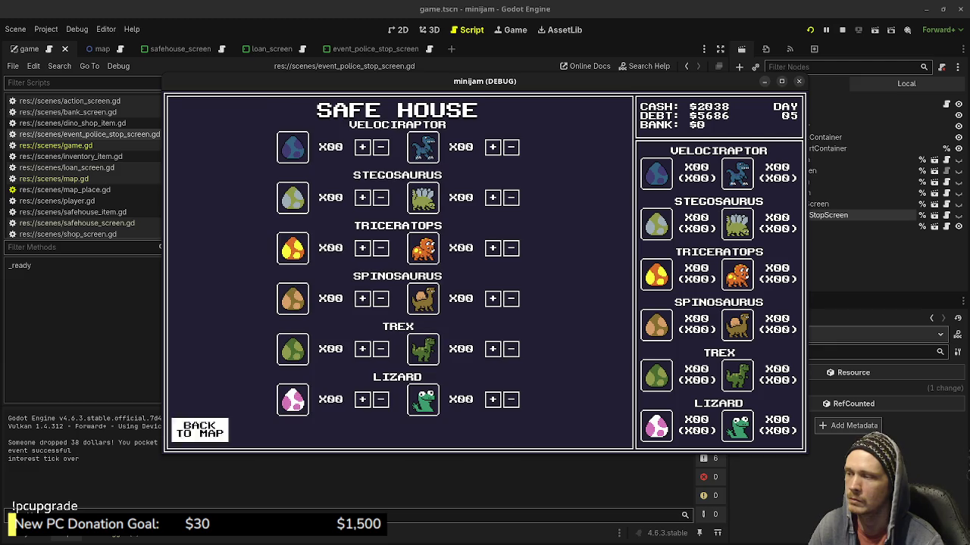
click(199, 430)
click(506, 262)
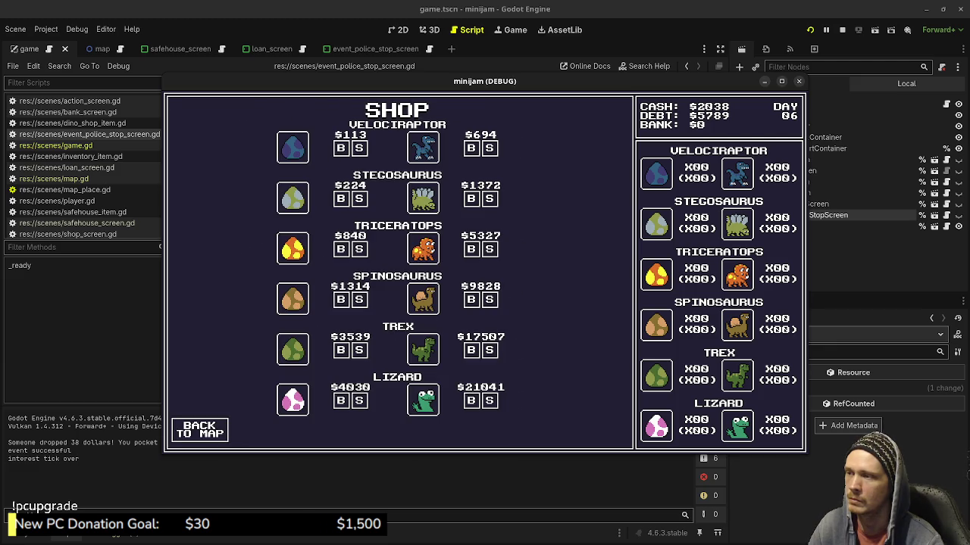
click(199, 429)
click(288, 354)
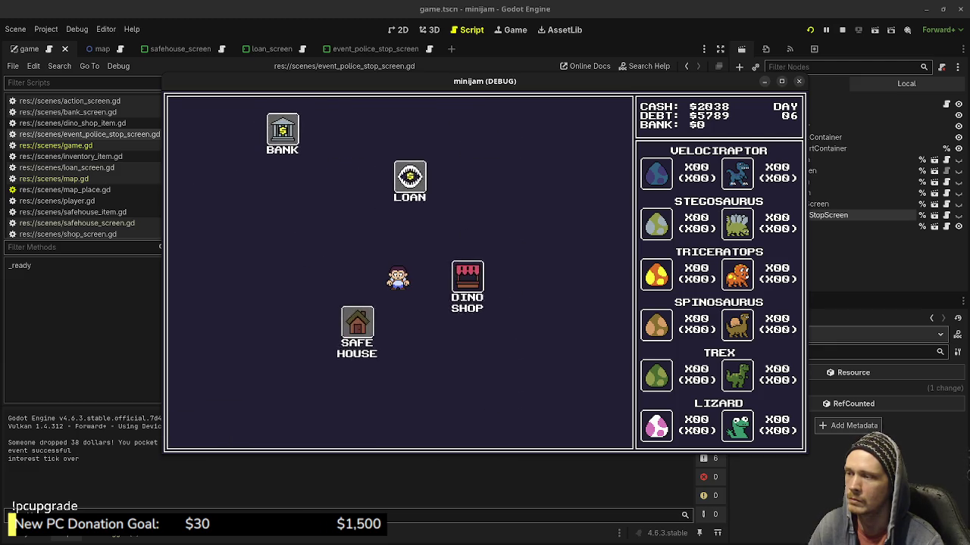
click(200, 430)
click(506, 263)
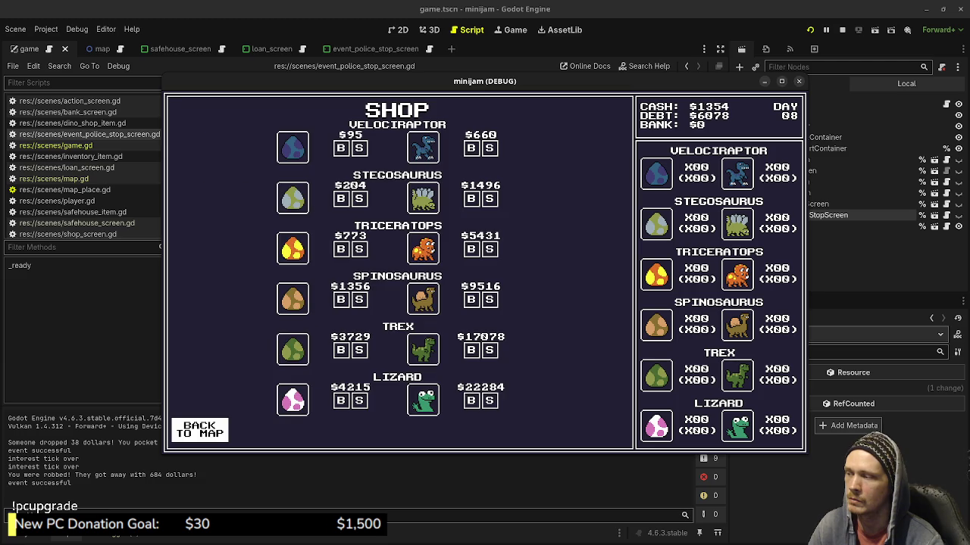
click(200, 429)
click(288, 352)
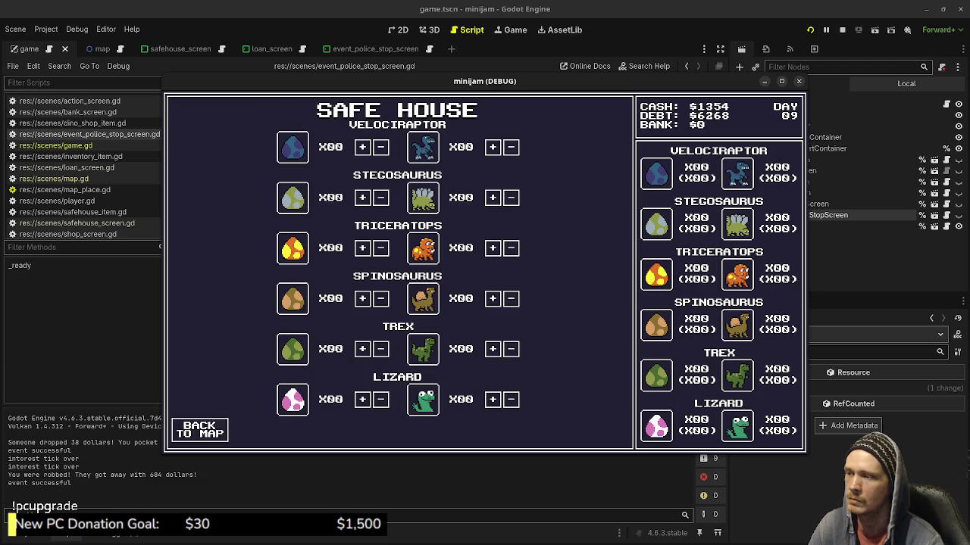
click(199, 429)
click(507, 263)
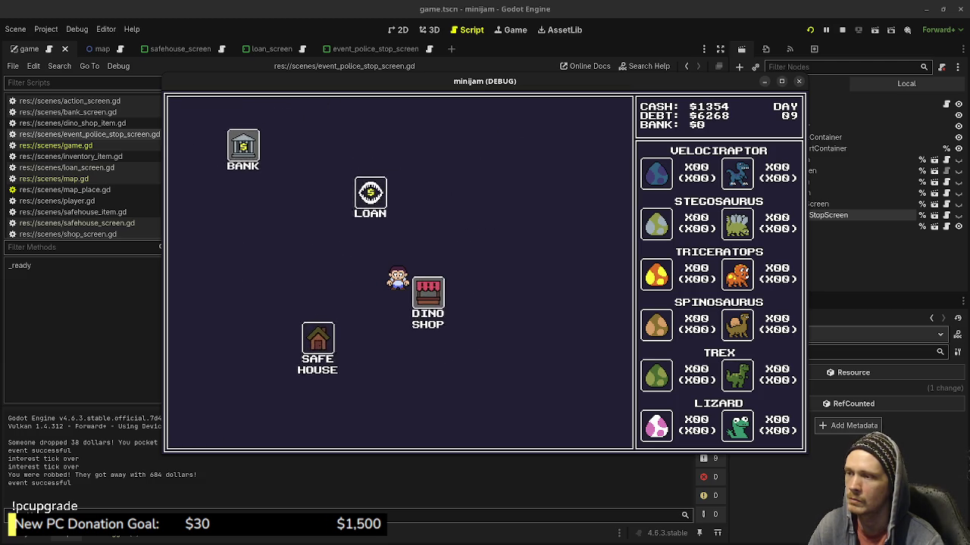
click(199, 429)
click(292, 353)
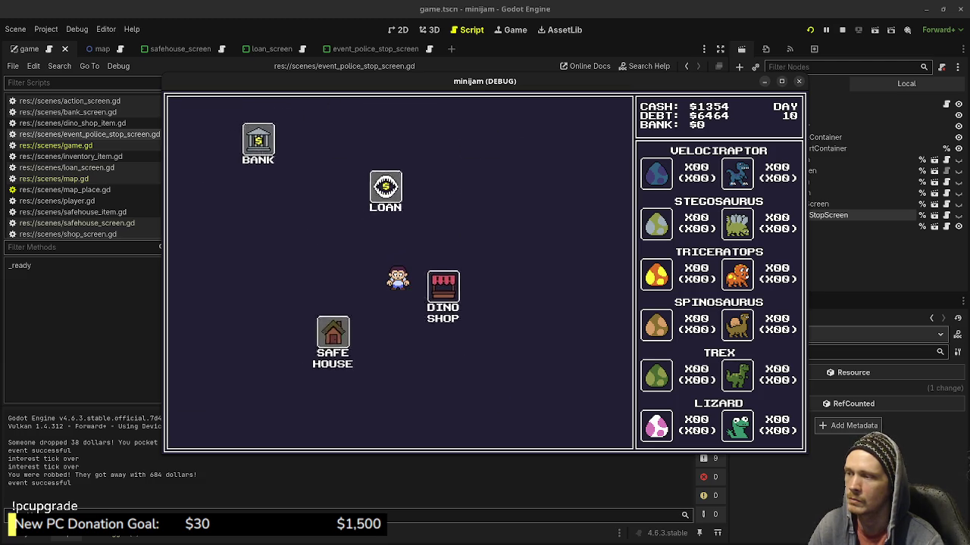
click(199, 429)
click(506, 262)
click(199, 430)
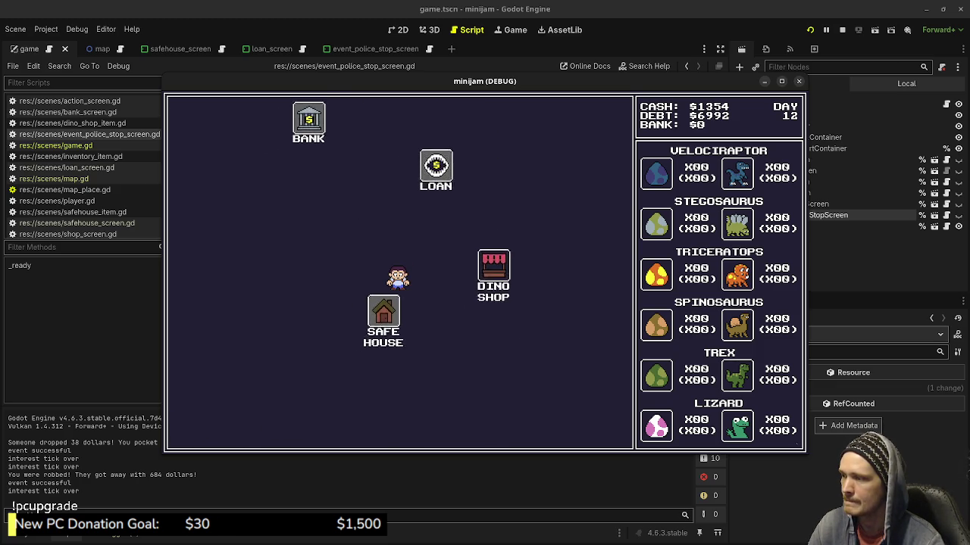
click(200, 430)
click(507, 263)
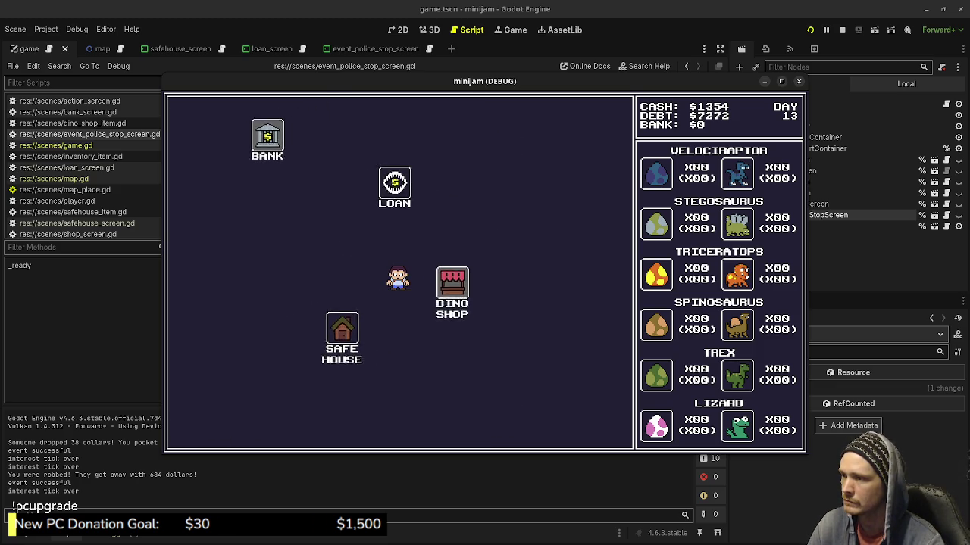
click(199, 429)
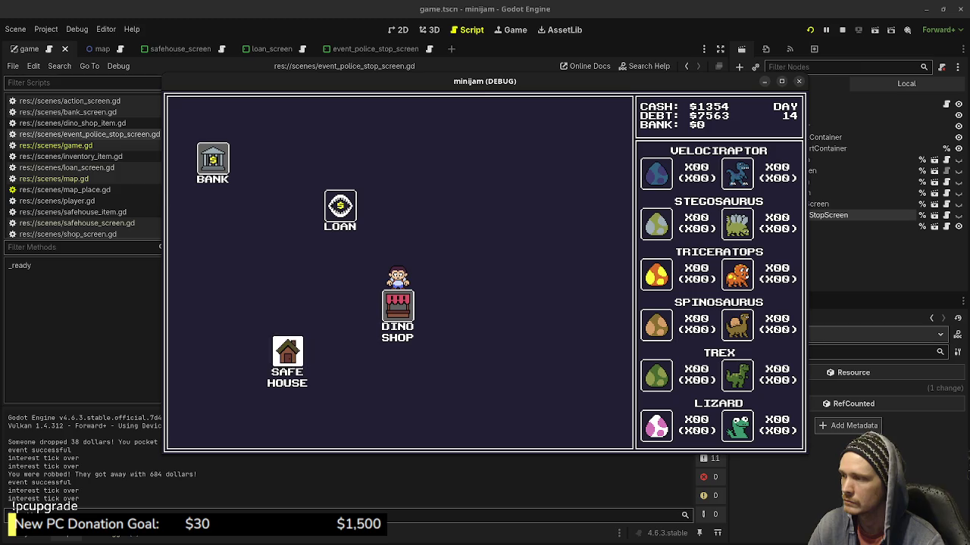
click(287, 355)
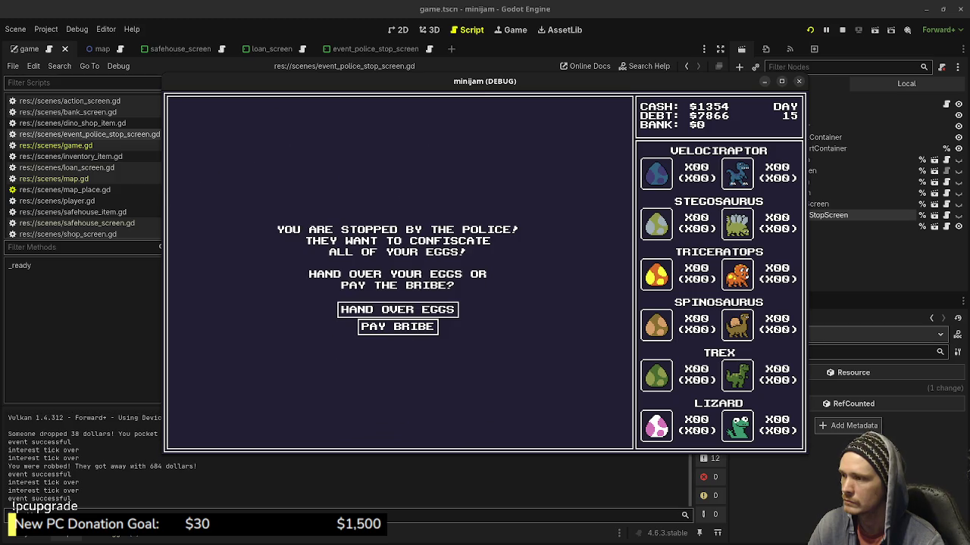
Try Pay Bribe four times, which prints the can't-afford message, then stop the game
click(398, 327)
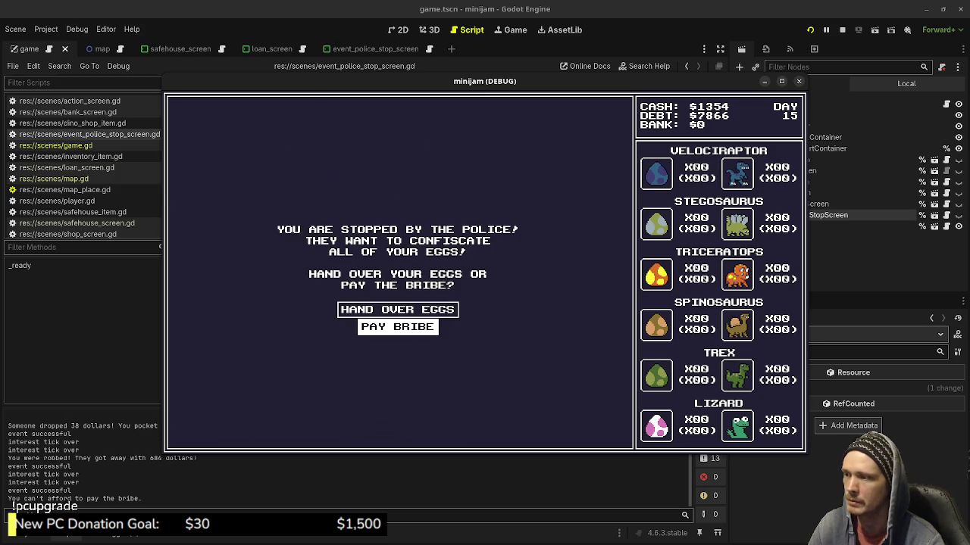
click(398, 327)
click(398, 326)
click(397, 326)
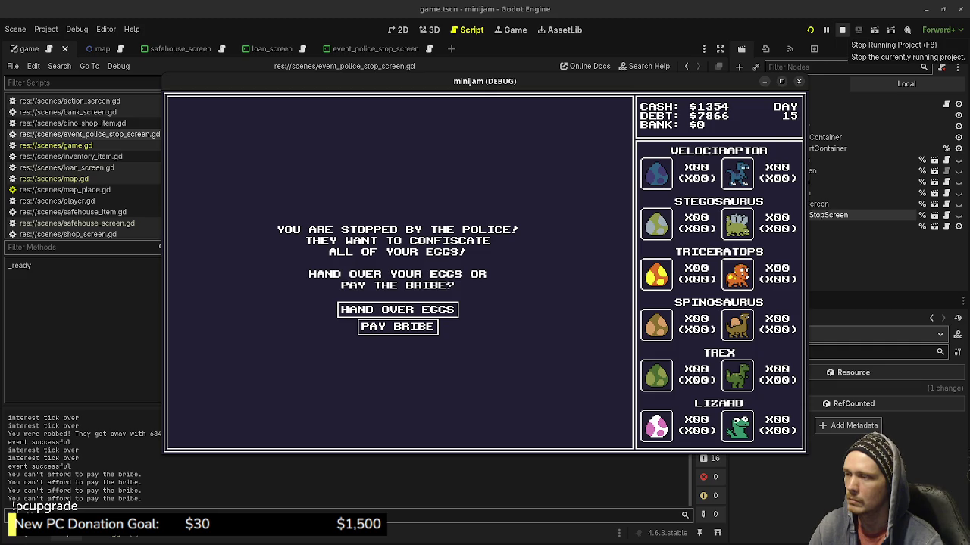
click(841, 30)
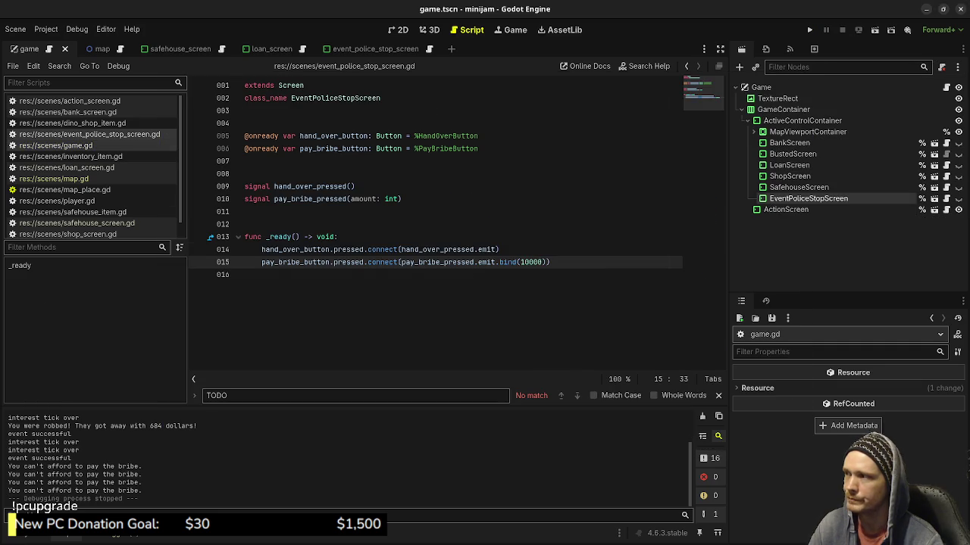
Add a new egg_inventory line at the start of police_stop_hand_over_request in game.gd
click(56, 145)
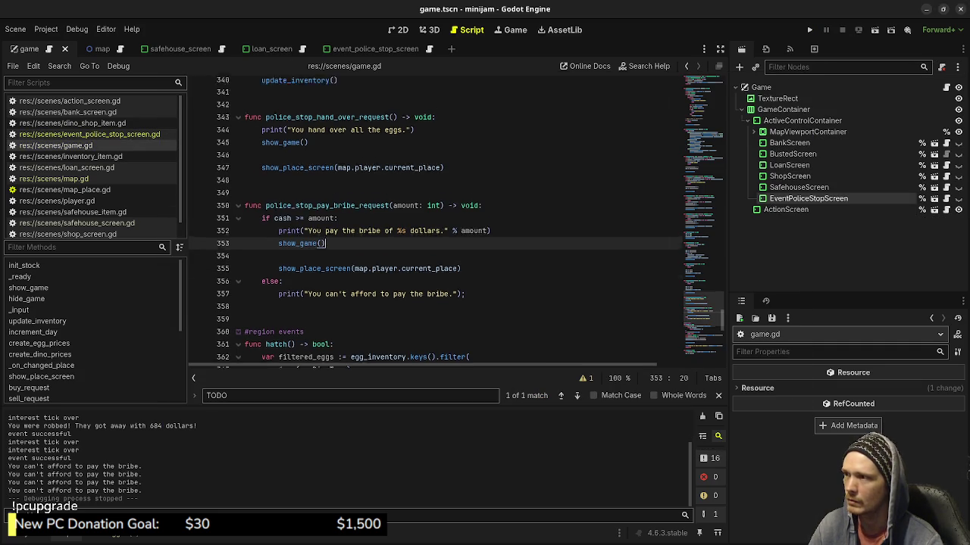
scroll(454, 227, up, 2)
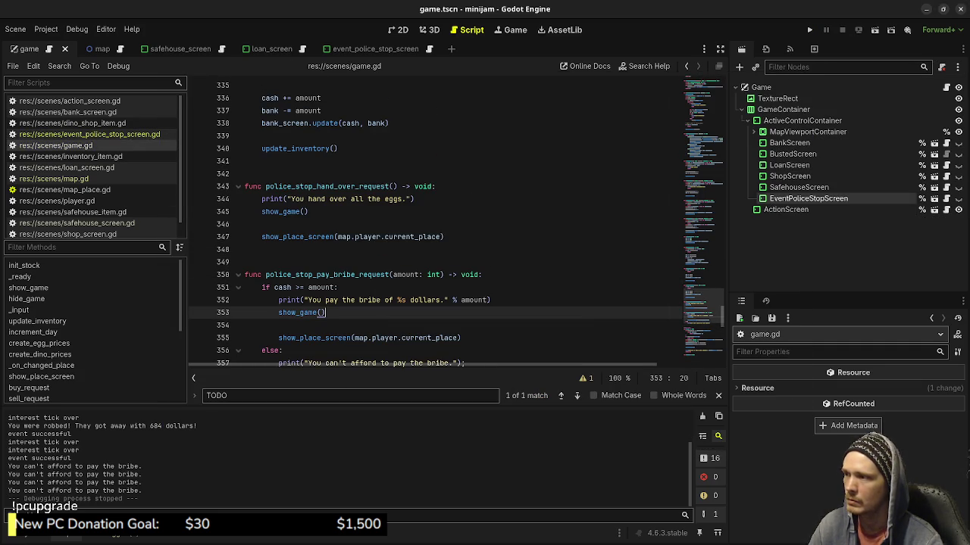
click(415, 198)
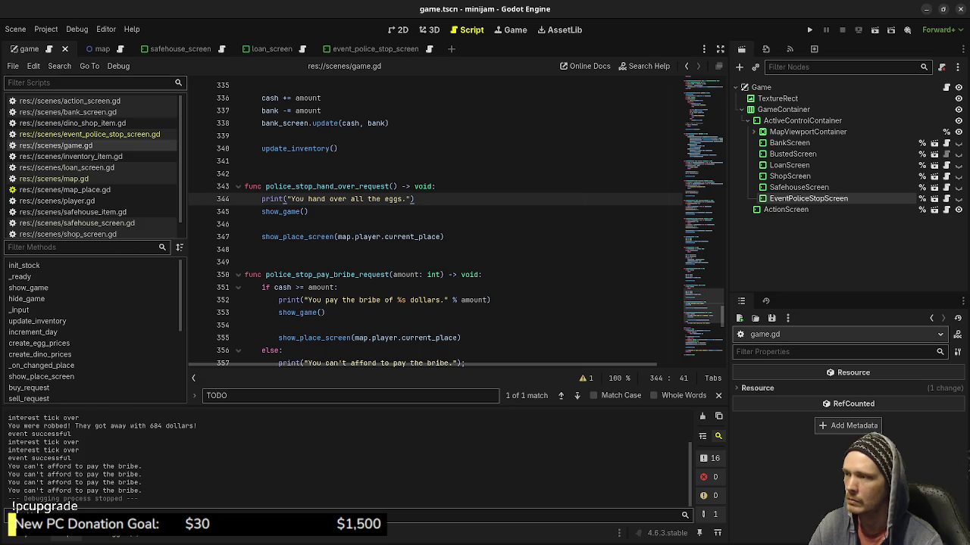
click(436, 187)
key(Return)
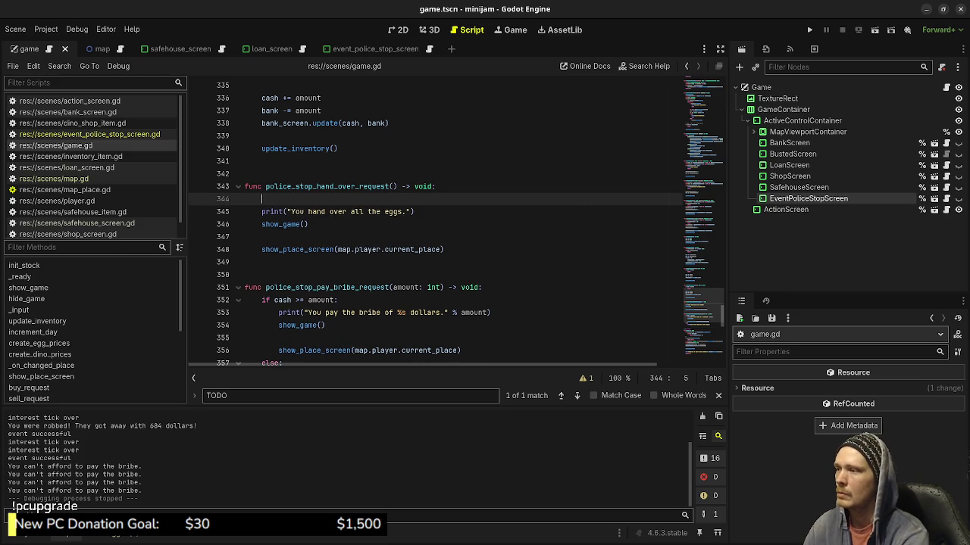
text(egs)
key(BackSpace)
text(g_inventory)
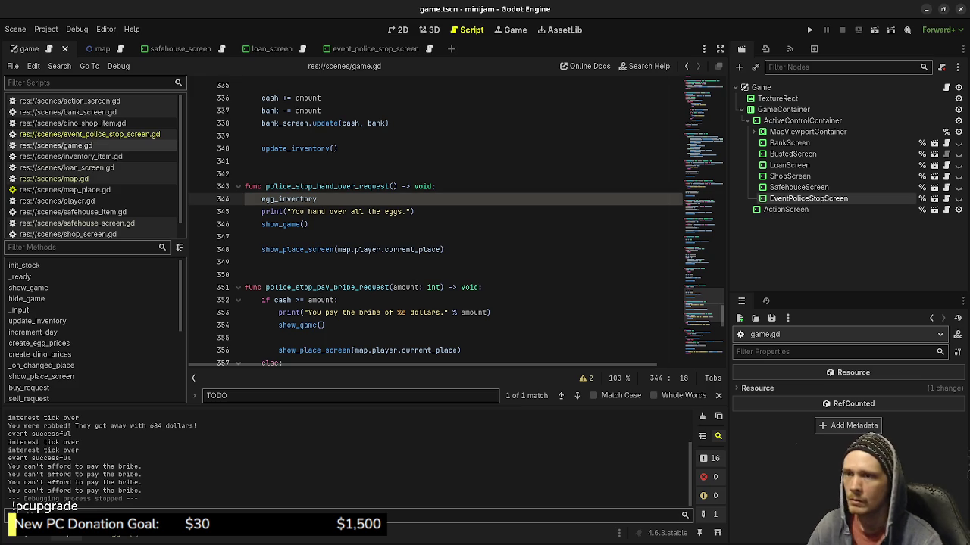
Scroll through game.gd to check the egg_inventory declaration, then return to the new line
scroll(456, 223, up, 20)
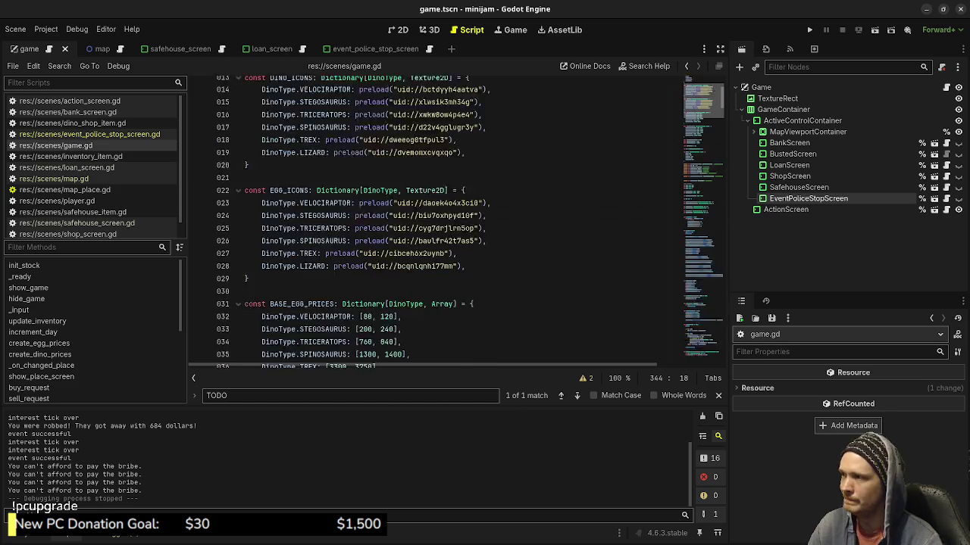
scroll(456, 223, down, 5)
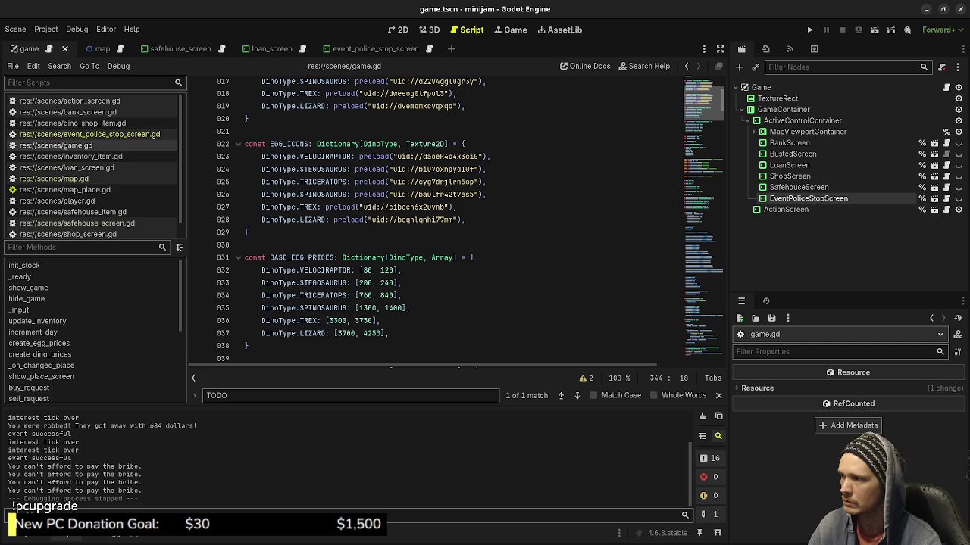
scroll(456, 223, down, 6)
scroll(456, 223, down, 3)
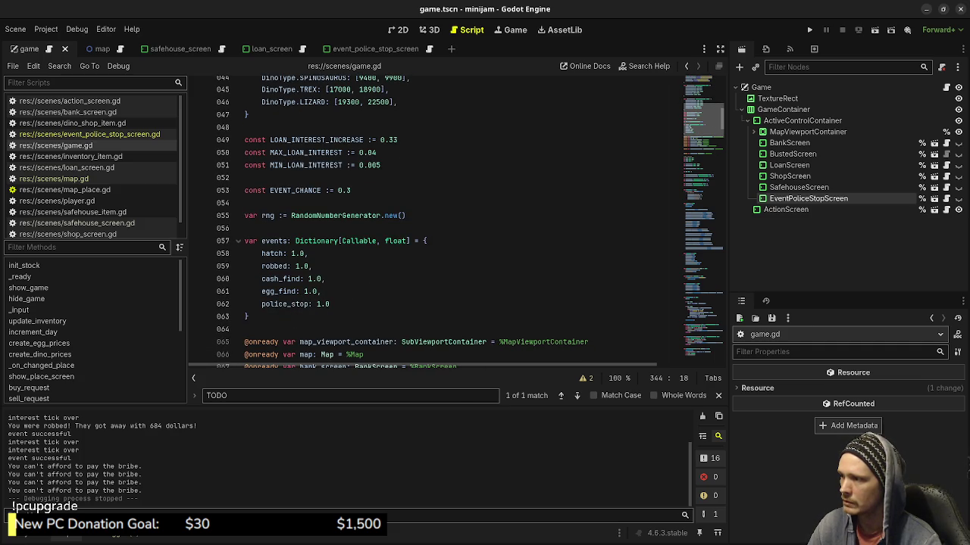
scroll(456, 223, down, 6)
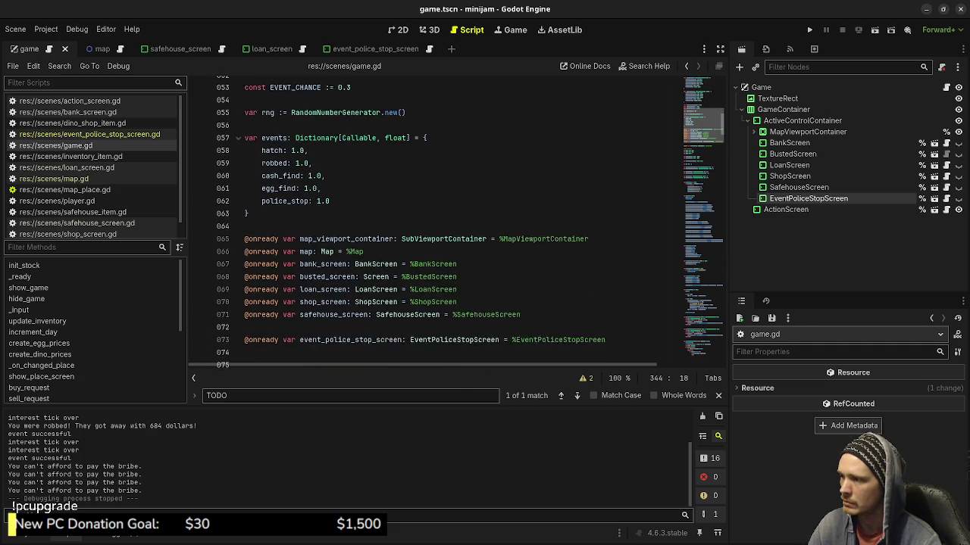
scroll(456, 224, down, 4)
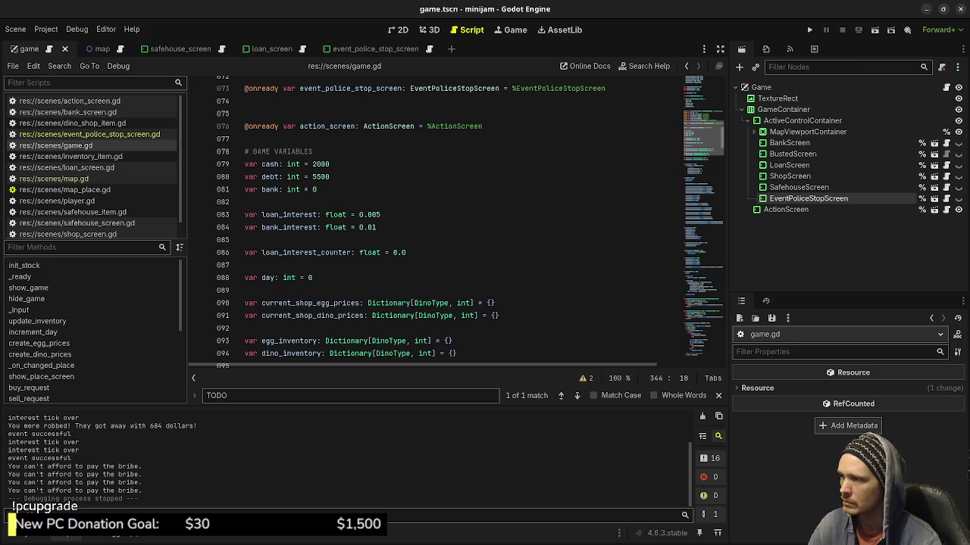
scroll(456, 223, down, 2)
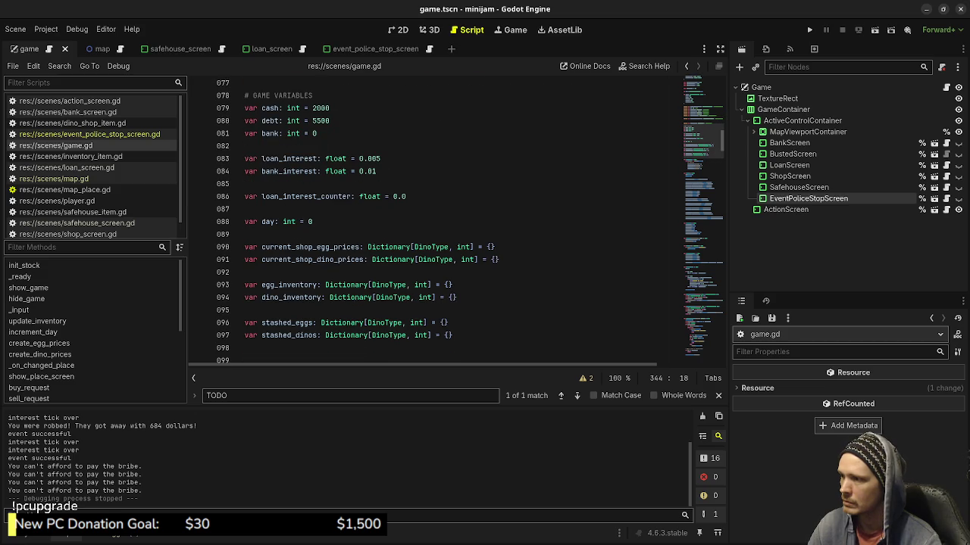
click(300, 285)
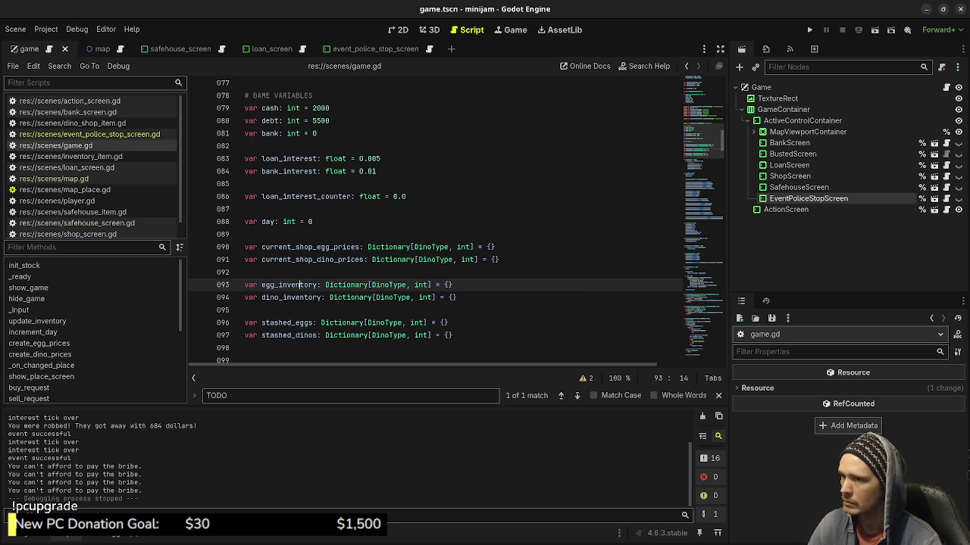
scroll(703, 142, up, 5)
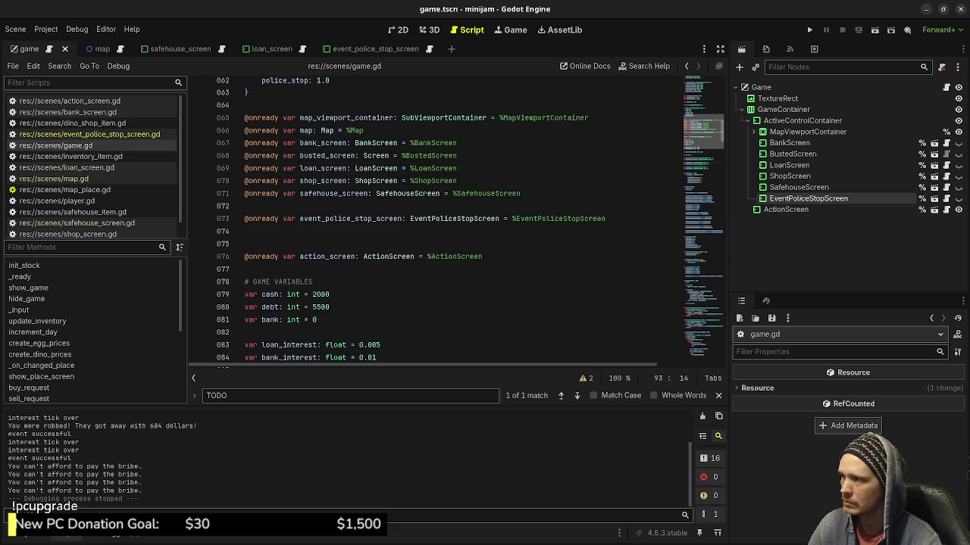
scroll(703, 136, up, 8)
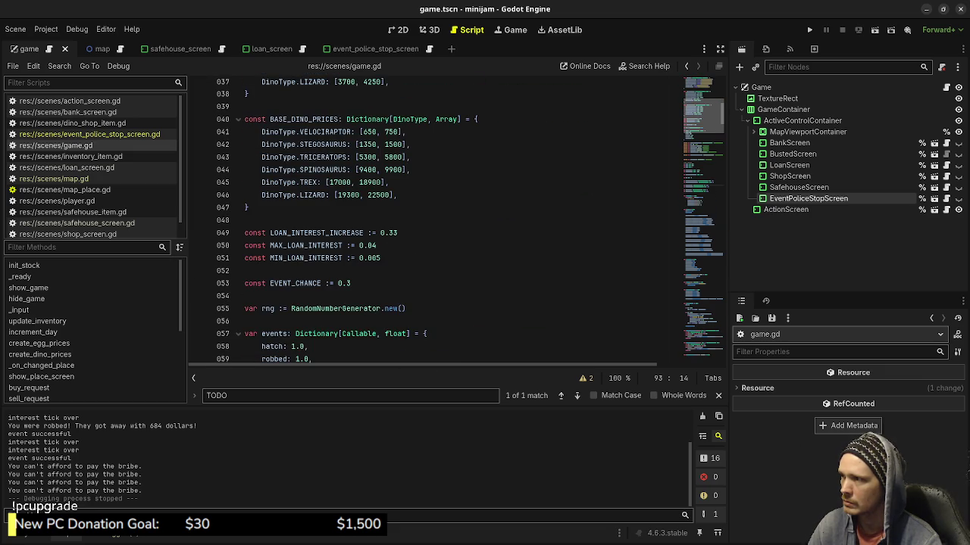
scroll(454, 220, up, 3)
scroll(454, 220, down, 3)
scroll(454, 220, down, 20)
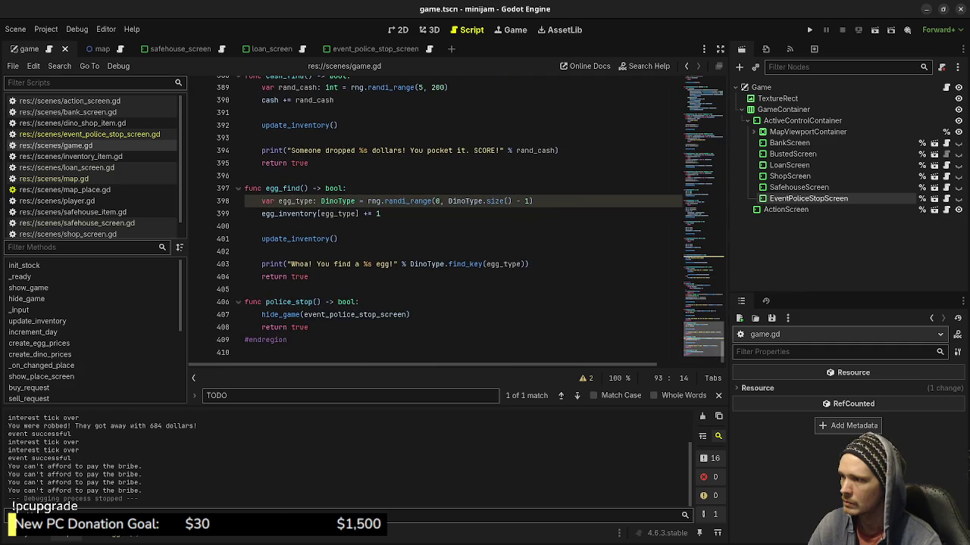
scroll(455, 220, up, 8)
scroll(455, 220, down, 5)
scroll(454, 220, up, 3)
scroll(454, 219, up, 15)
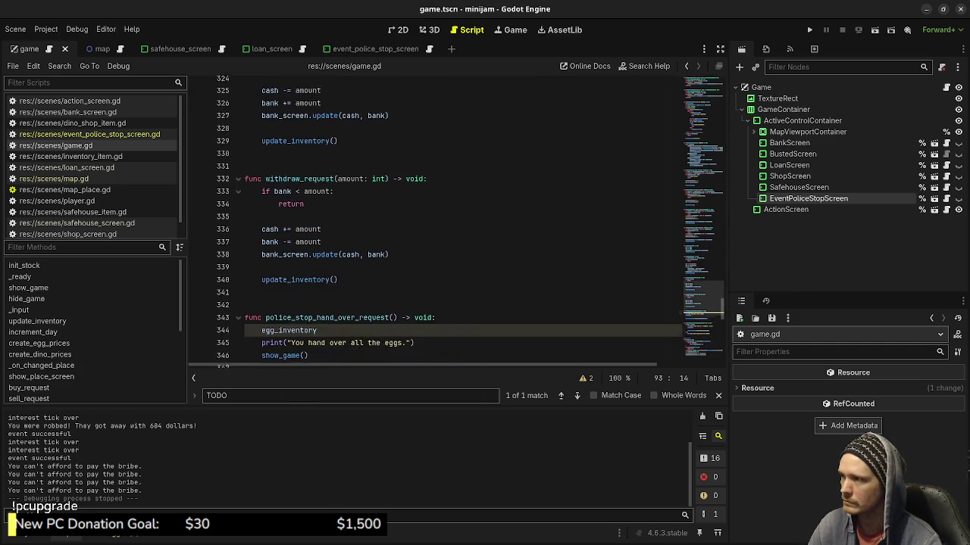
scroll(455, 220, down, 4)
click(317, 239)
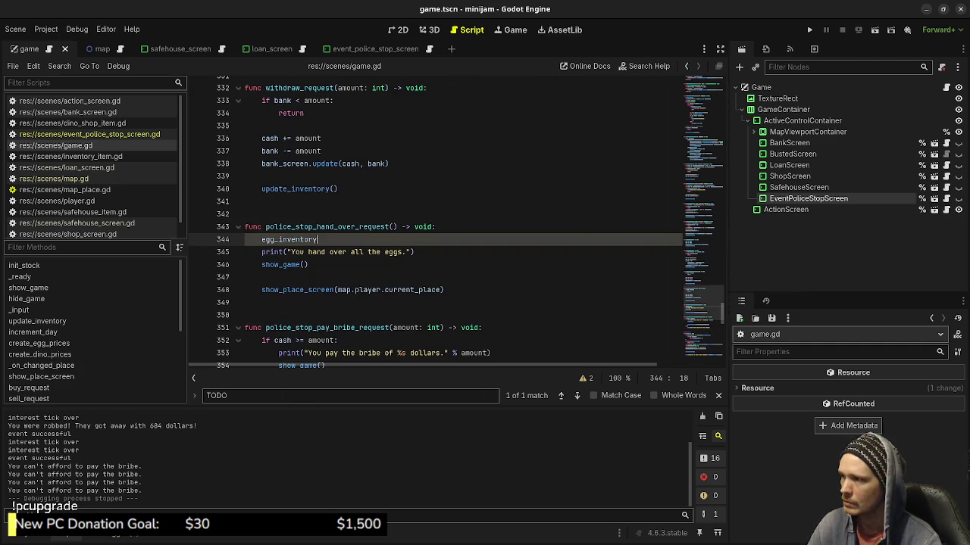
Insert a 'for k in DinoType.keys():' loop header above the egg_inventory line
text([)
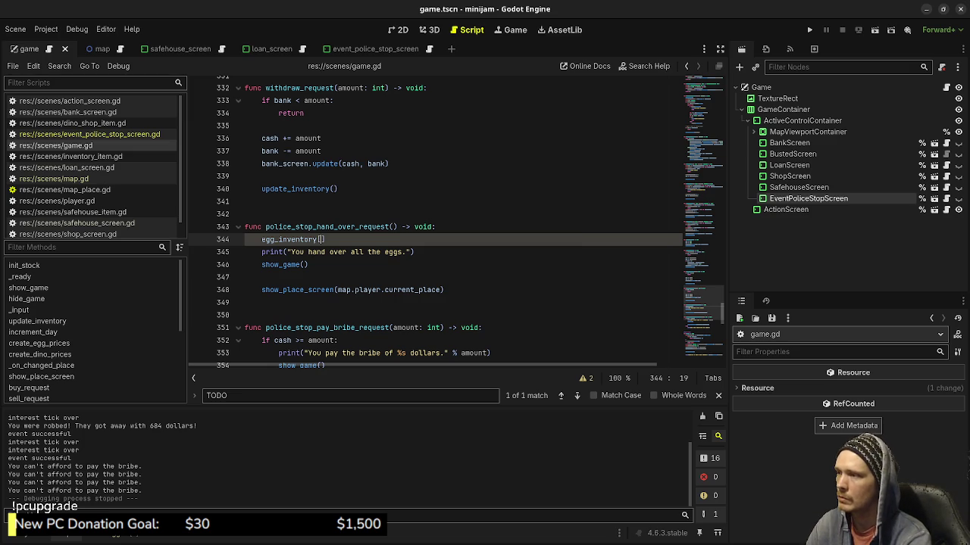
key(ctrl+shift+Return)
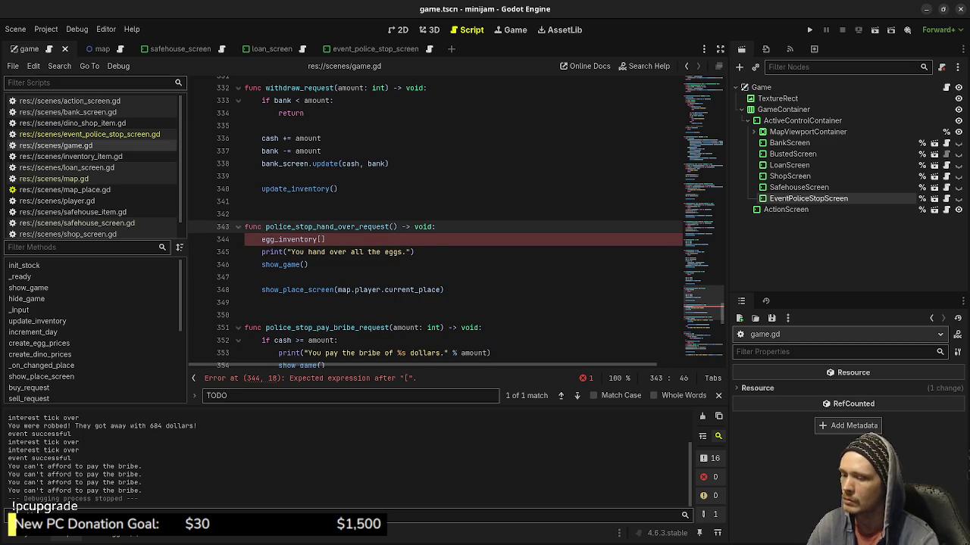
text(for )
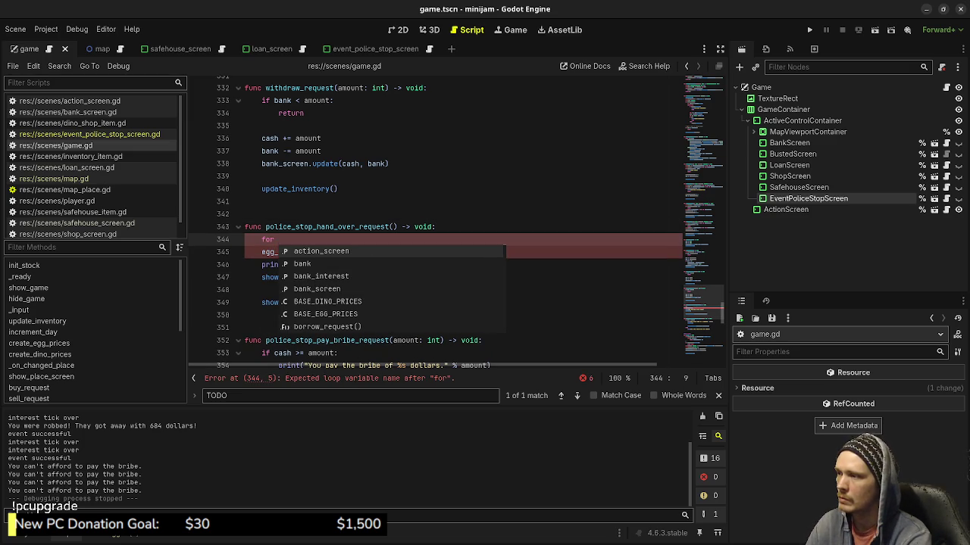
text(k in )
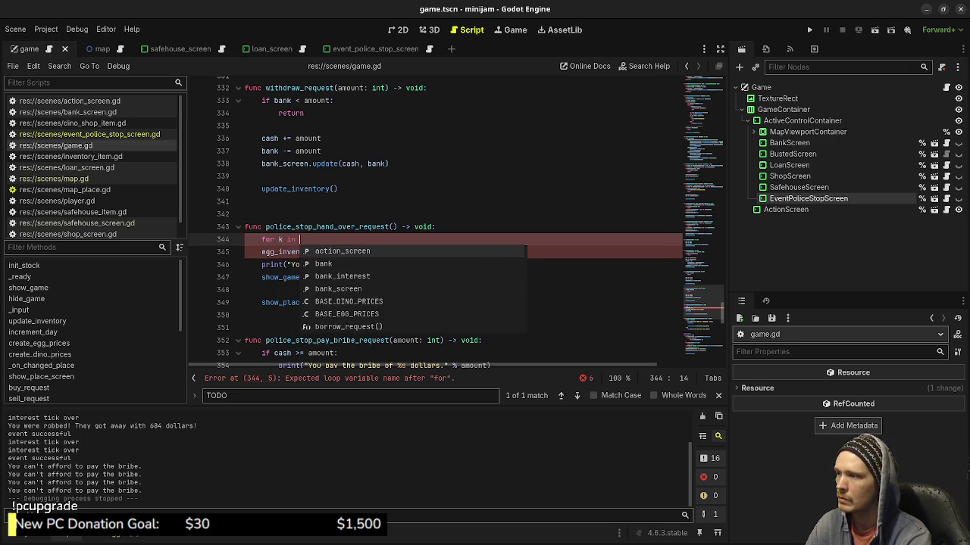
text(DinoType)
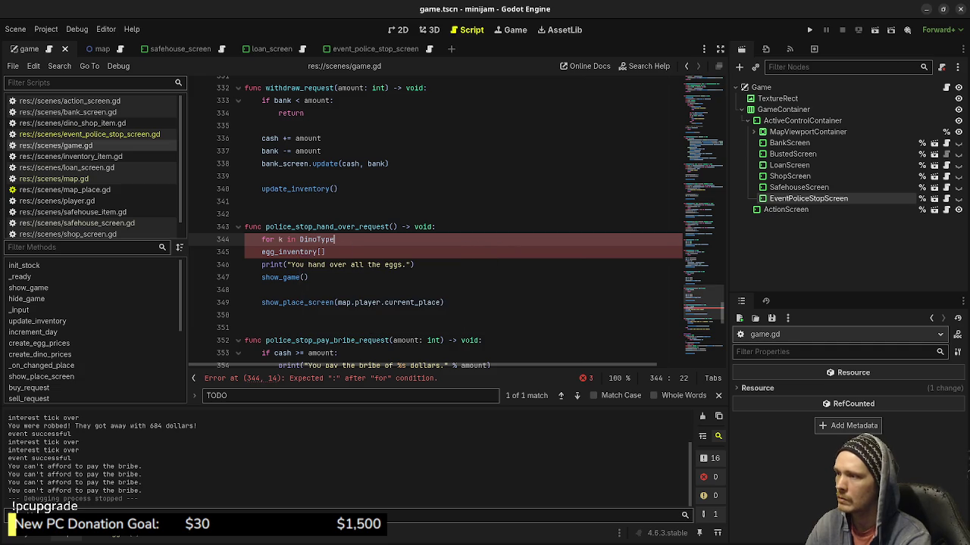
text(.keys)
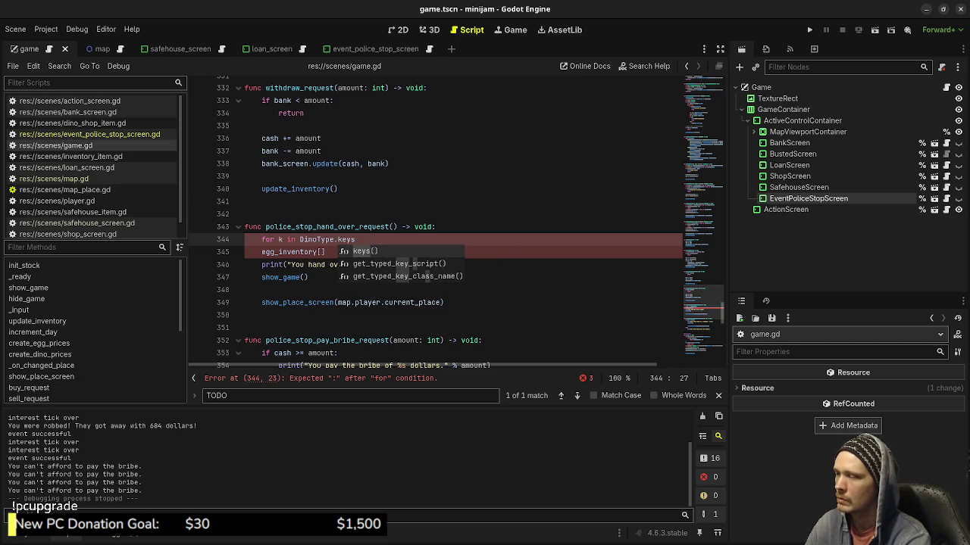
key(Return)
text(:)
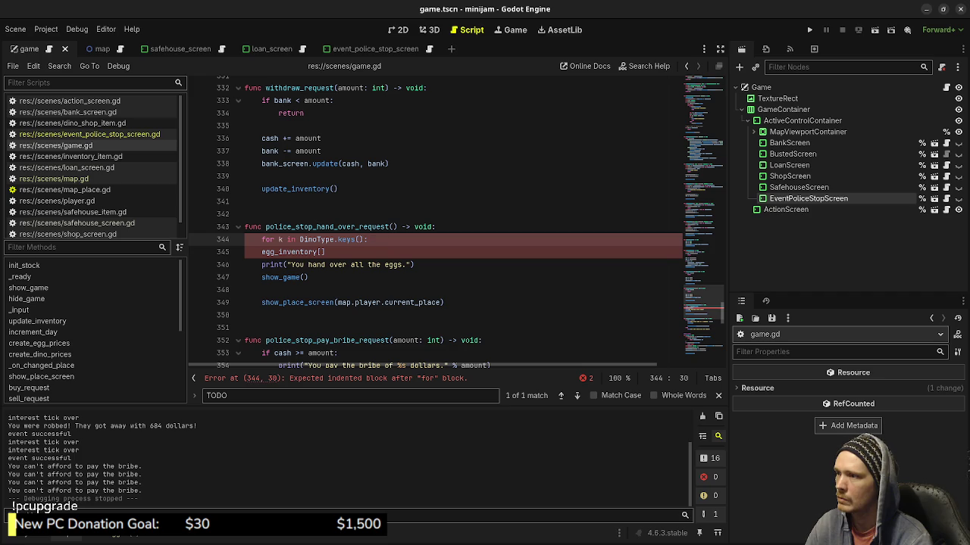
Indent 'egg_inventory[k] = 0' under the loop and save the script
key(Down)
key(Home)
key(Tab)
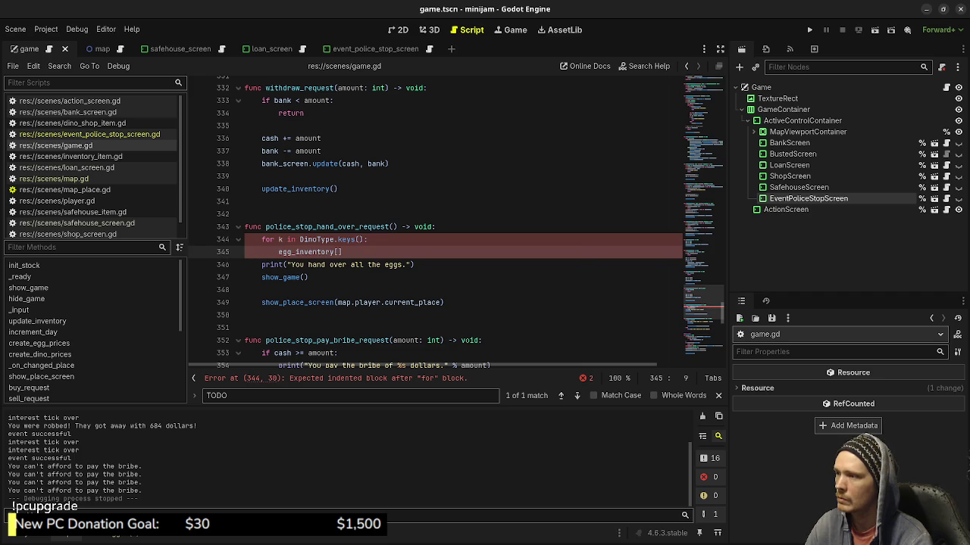
key(Left)
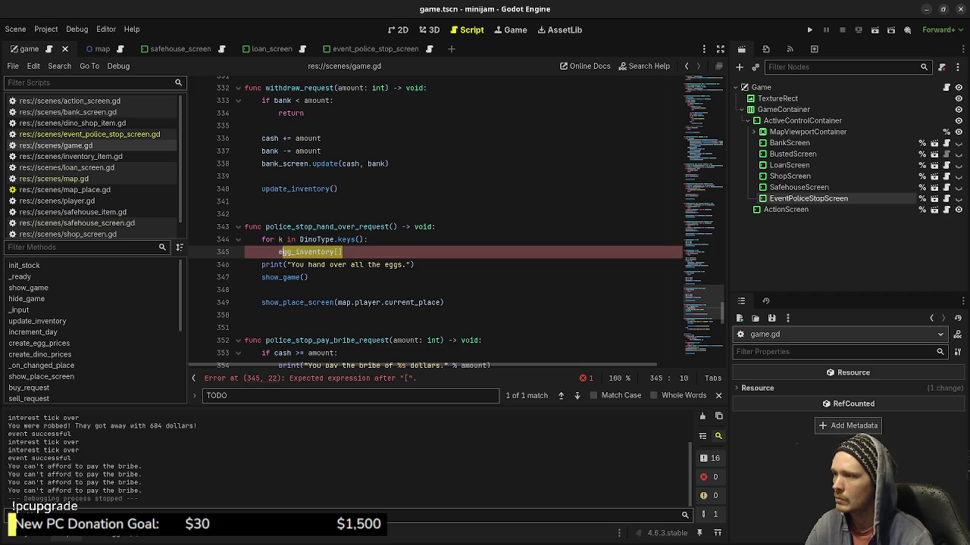
key(Down)
key(Up)
key(ctrl+space)
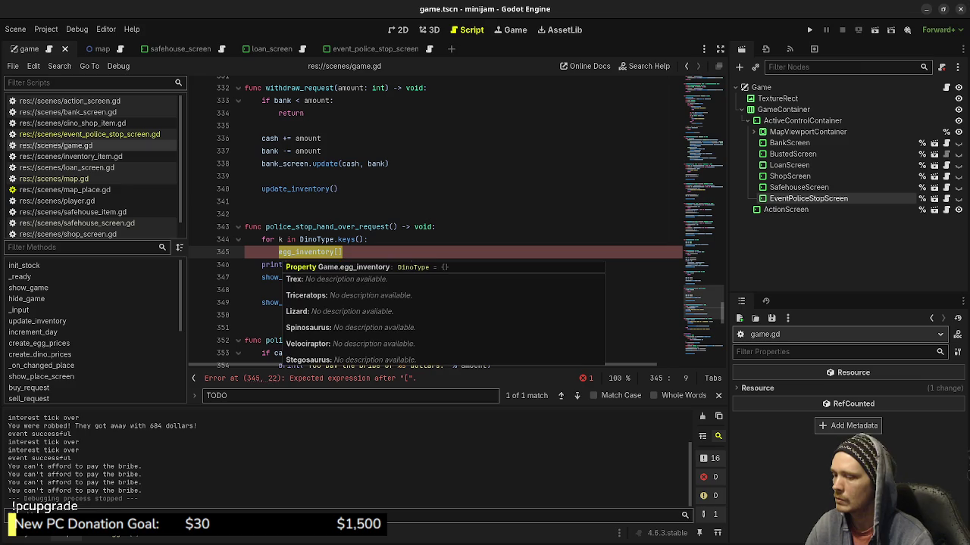
click(340, 251)
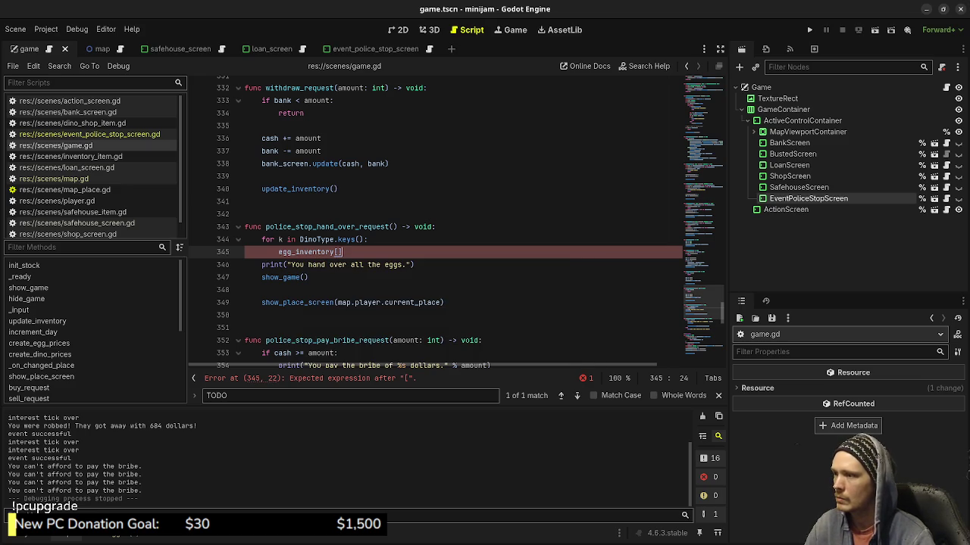
text(k])
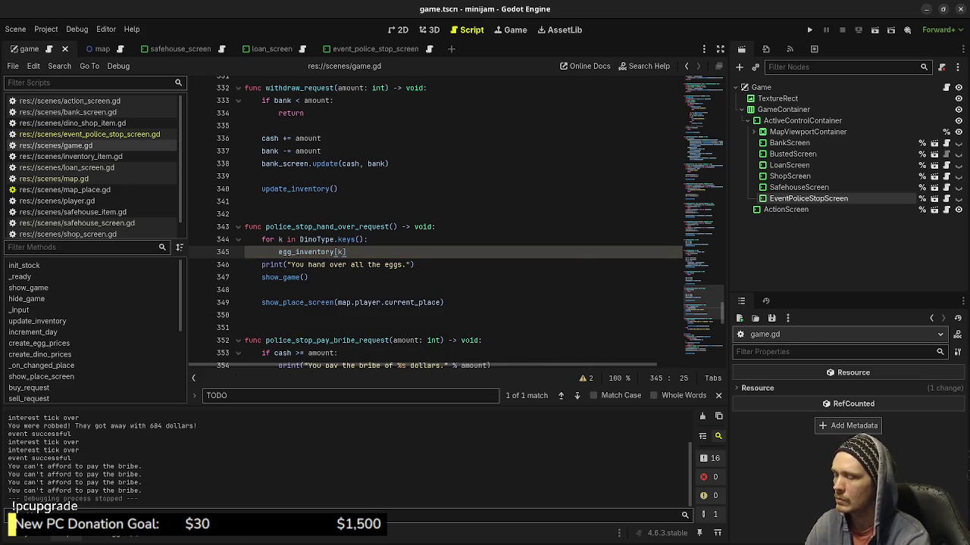
text( = 0)
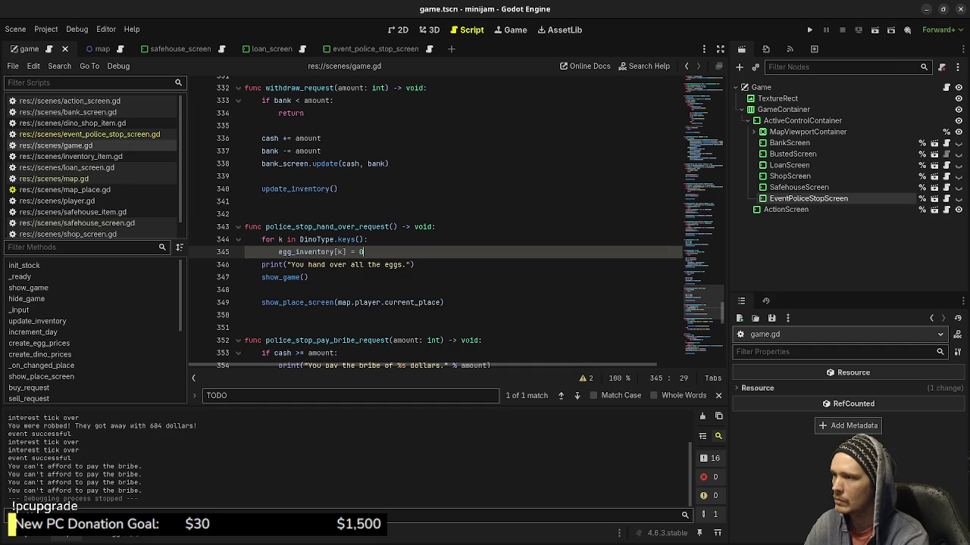
key(ctrl+s)
scroll(454, 220, up, 20)
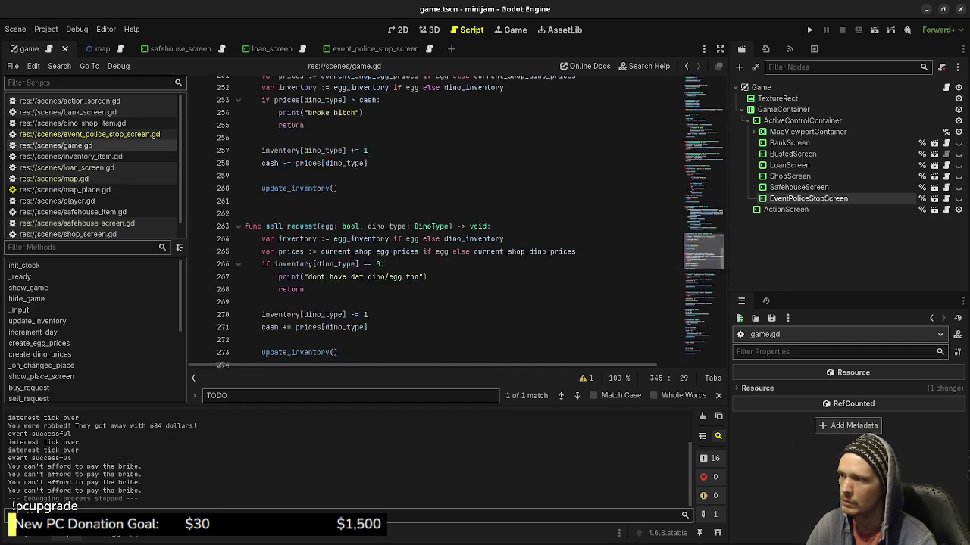
Add a test loop printing each DinoType key to _ready, save, and run the game
scroll(439, 220, down, 9)
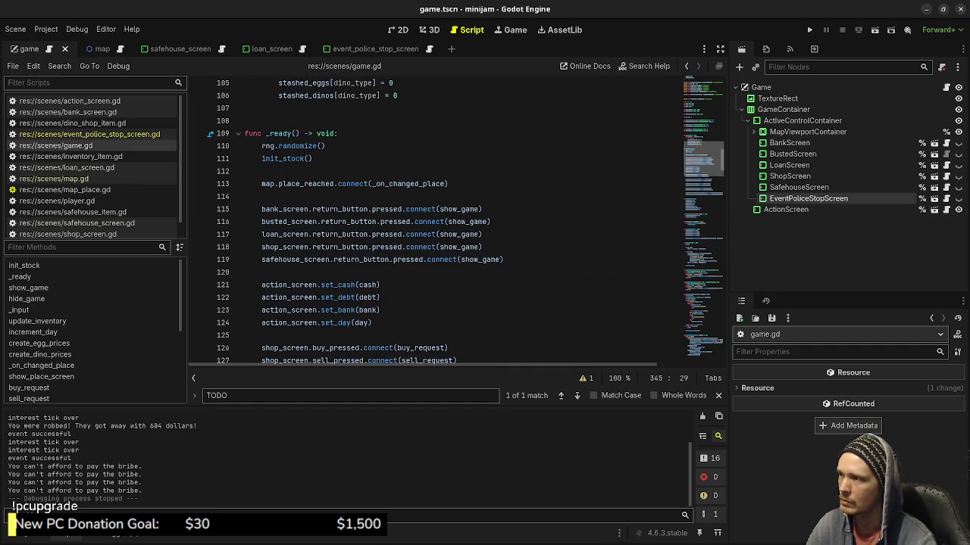
click(338, 133)
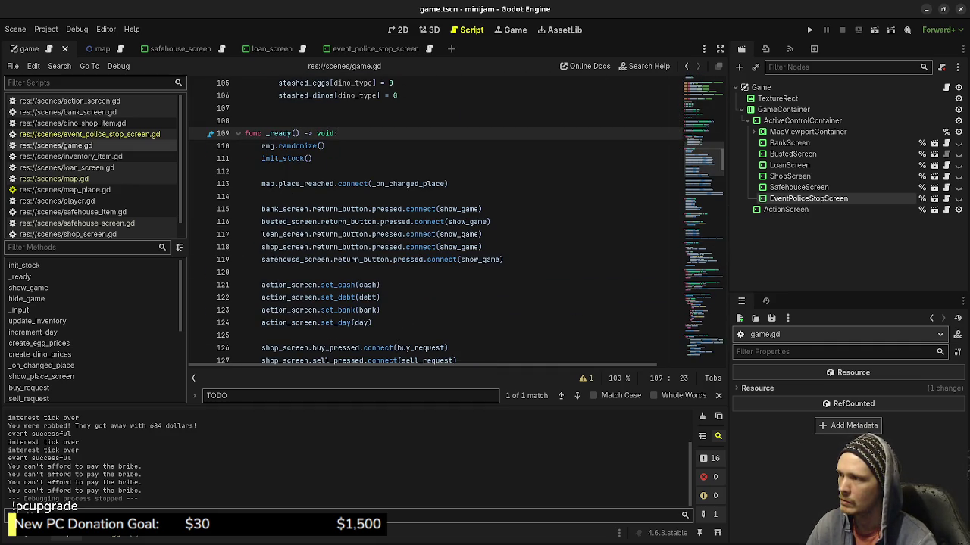
key(Return)
text(for k i)
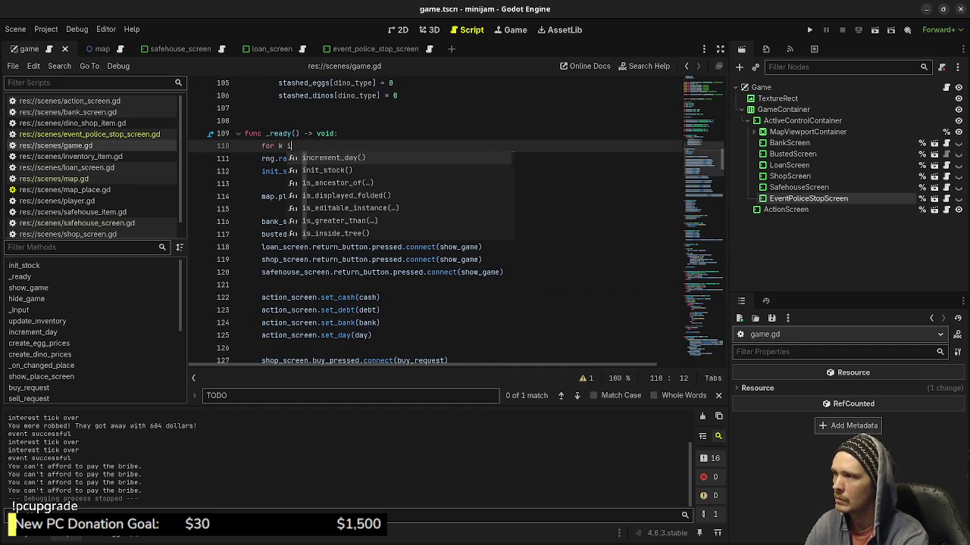
text(n DinoType)
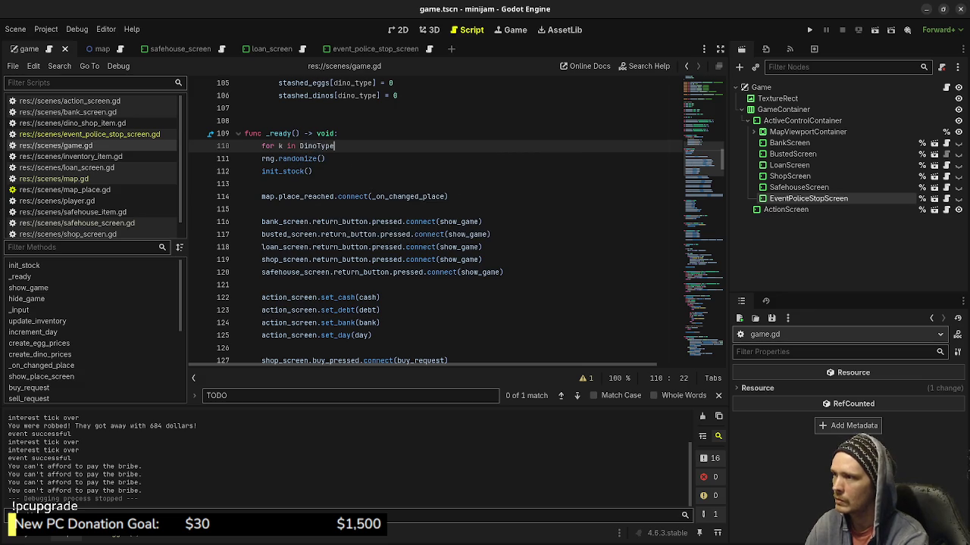
text(.keys():)
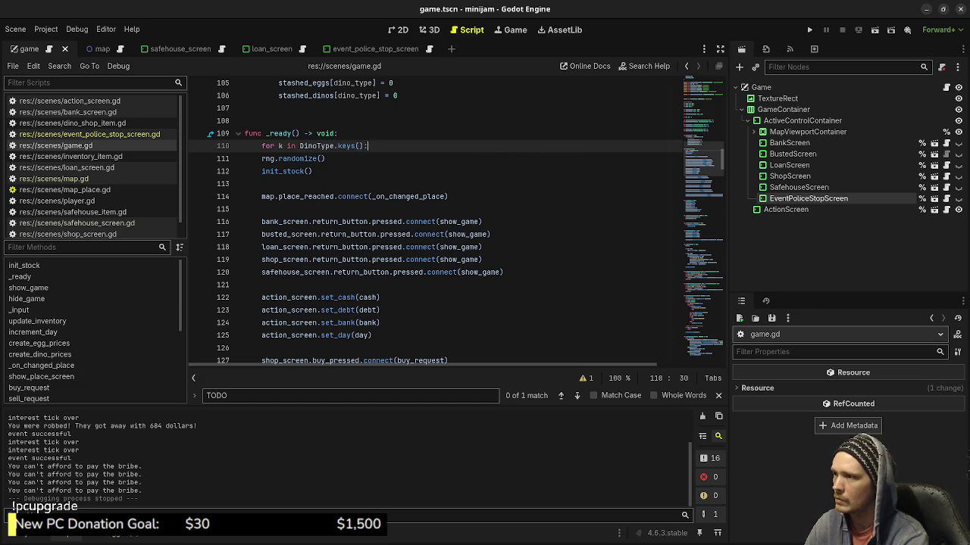
key(Return)
text(print(k))
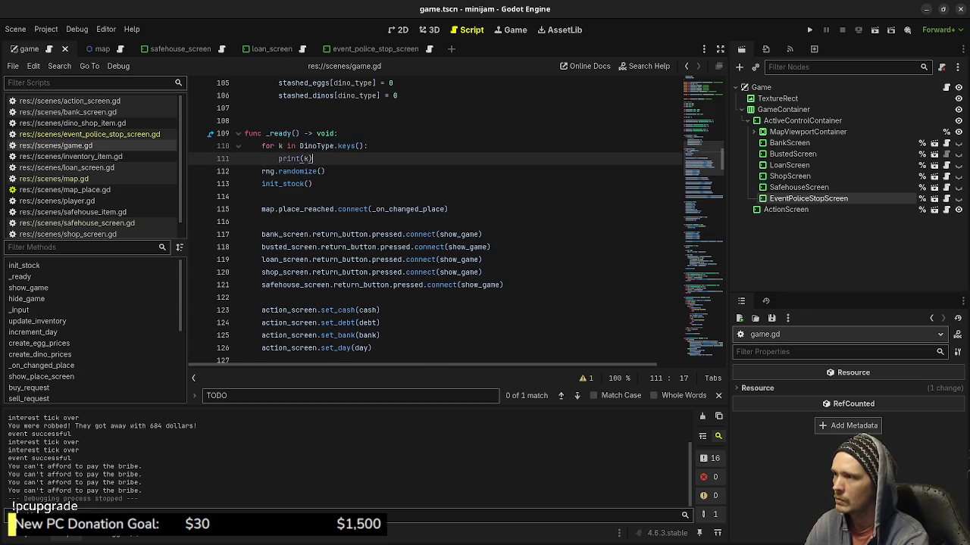
key(Return)
key(ctrl+s)
key(F5)
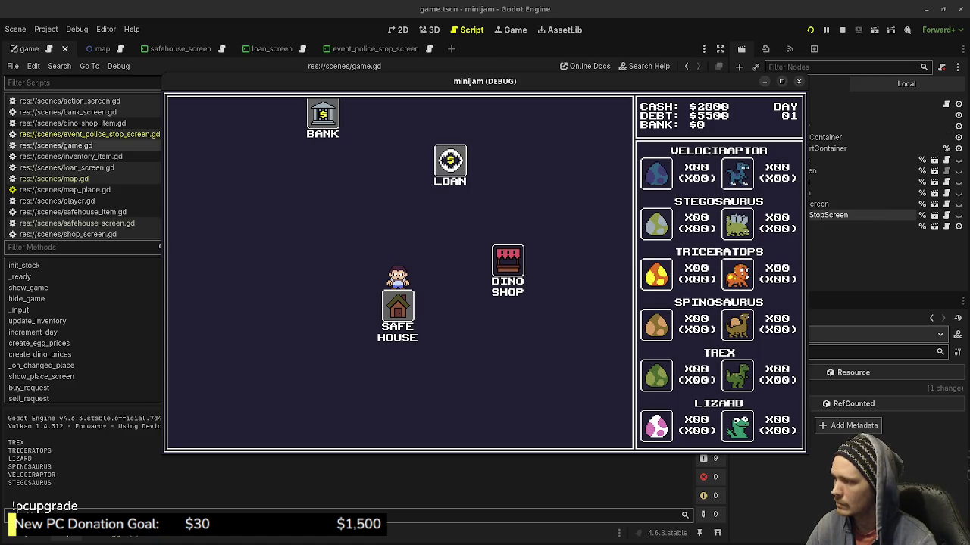
Change the loop to DinoType.values() and rerun to print values 0 through 5
key(F8)
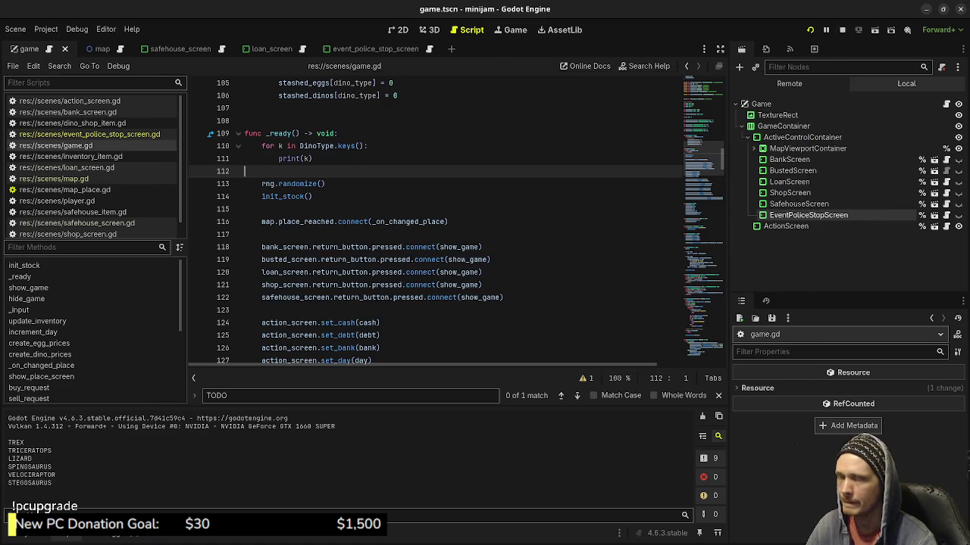
click(356, 146)
text(values)
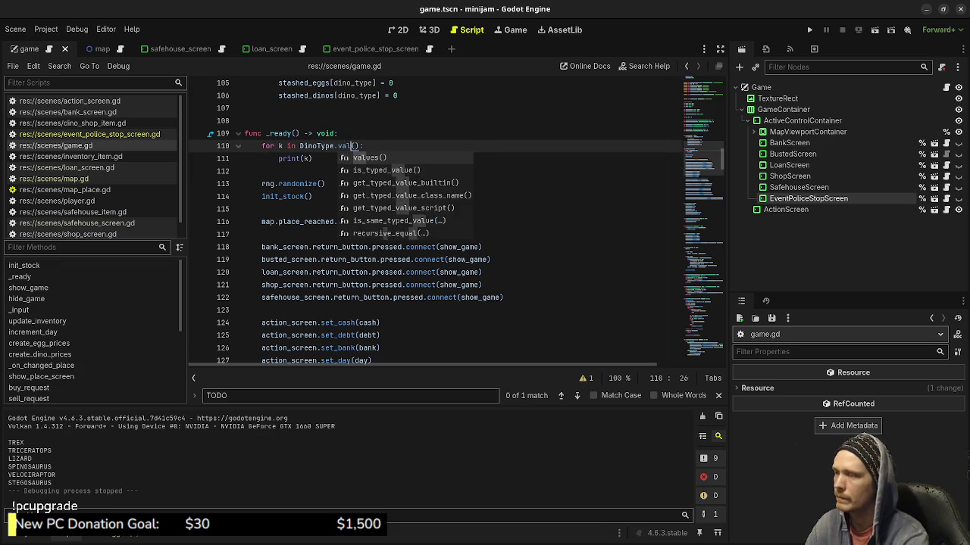
key(F5)
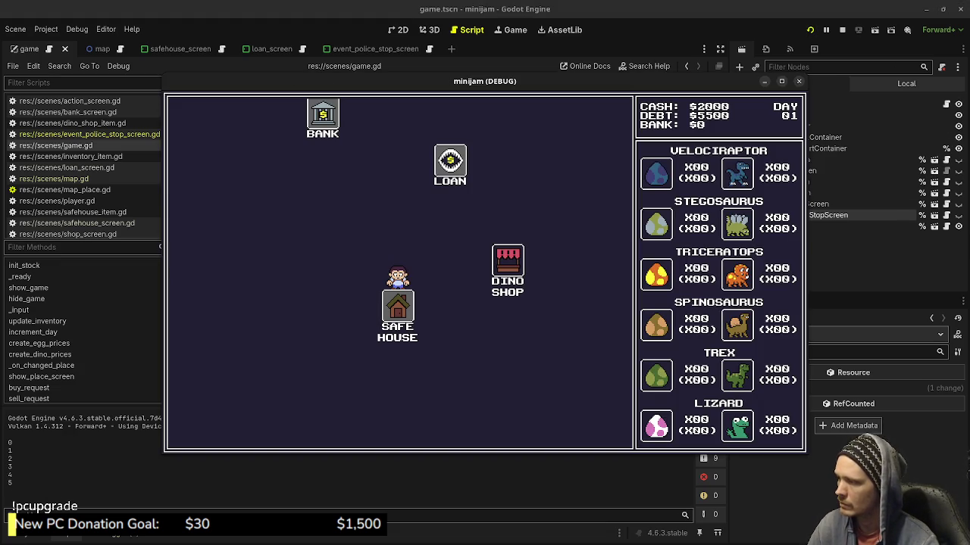
key(F8)
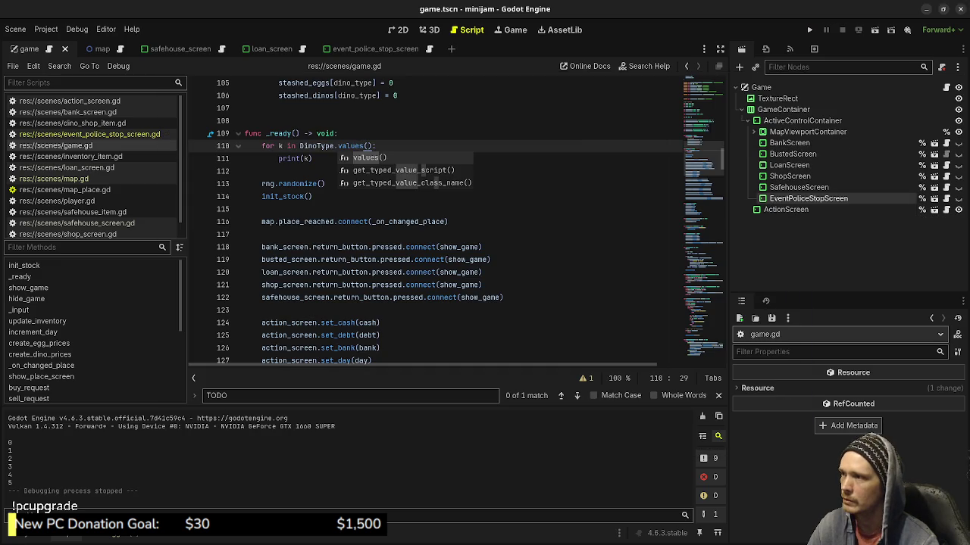
Remove the temporary test loop from _ready and save the script
key(shift+Up)
key(shift+Up)
key(shift+End)
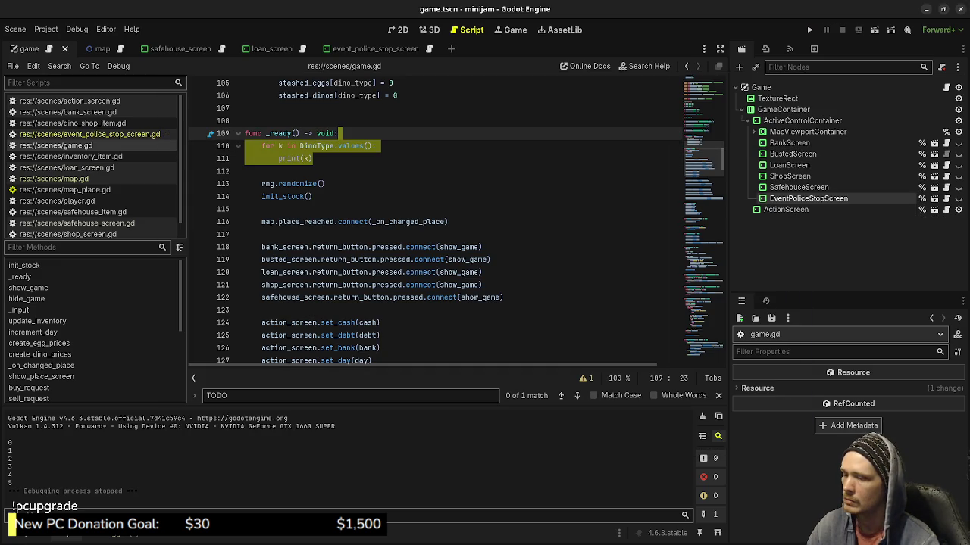
key(BackSpace)
key(Delete)
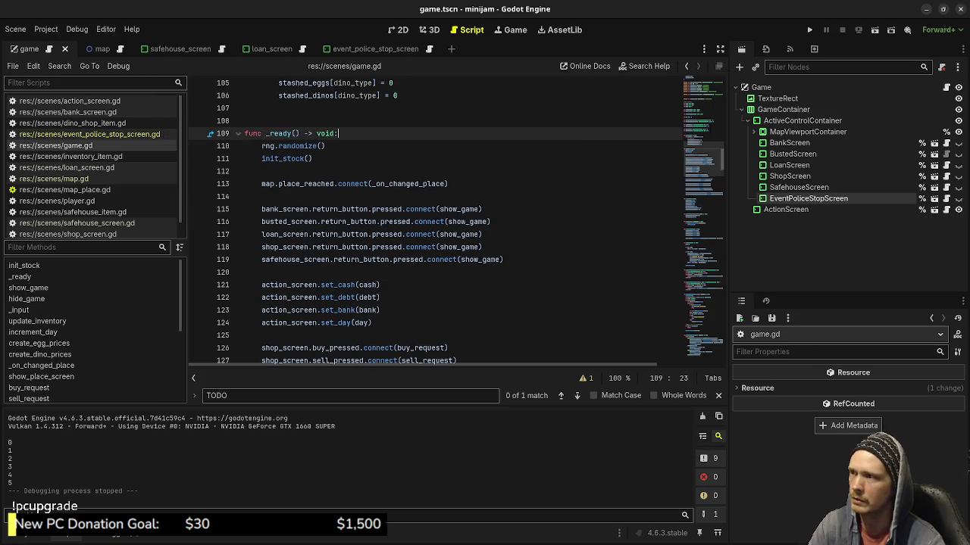
key(ctrl+s)
click(394, 276)
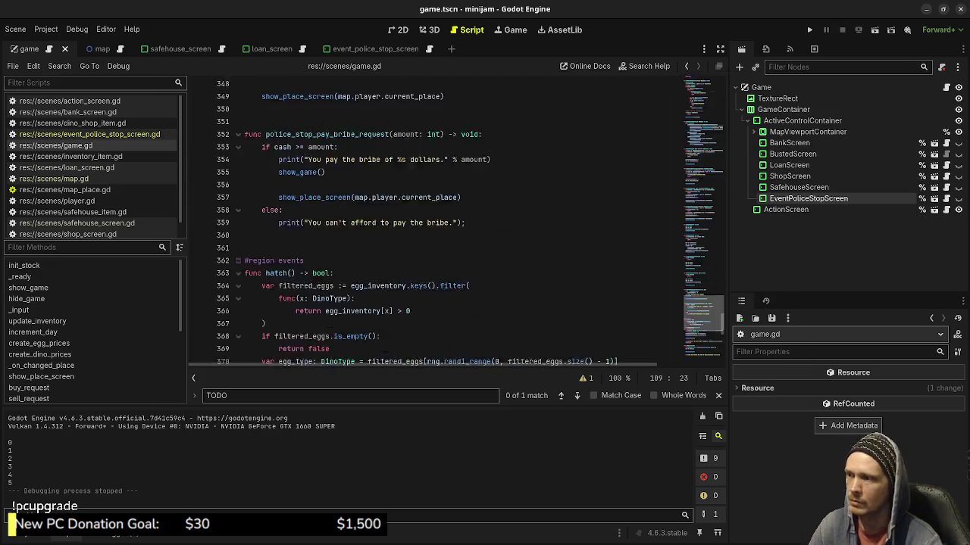
In game.gd's hand-over loop, change keys to values, add a blank line after it, and save
scroll(455, 220, up, 10)
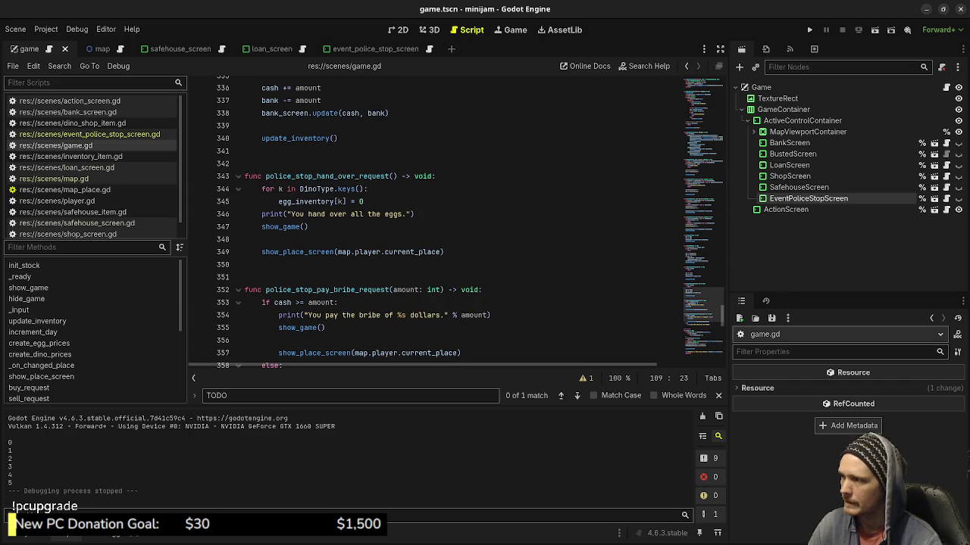
click(364, 202)
key(Return)
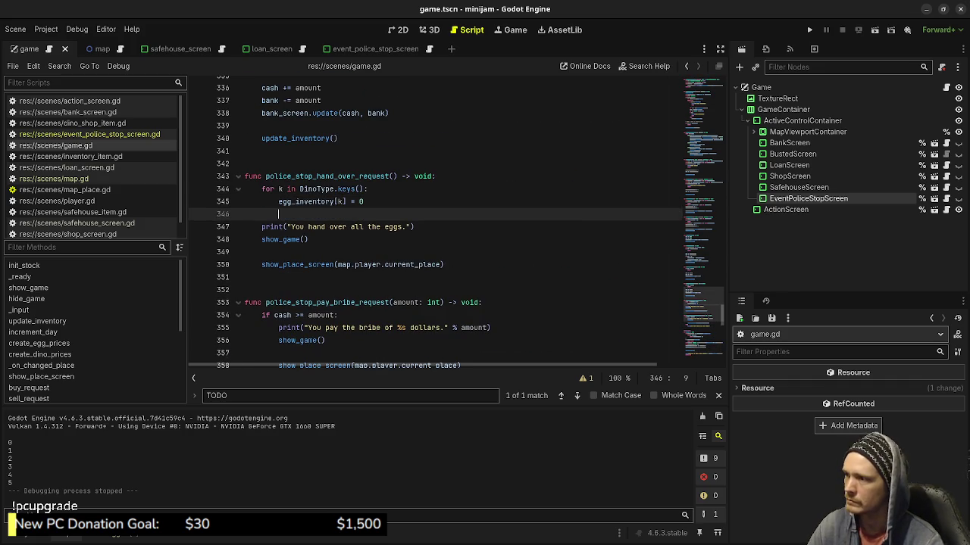
double_click(346, 189)
text(values)
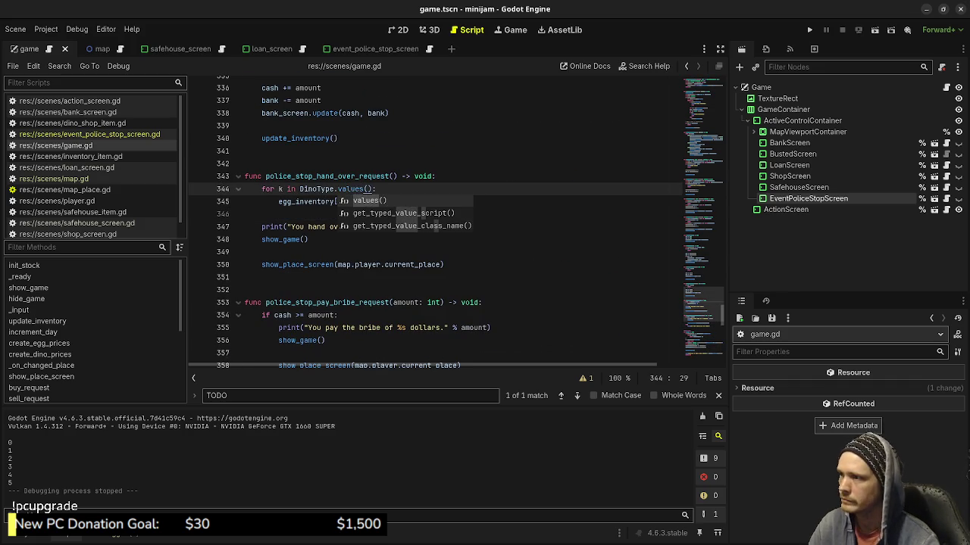
click(245, 150)
key(ctrl+s)
Add 'cash -= amount' under 'if cash >= amount:', save, and open event_police_stop_screen.gd
scroll(447, 220, up, 20)
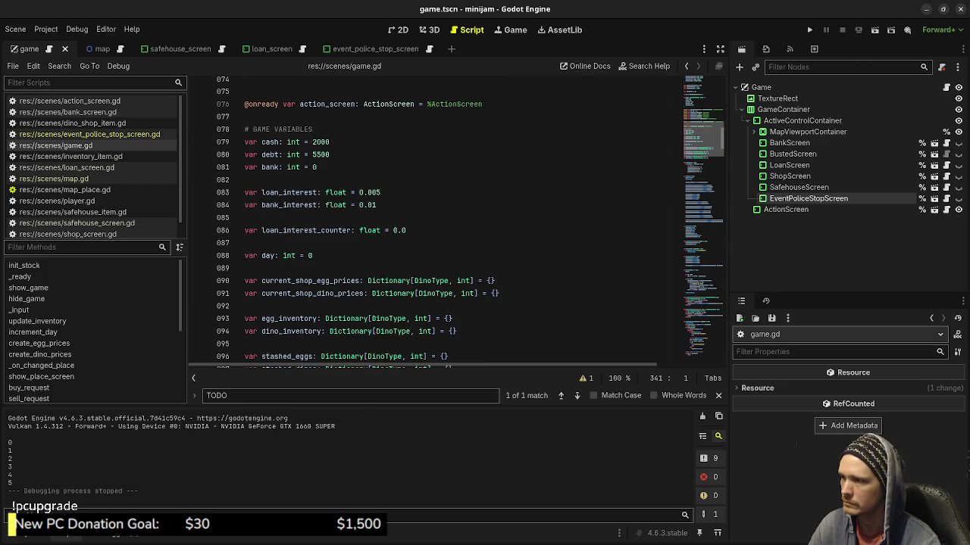
scroll(447, 220, down, 20)
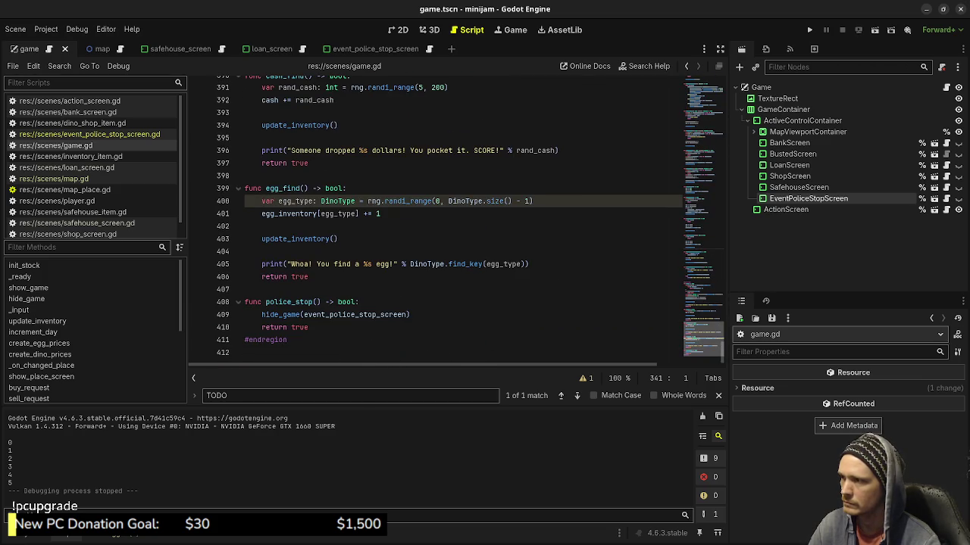
scroll(447, 220, up, 1)
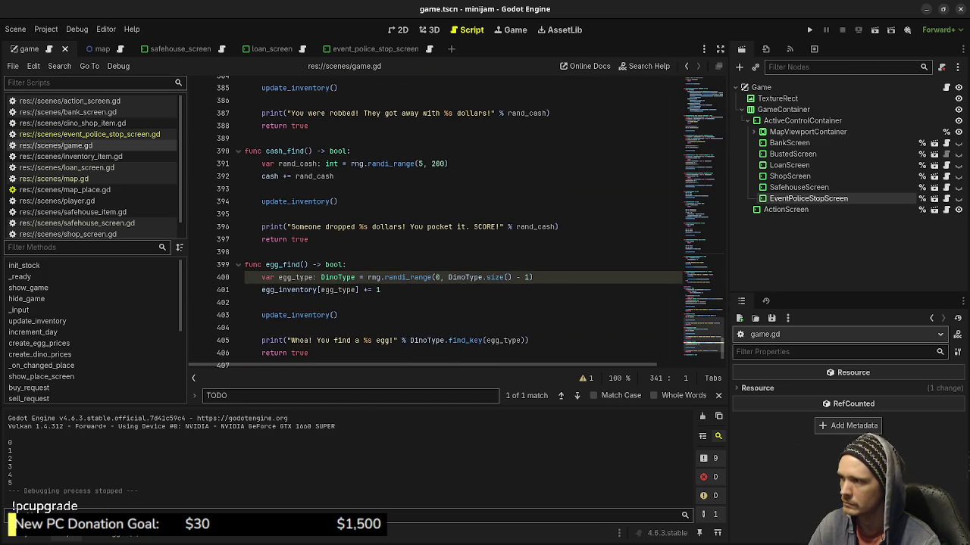
scroll(447, 219, up, 8)
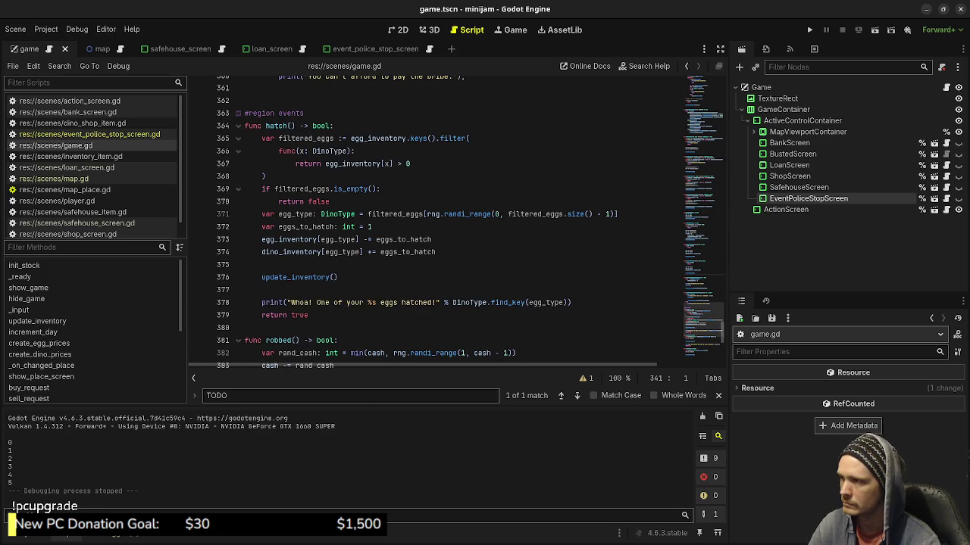
scroll(447, 220, up, 7)
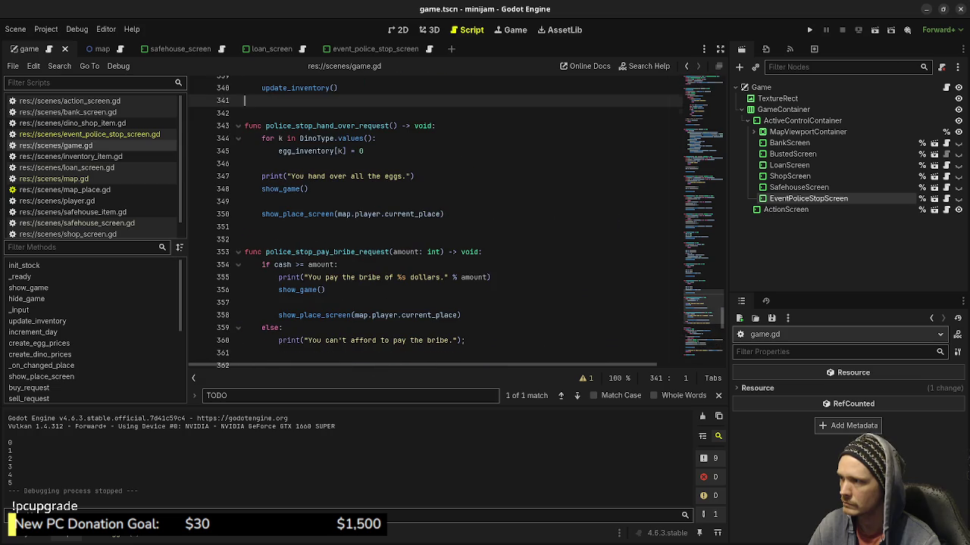
scroll(447, 219, up, 2)
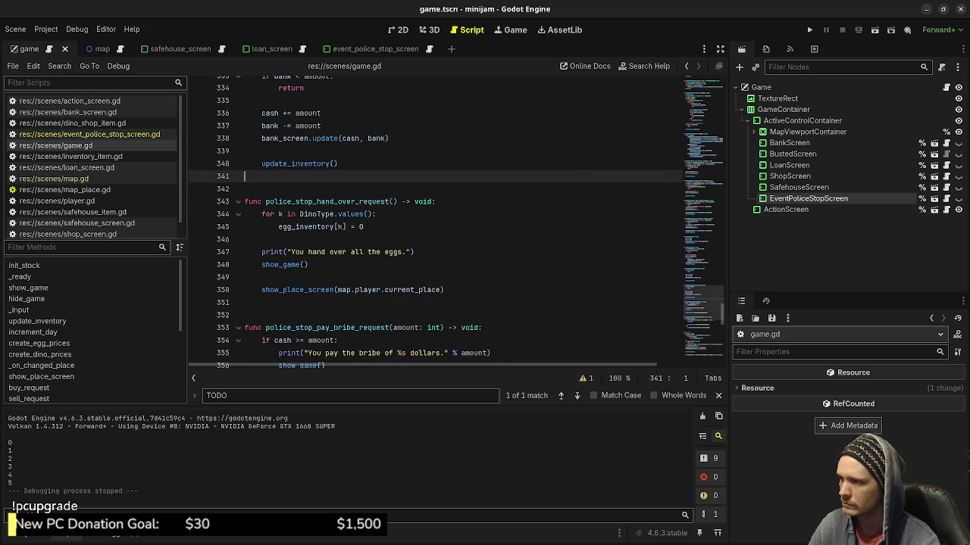
scroll(447, 219, down, 2)
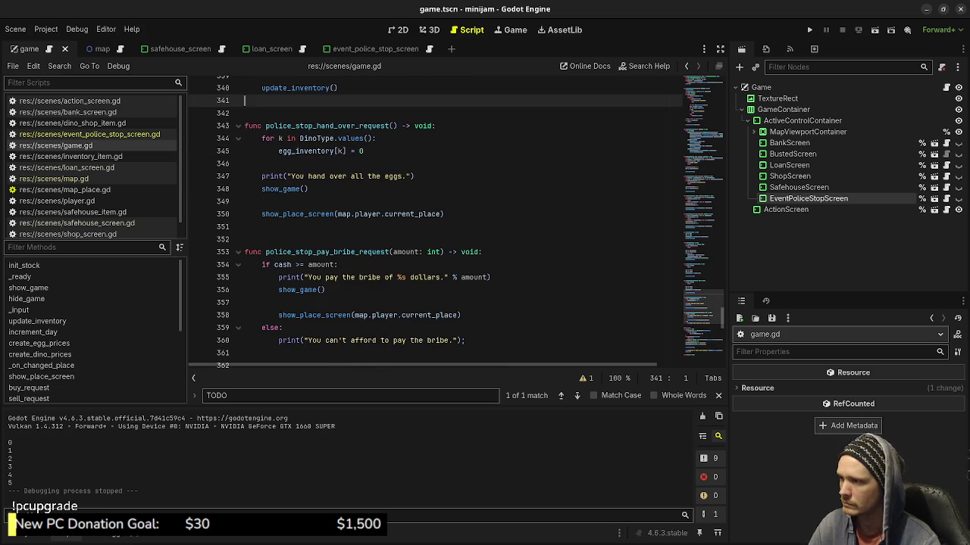
click(338, 264)
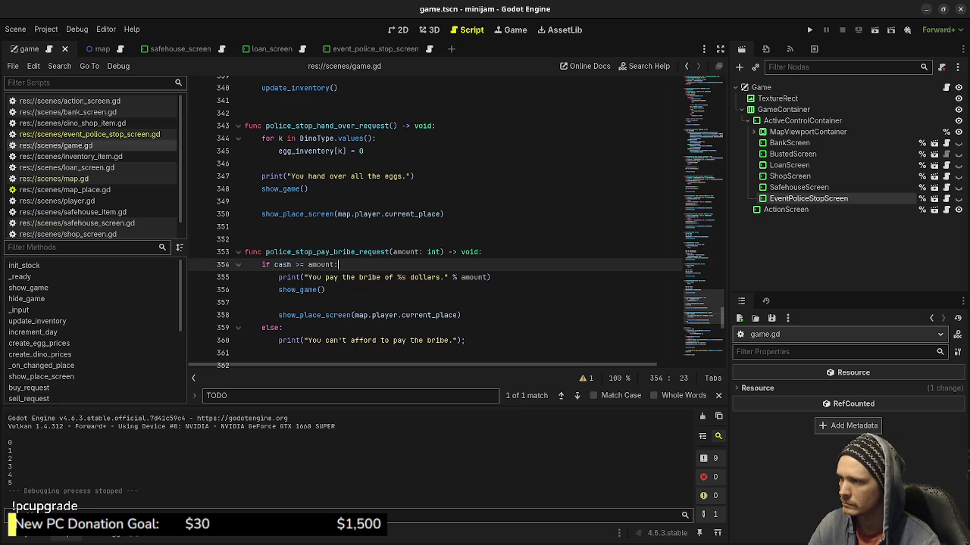
key(Return)
text(cash )
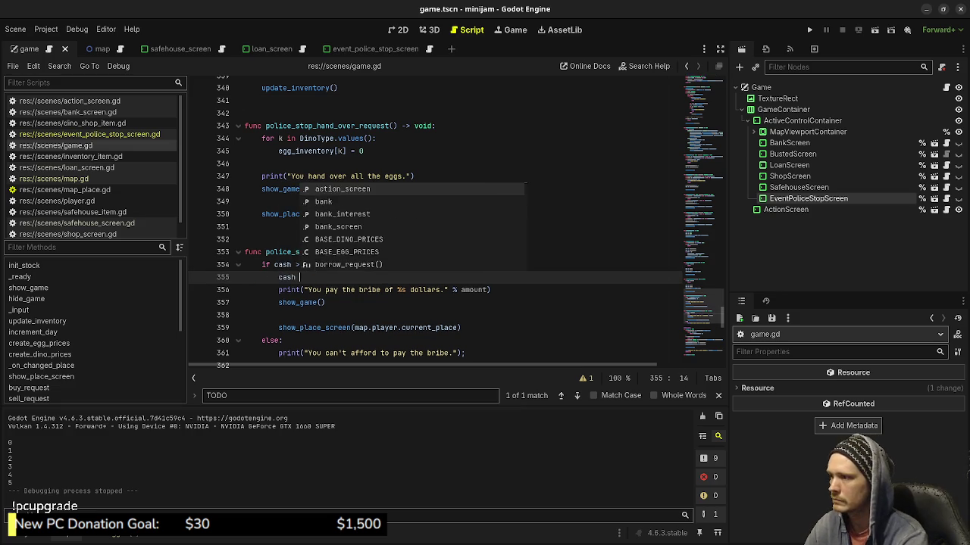
text(-= amount)
key(ctrl+s)
click(244, 227)
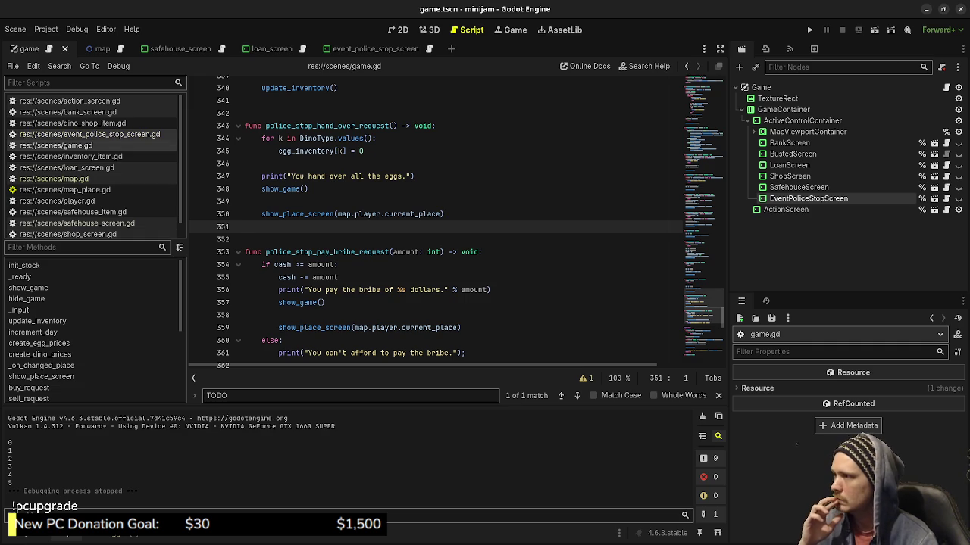
click(89, 135)
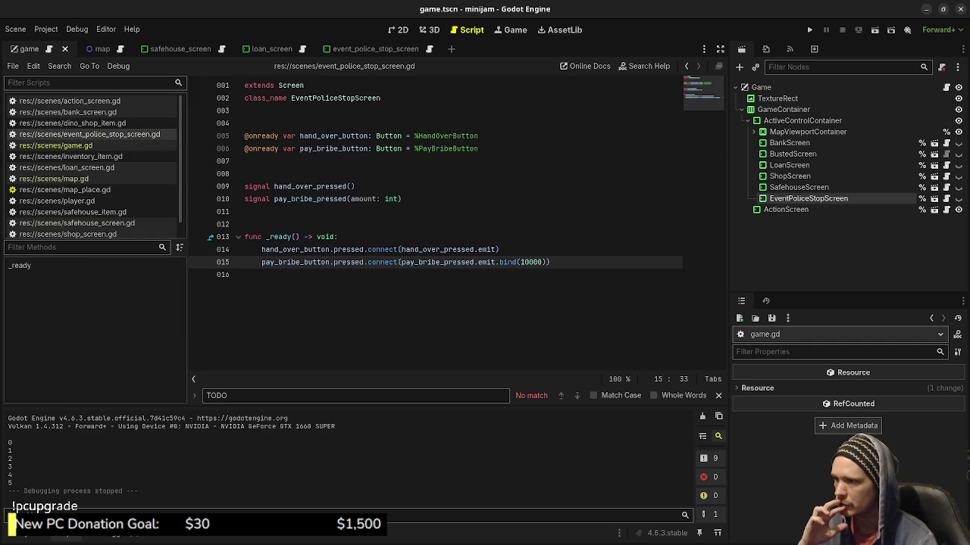
Change the Pay Bribe binding from 10000 to 100 and run the game, visiting shop and Safe House
key(BackSpace)
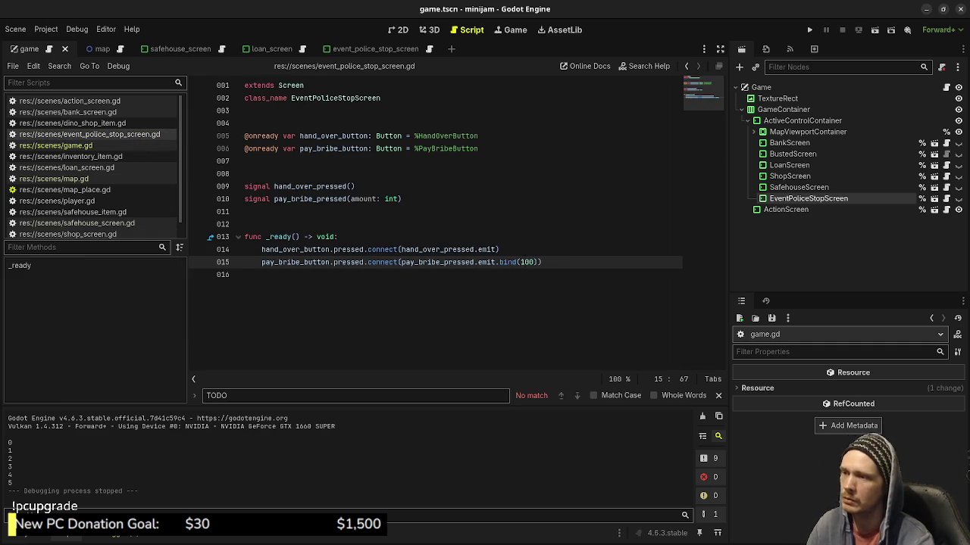
key(F5)
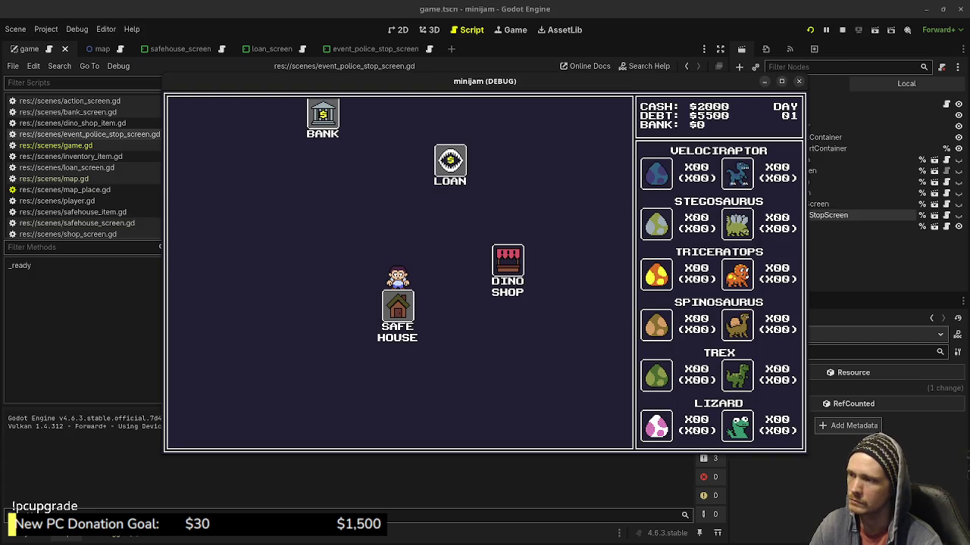
click(508, 262)
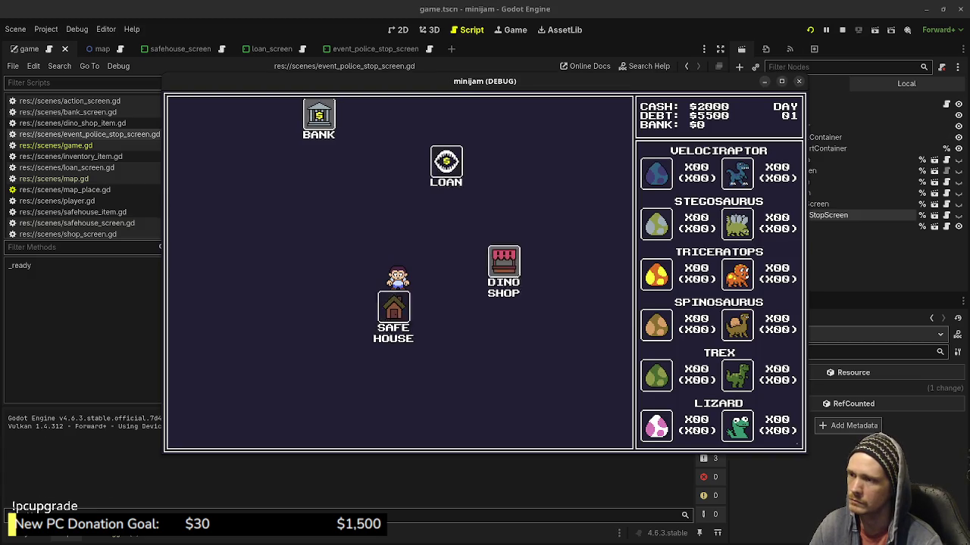
click(200, 430)
click(288, 351)
click(199, 430)
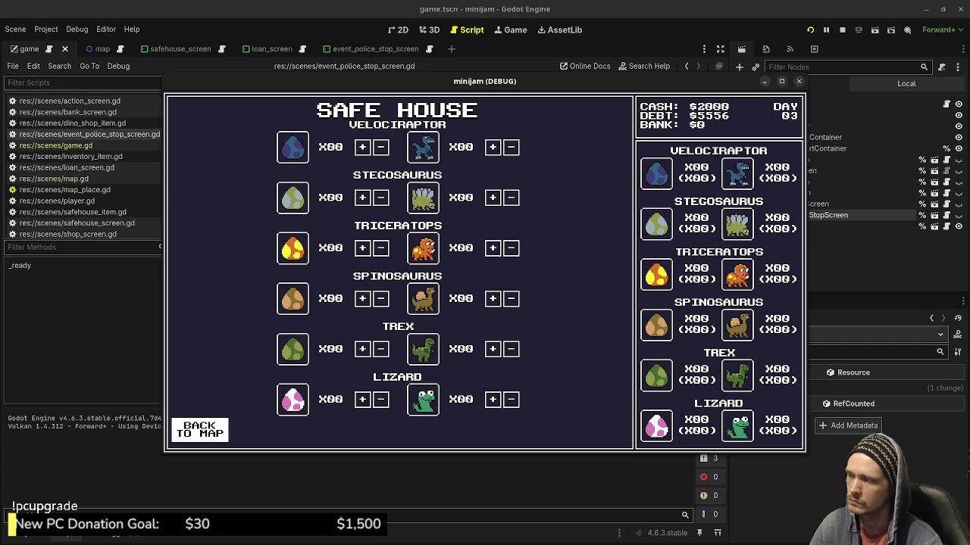
Keep travelling until a police stop appears, pay the 100 bribe, then stop the game
click(506, 264)
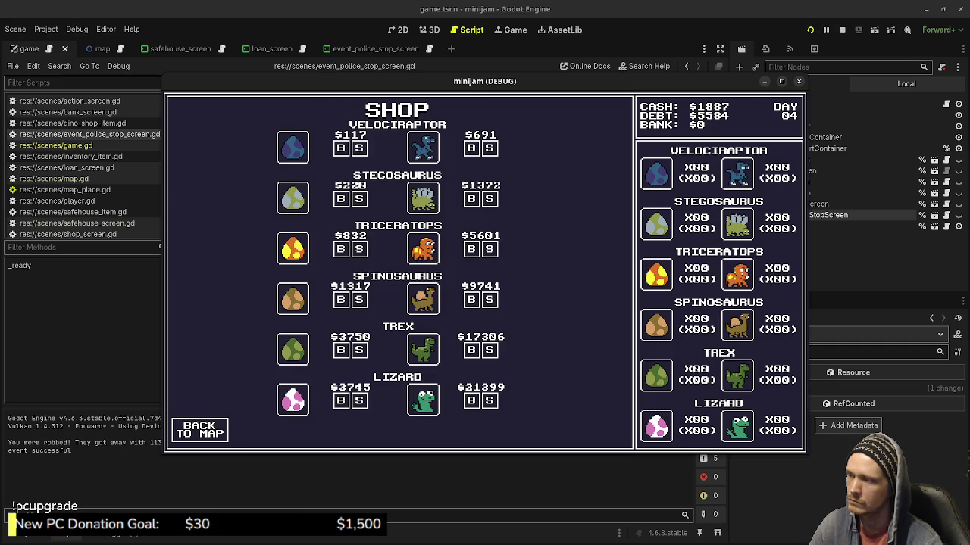
click(199, 430)
click(288, 351)
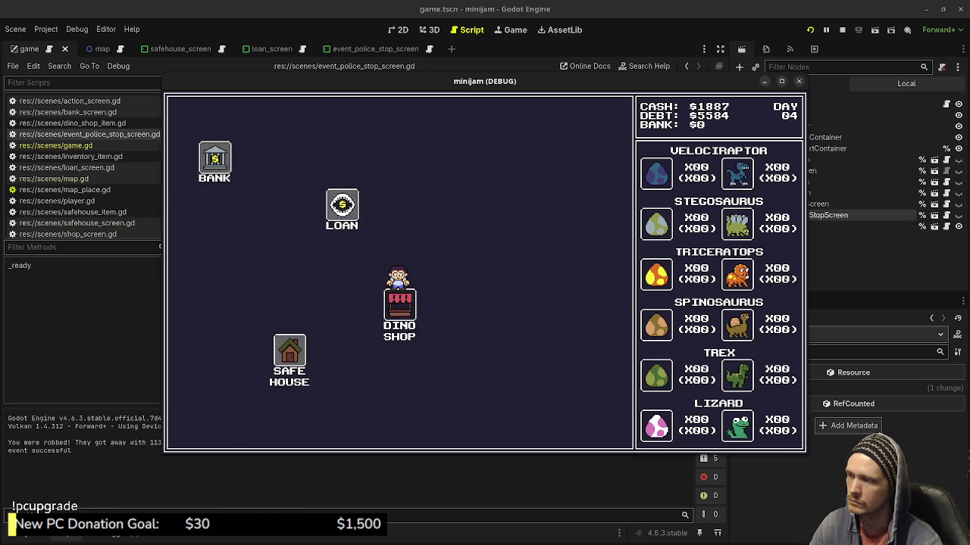
click(200, 429)
click(507, 264)
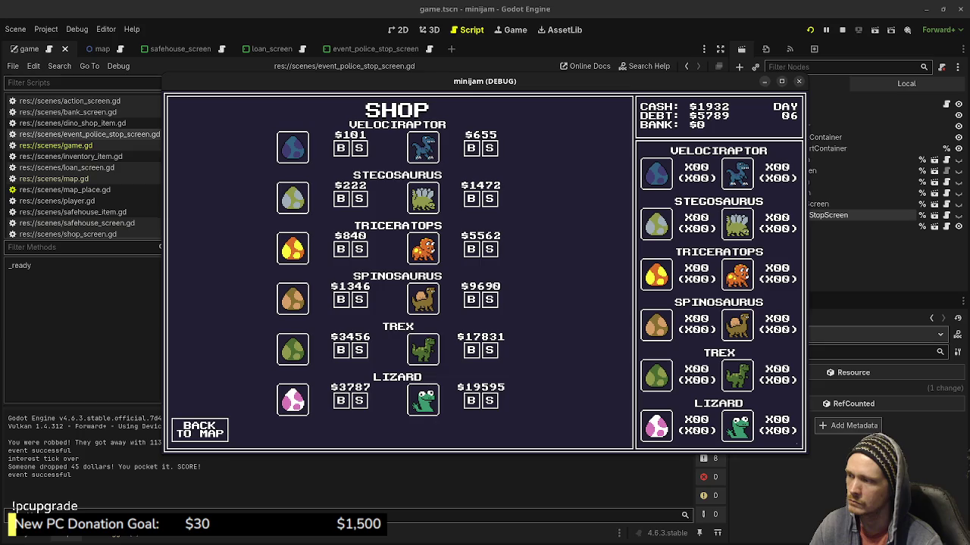
click(199, 430)
click(288, 351)
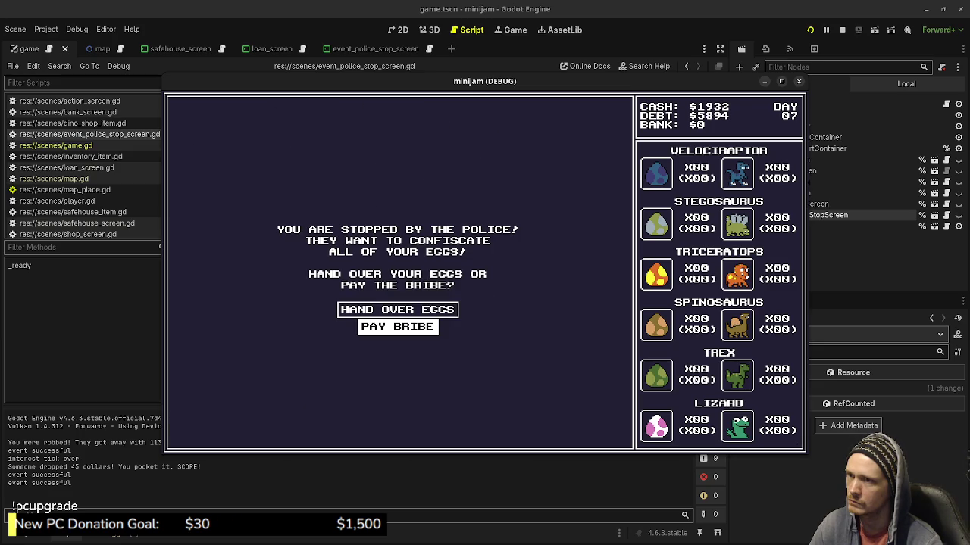
click(397, 327)
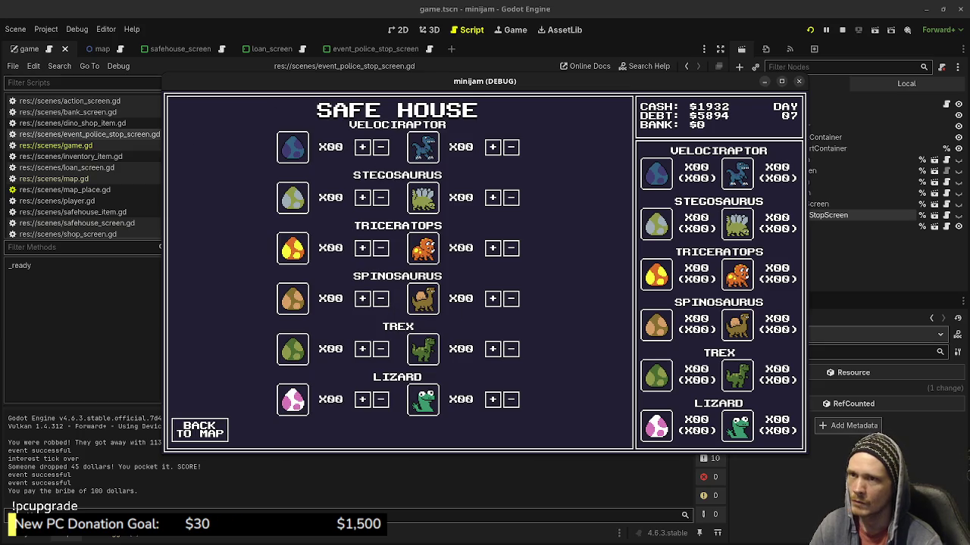
click(841, 29)
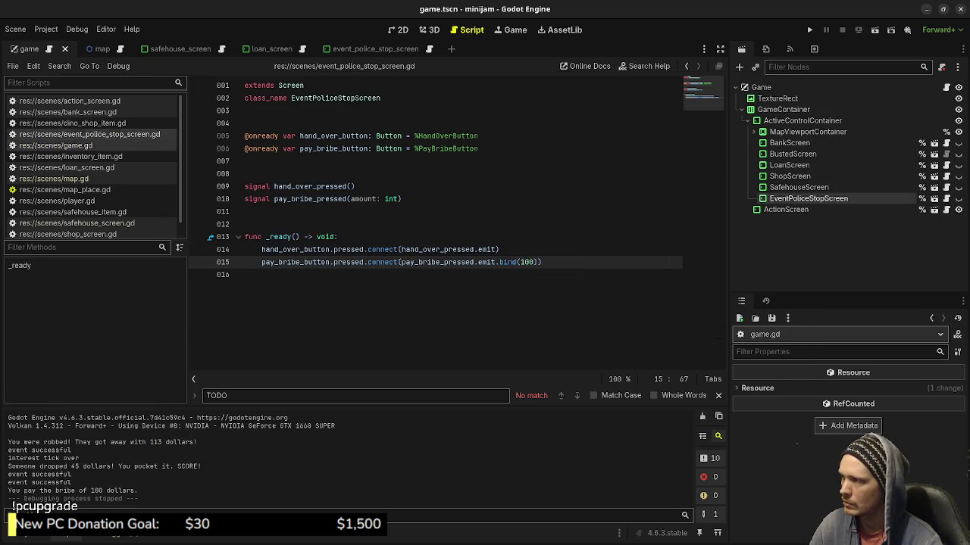
In game.gd, add update_inventory() right after 'cash -= amount'
click(56, 145)
click(338, 287)
key(Return)
text(update_)
key(Return)
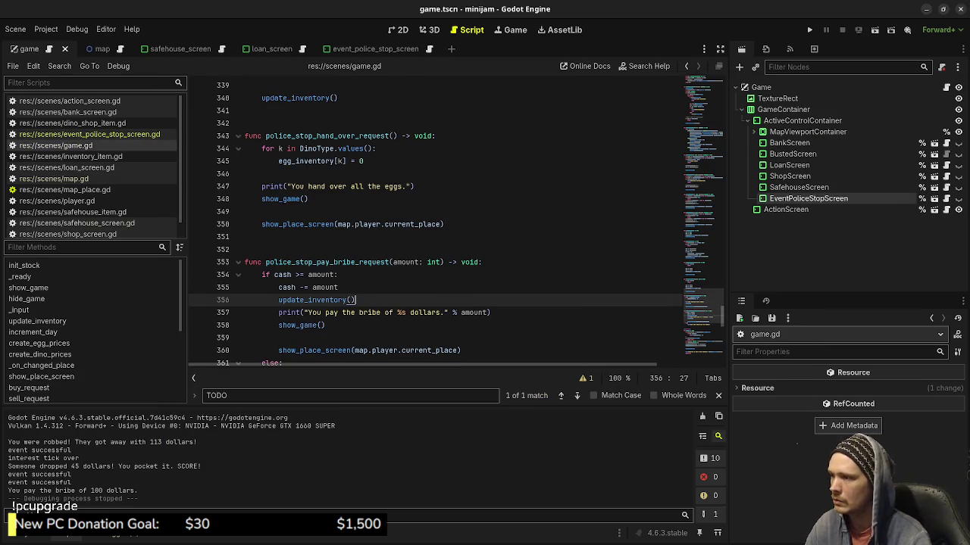
click(287, 300)
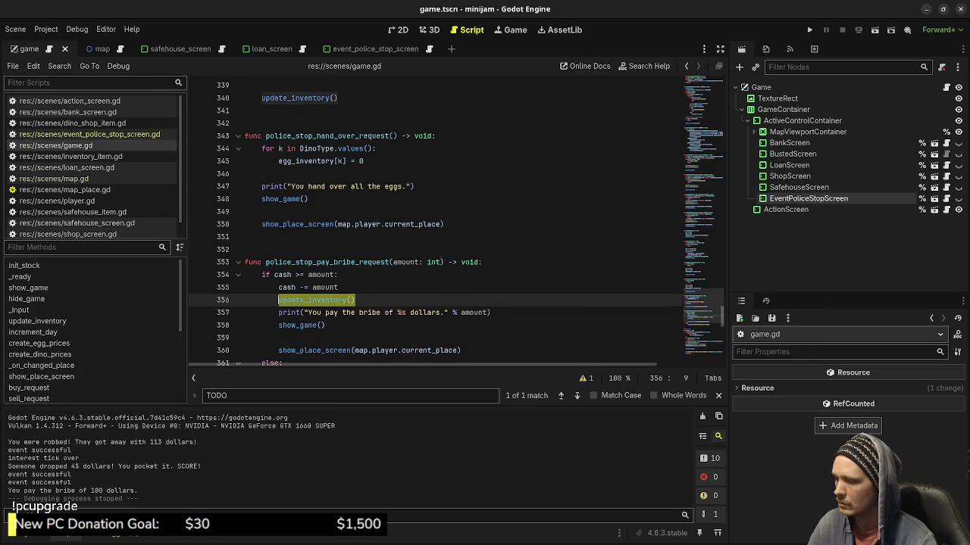
Add update_inventory() after the egg-clearing loop and save
click(364, 161)
click(244, 173)
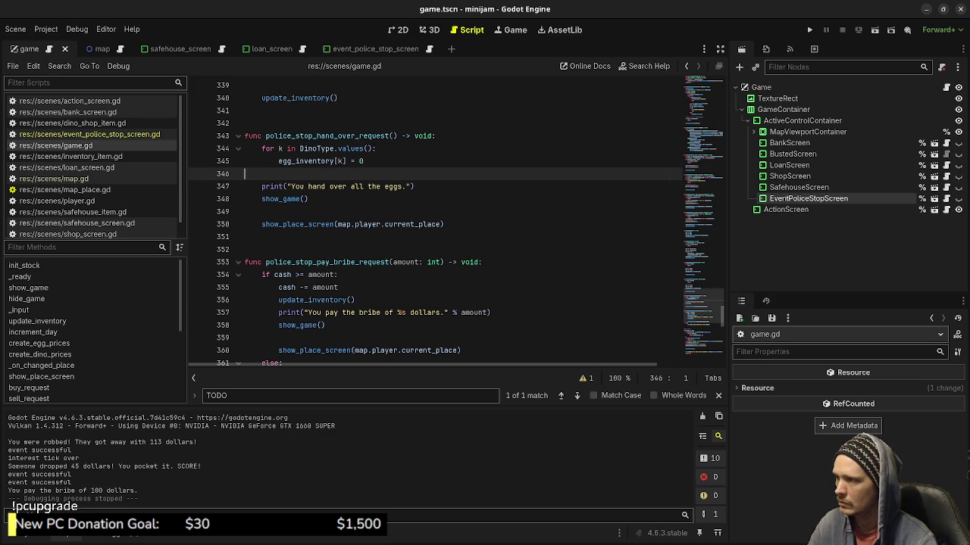
key(Return)
key(Tab)
text(update_inventory())
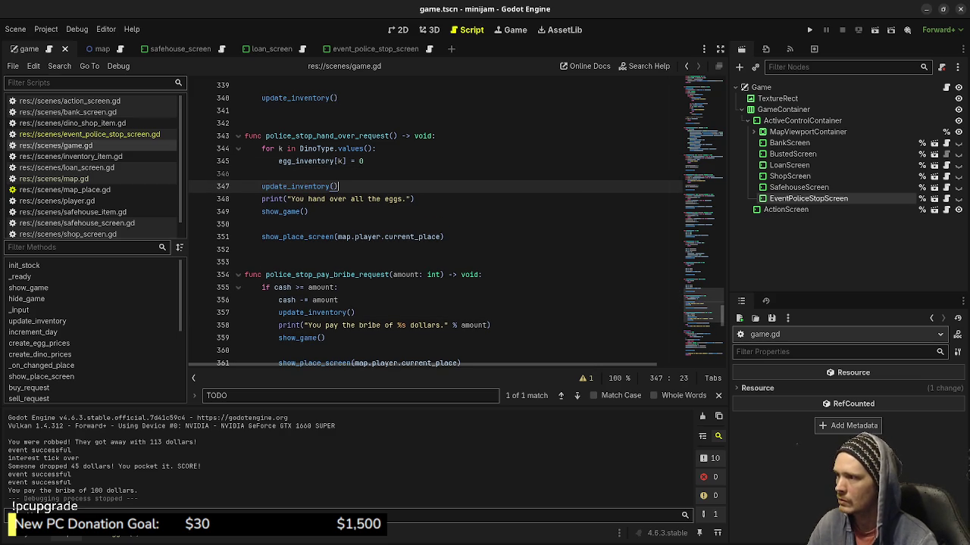
key(ctrl+s)
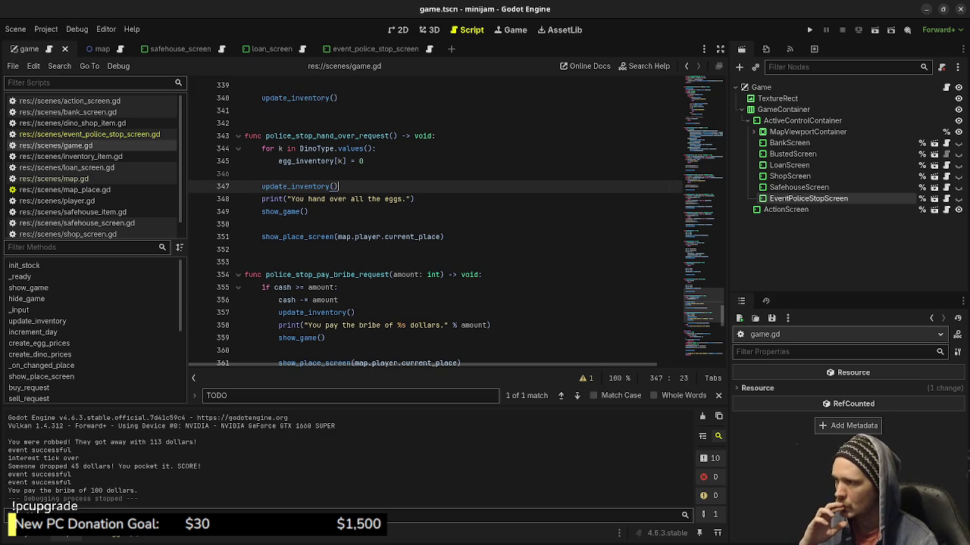
Tidy the blank lines around both update_inventory() calls, save, and run the game with F5
click(245, 173)
key(BackSpace)
key(Down)
key(Return)
click(355, 312)
key(Return)
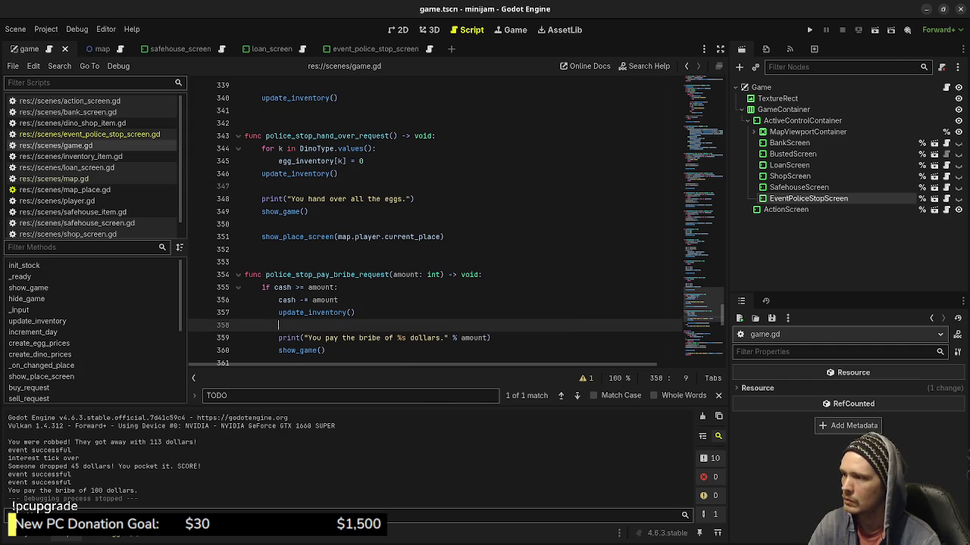
key(ctrl+s)
key(F5)
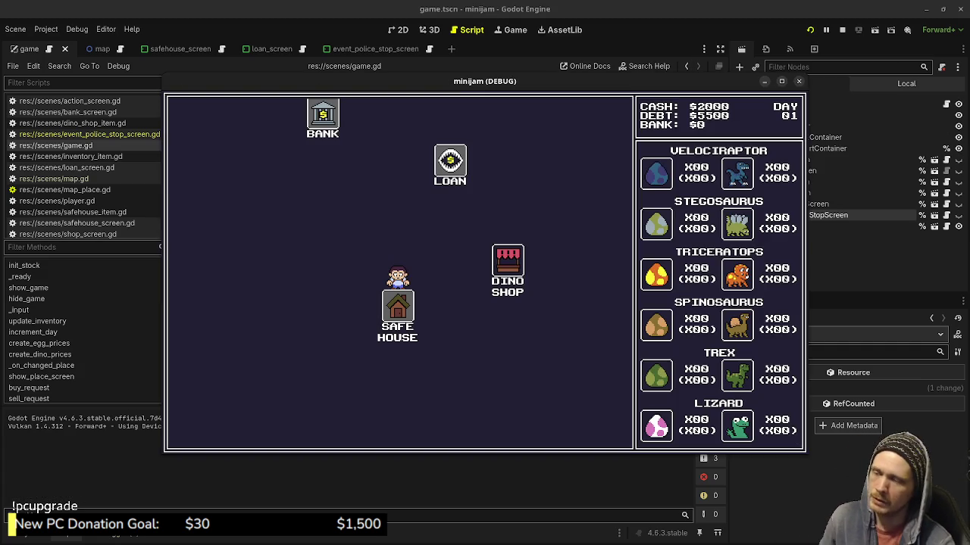
Visit the Dino Shop, head to the Safe House, and pay the bribe at the police stop
key(Right)
key(Up)
key(Right)
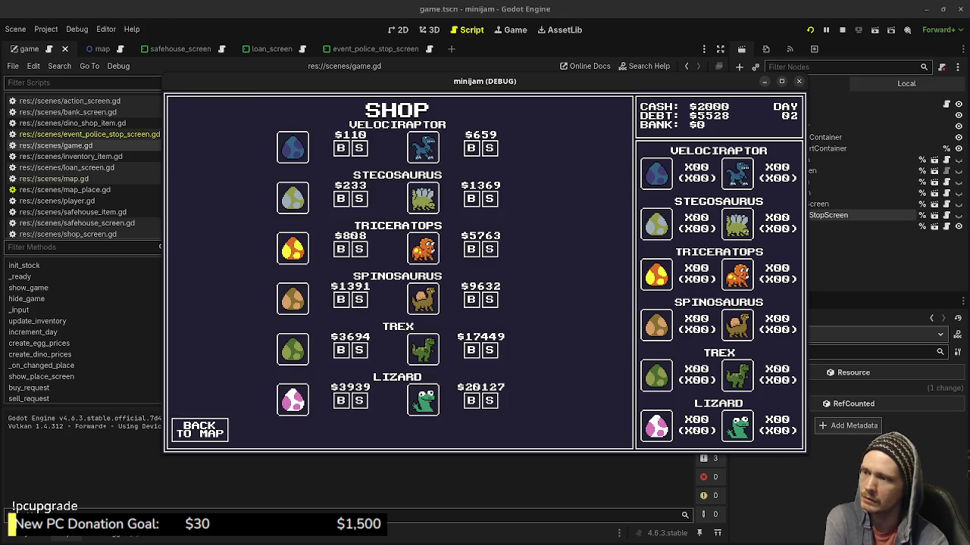
key(Escape)
key(Left)
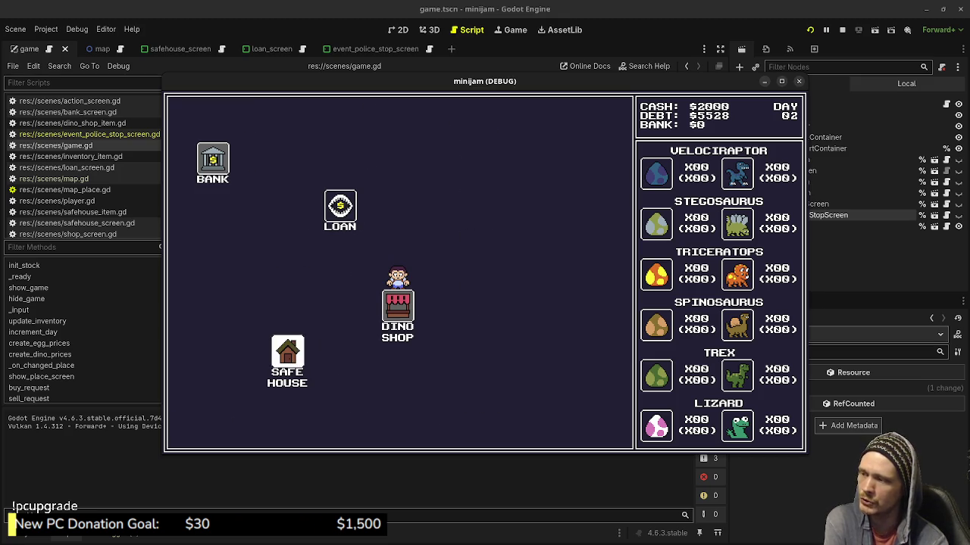
key(Down)
key(Up)
key(Down)
key(Up)
key(Down)
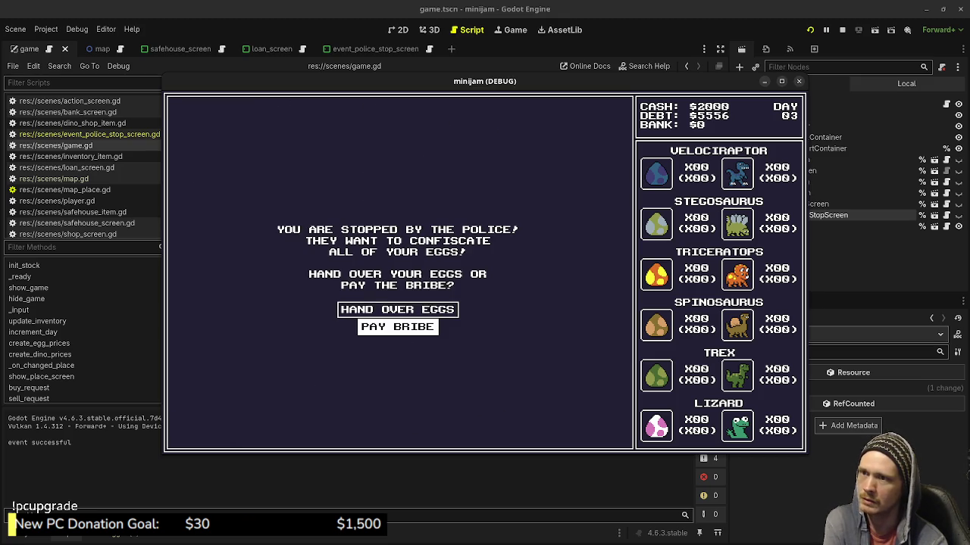
key(Return)
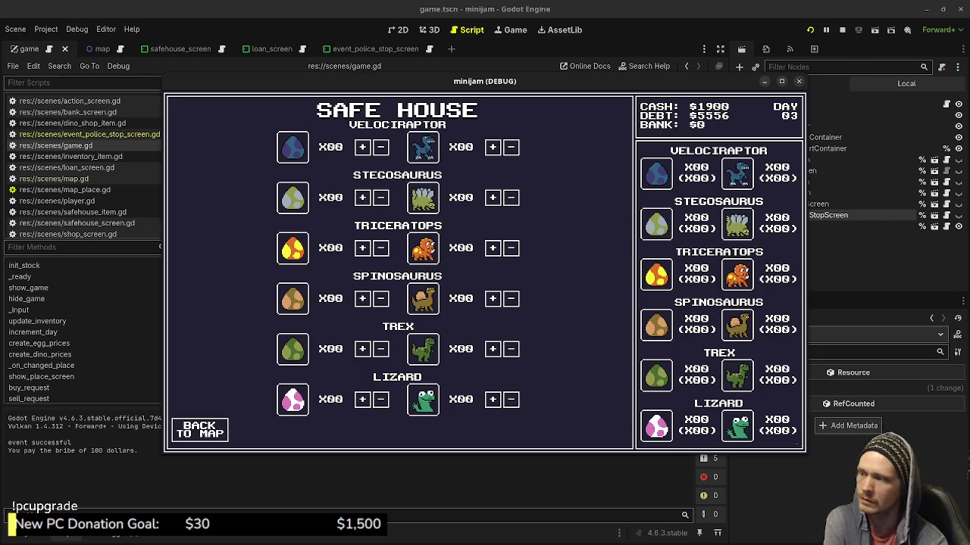
key(Return)
Shuttle repeatedly between the Dino Shop and Safe House, then visit the loan office
key(Right)
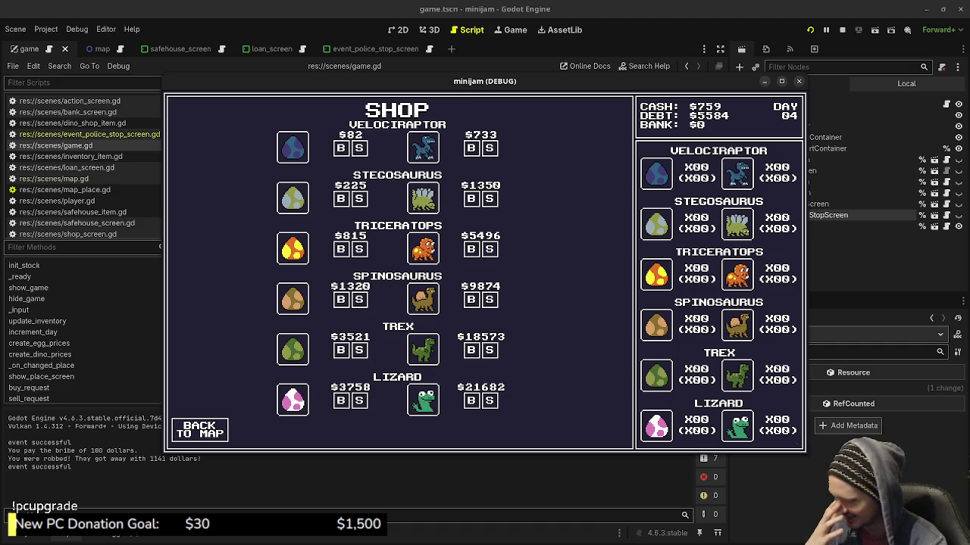
key(Escape)
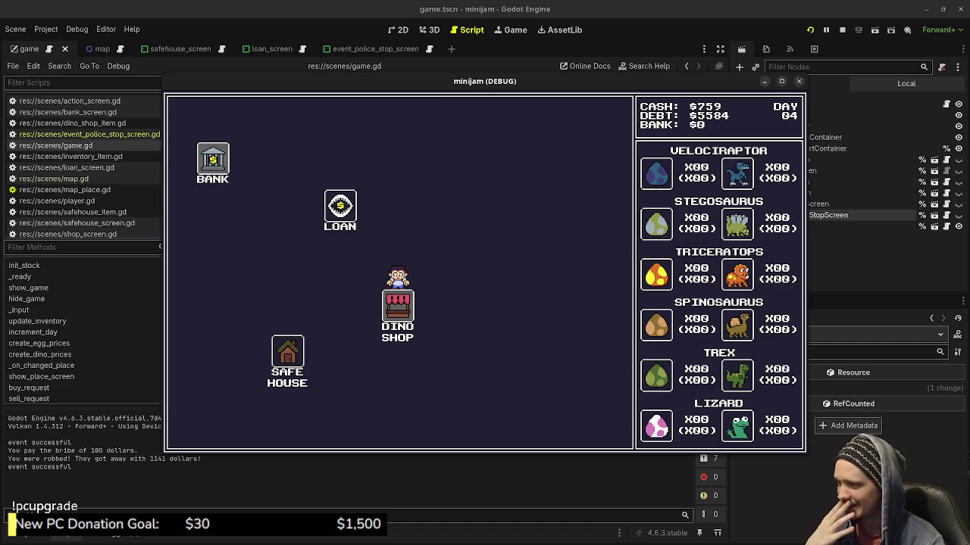
click(287, 352)
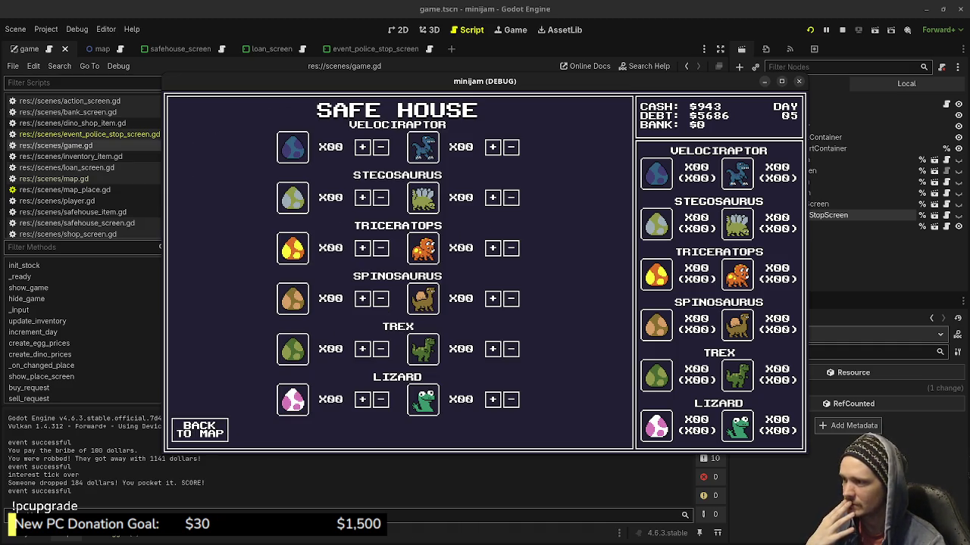
click(199, 430)
click(507, 265)
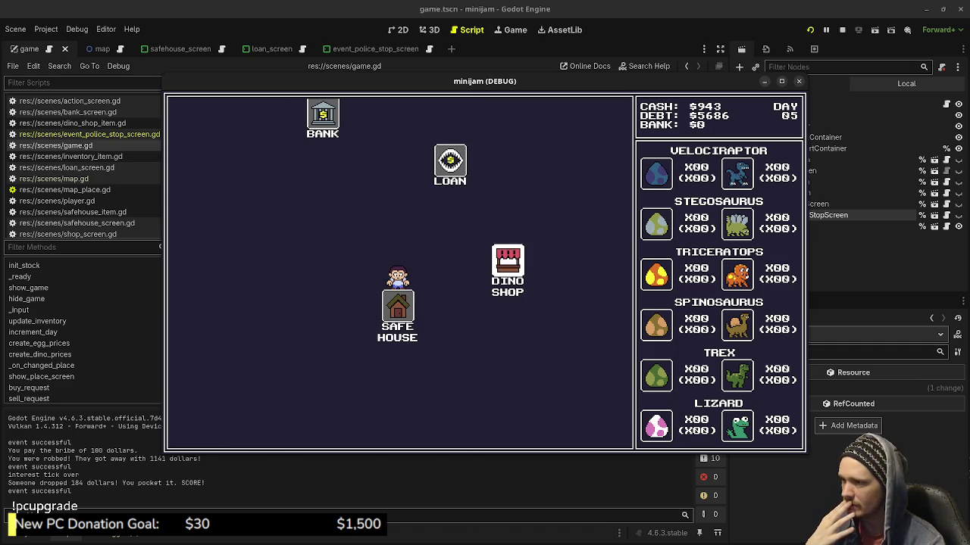
click(199, 429)
click(326, 341)
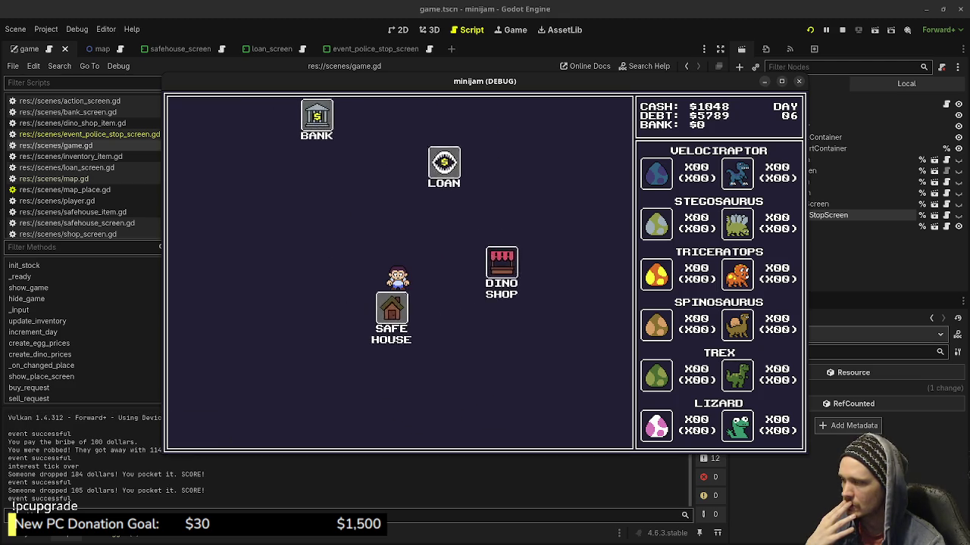
click(199, 429)
click(508, 266)
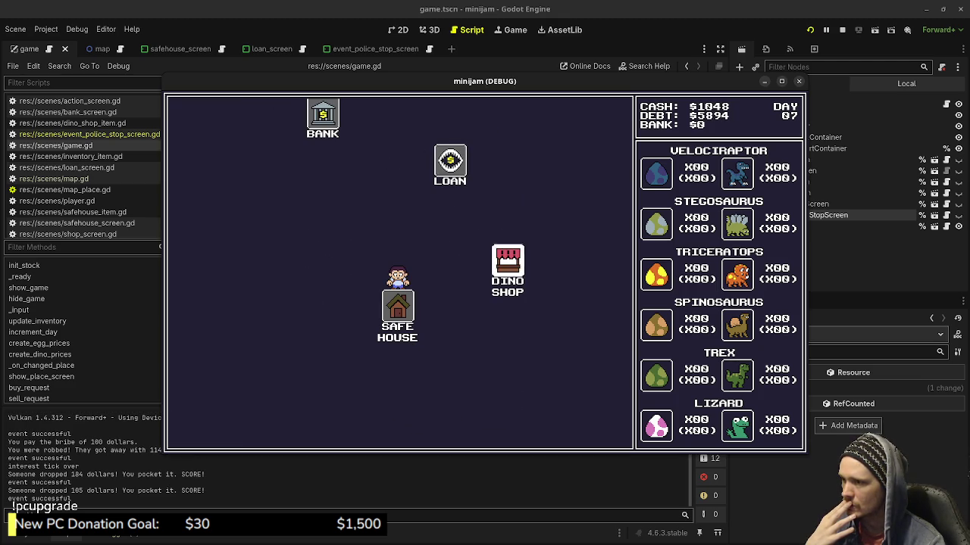
click(199, 430)
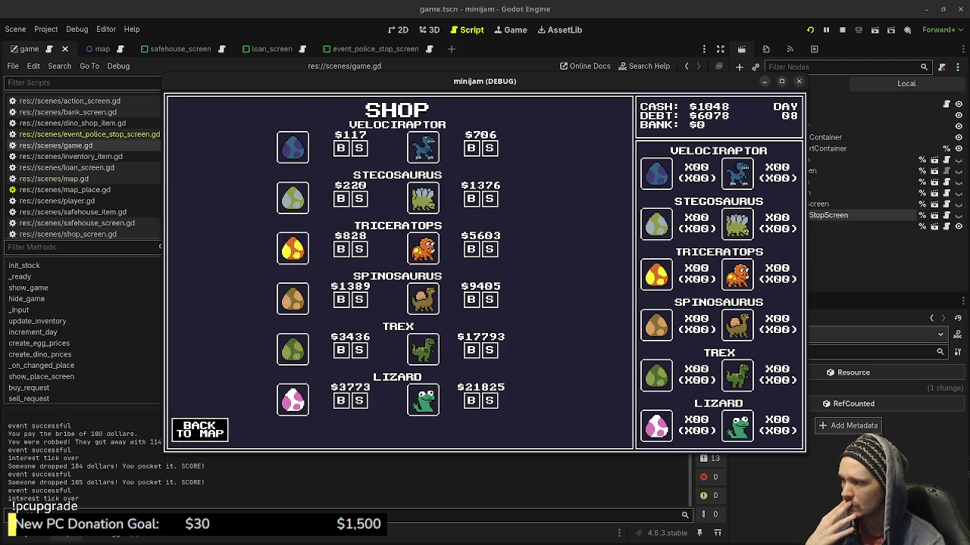
click(288, 351)
click(199, 430)
click(506, 261)
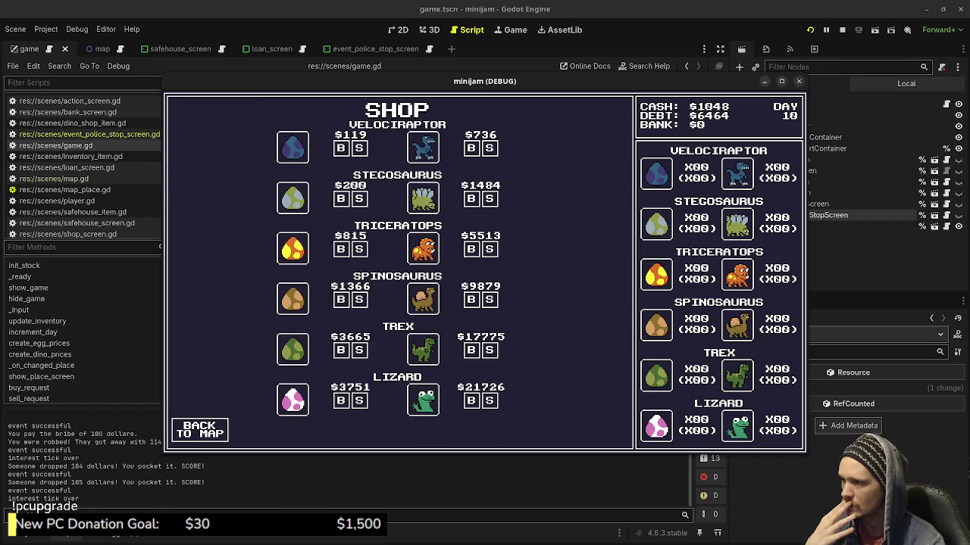
click(199, 429)
click(341, 205)
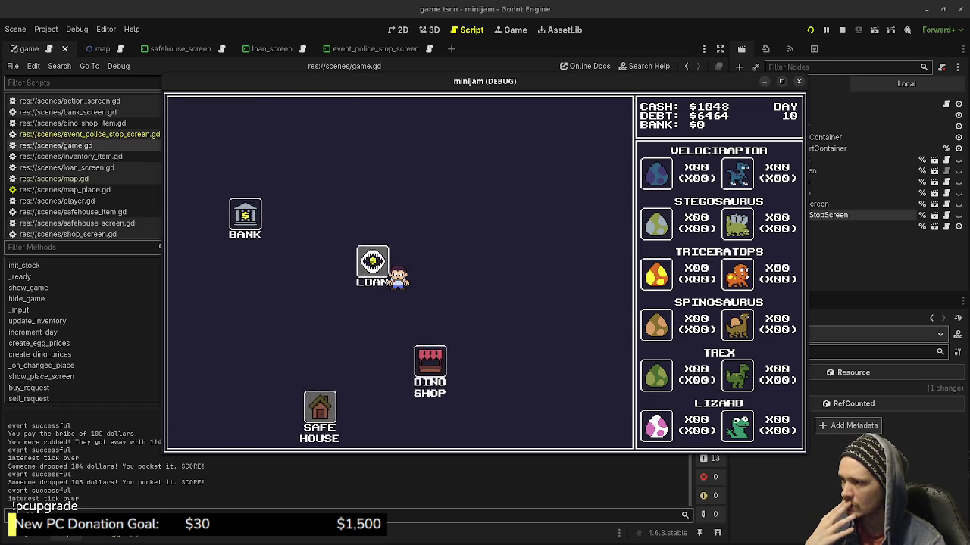
click(199, 430)
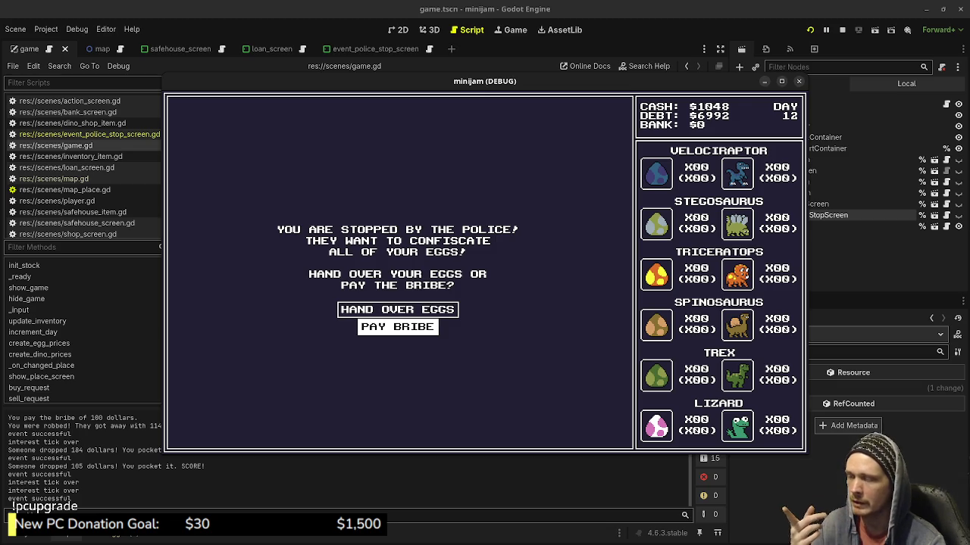
Pay the $100 bribe at another police stop, then buy Velociraptor eggs
key(Up)
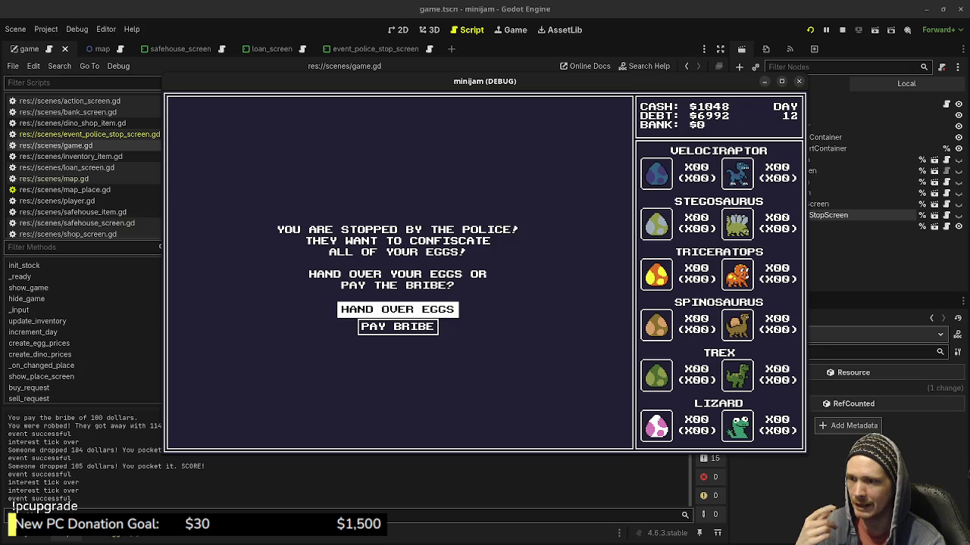
key(Down)
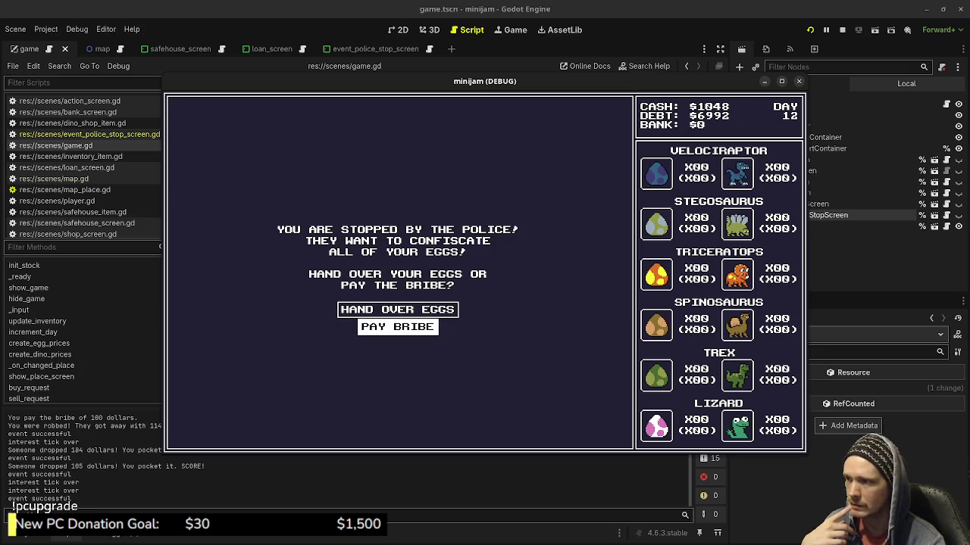
key(Return)
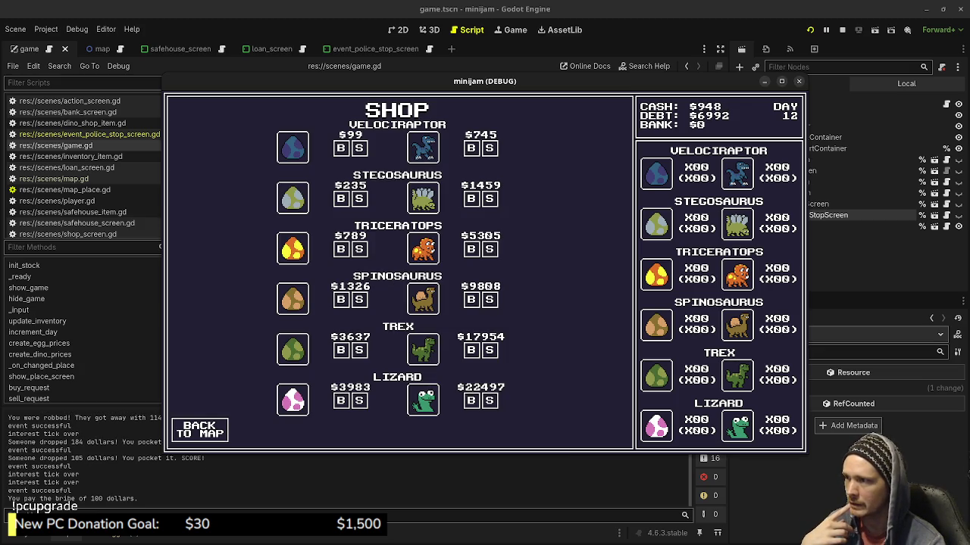
key(Left)
key(Return)
key(Return)
key(Return)
key(Return)
key(Return)
key(Return)
key(Return)
Travel back to the Safe House with the eggs, then stop the game with F8
key(Left)
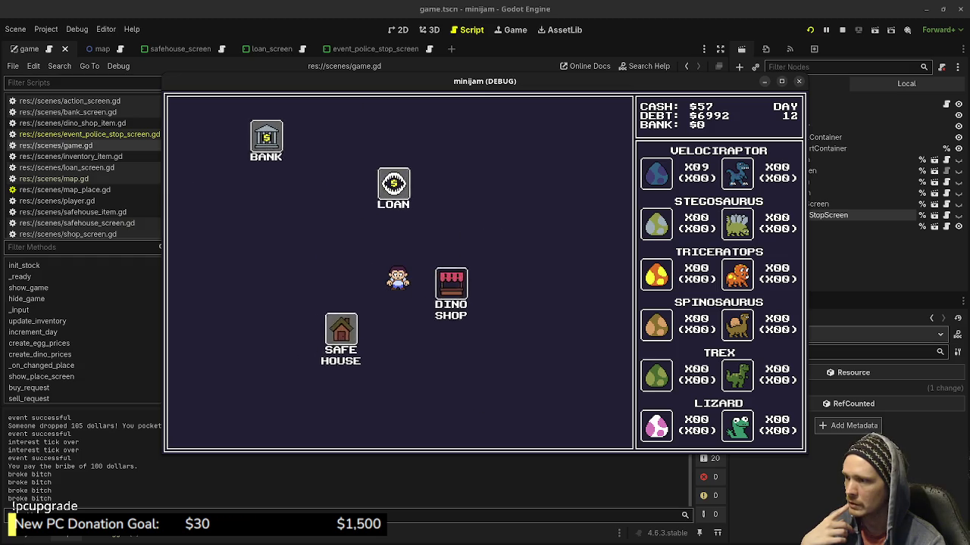
key(Return)
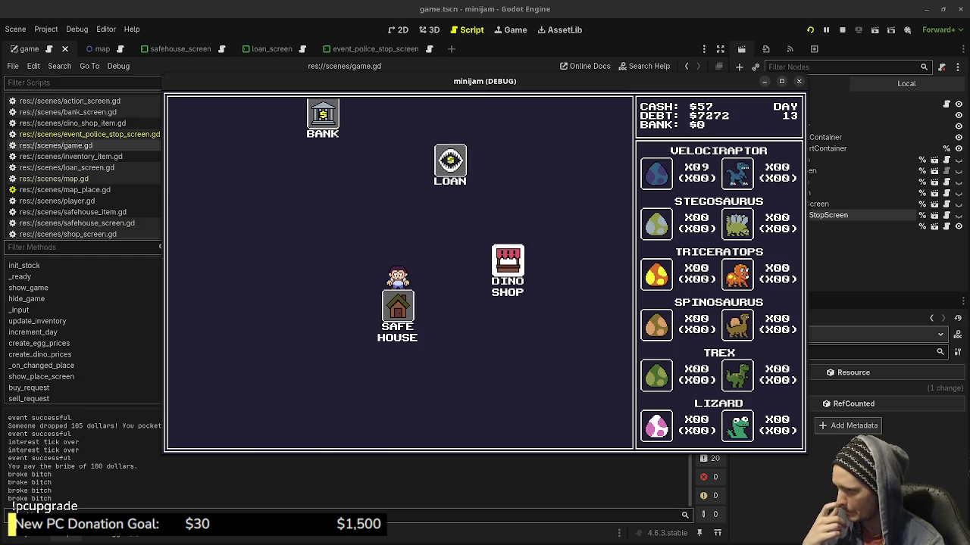
key(Right)
key(Return)
key(Left)
key(Return)
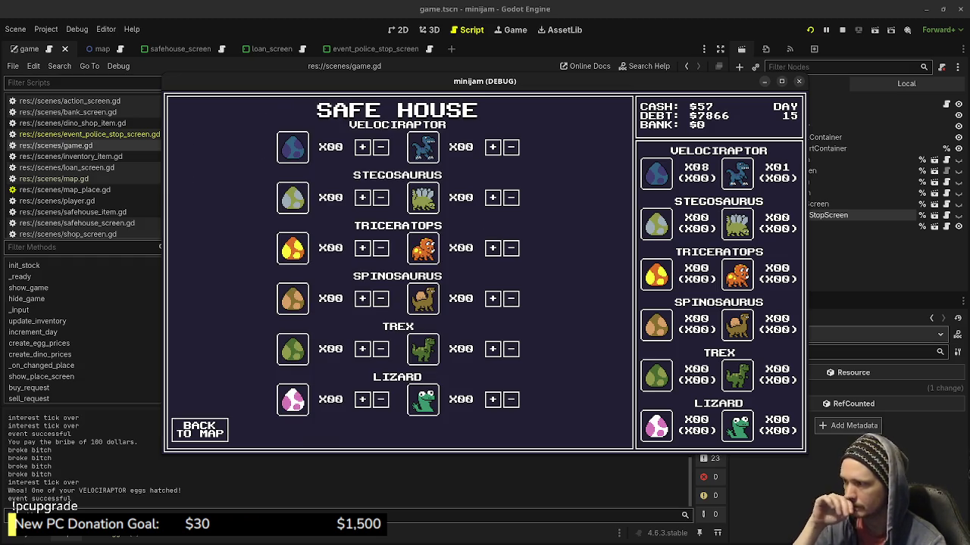
key(Return)
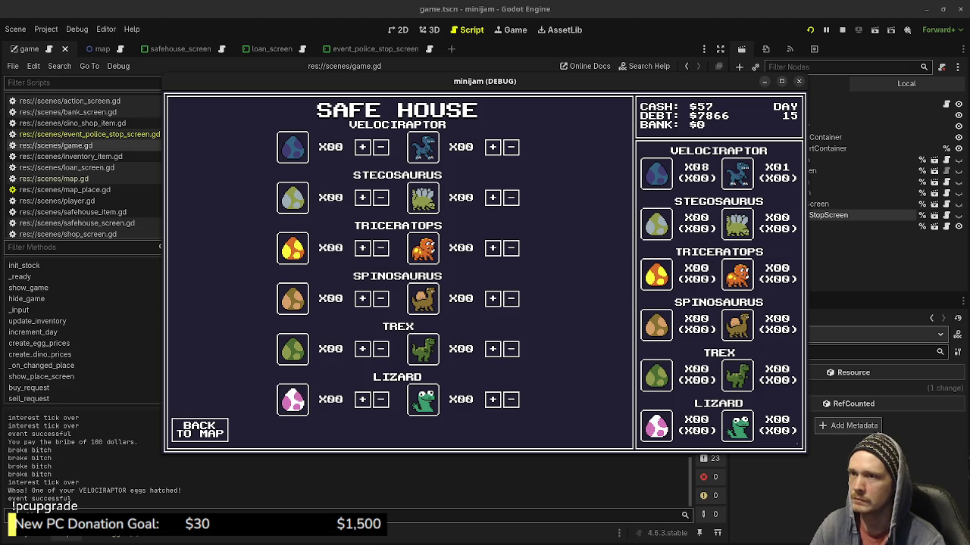
key(F8)
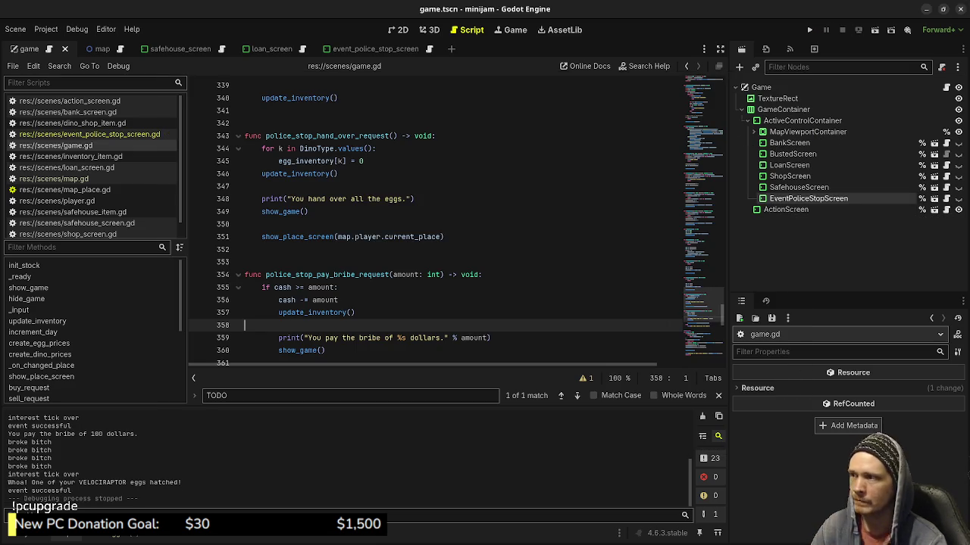
Raise the starting cash on line 79 of game.gd from 2000 to 20000, save, and rerun
drag(721, 303, 721, 141)
click(328, 190)
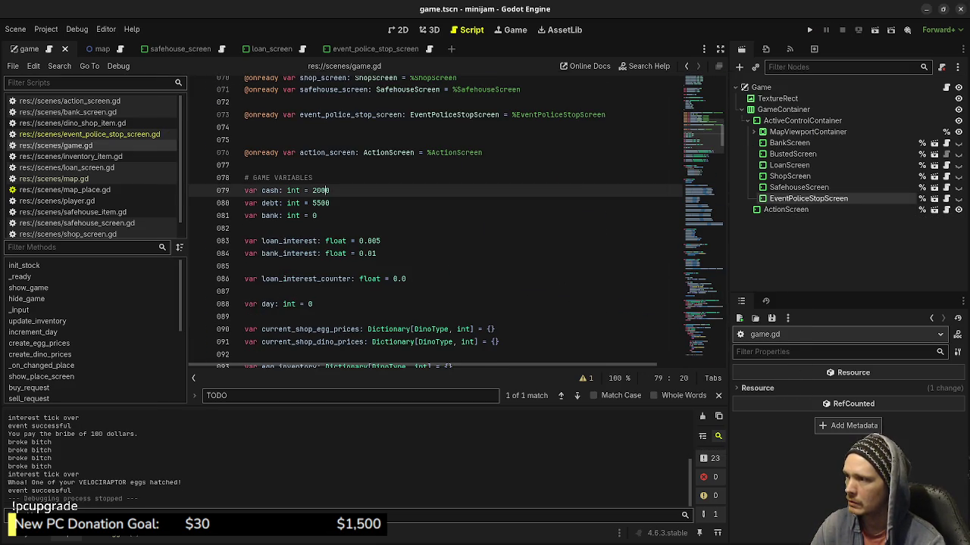
text(0)
key(ctrl+s)
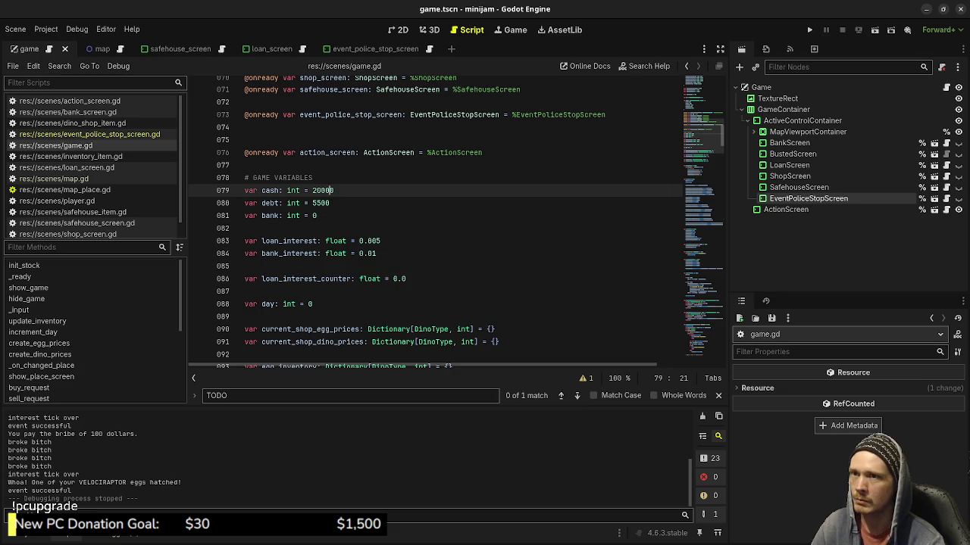
key(F5)
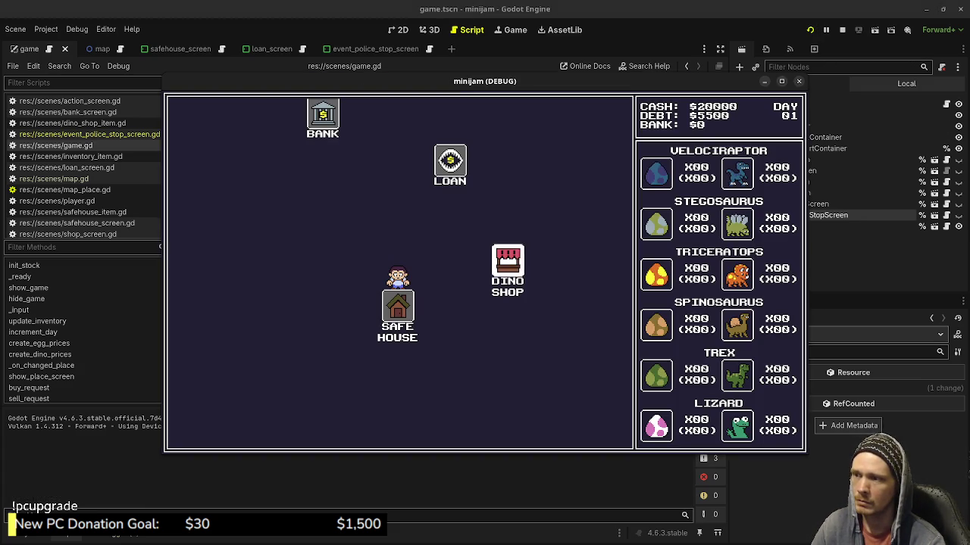
In the Dino Shop, buy Velociraptor, Stegosaurus, Triceratops, Spinosaurus, TREX and Lizard eggs, leaving $779
key(Right)
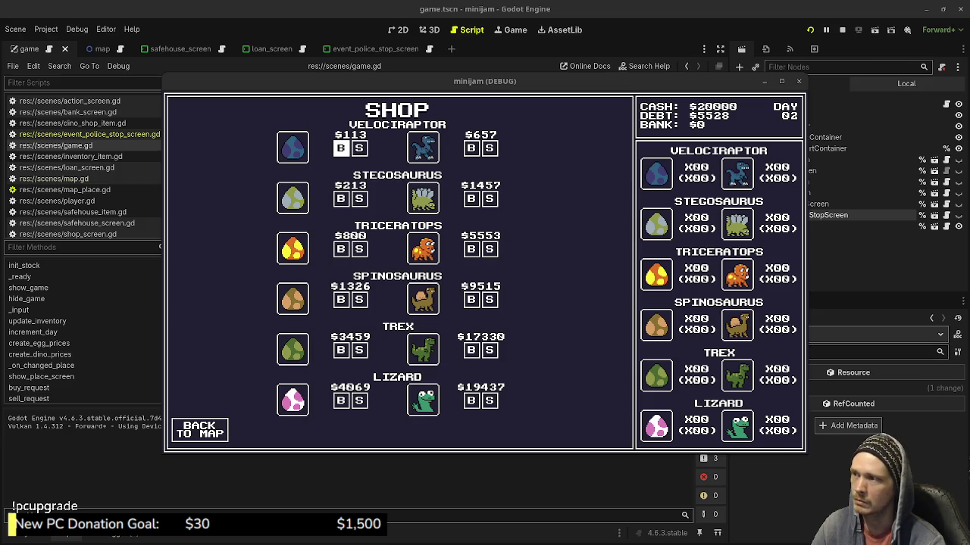
click(340, 148)
click(340, 147)
click(340, 148)
click(340, 148)
click(340, 147)
click(340, 148)
click(340, 198)
click(340, 199)
click(340, 198)
click(340, 248)
click(340, 248)
click(340, 299)
click(340, 299)
click(340, 350)
click(340, 350)
click(340, 400)
click(340, 401)
click(340, 350)
click(340, 350)
click(340, 299)
click(340, 248)
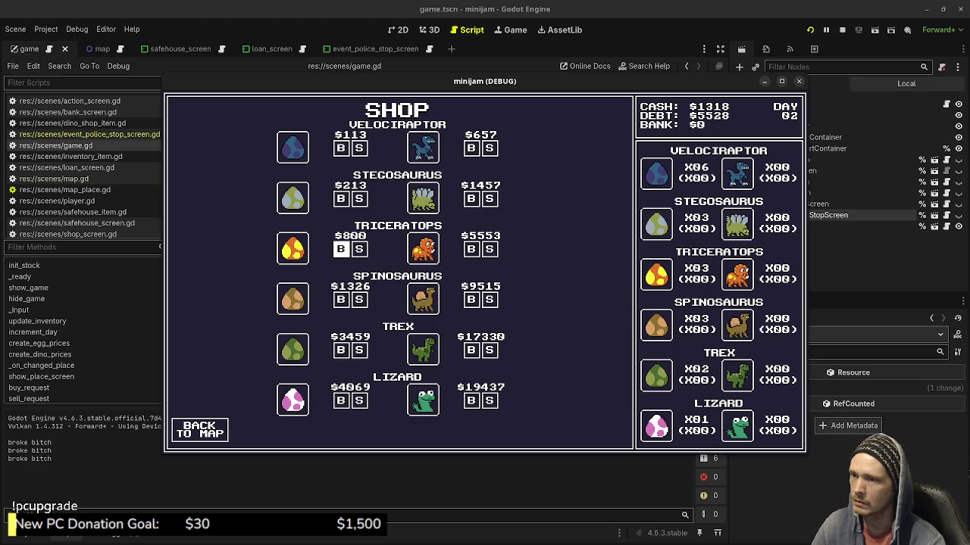
click(340, 148)
click(340, 199)
click(340, 198)
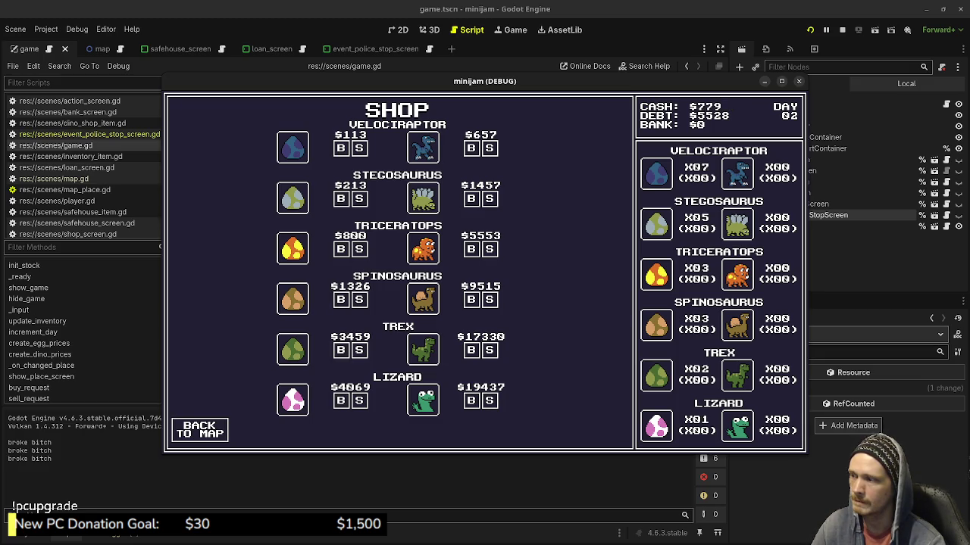
Travel between the Safe House and Dino Shop until a day-06 police stop appears
click(199, 430)
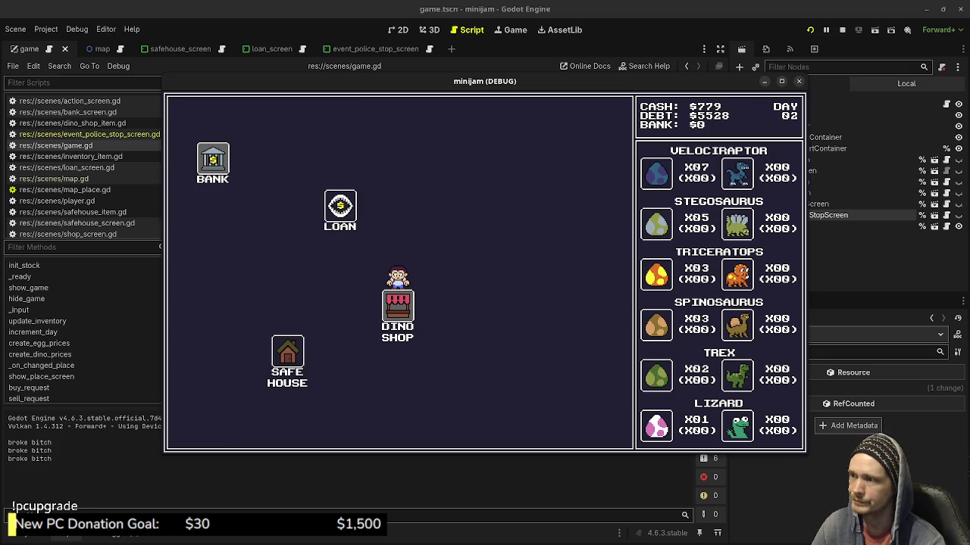
key(Left)
key(Down)
key(Down)
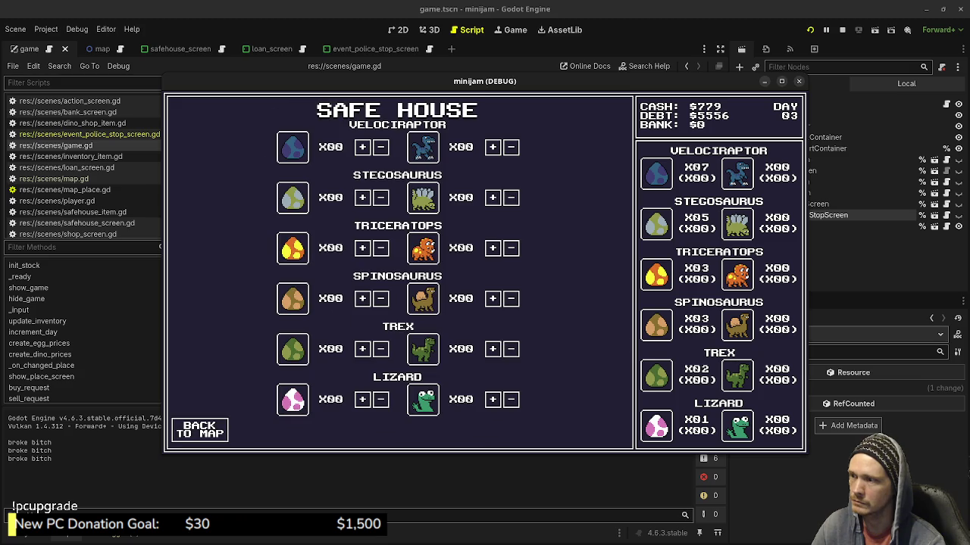
click(199, 429)
key(Right)
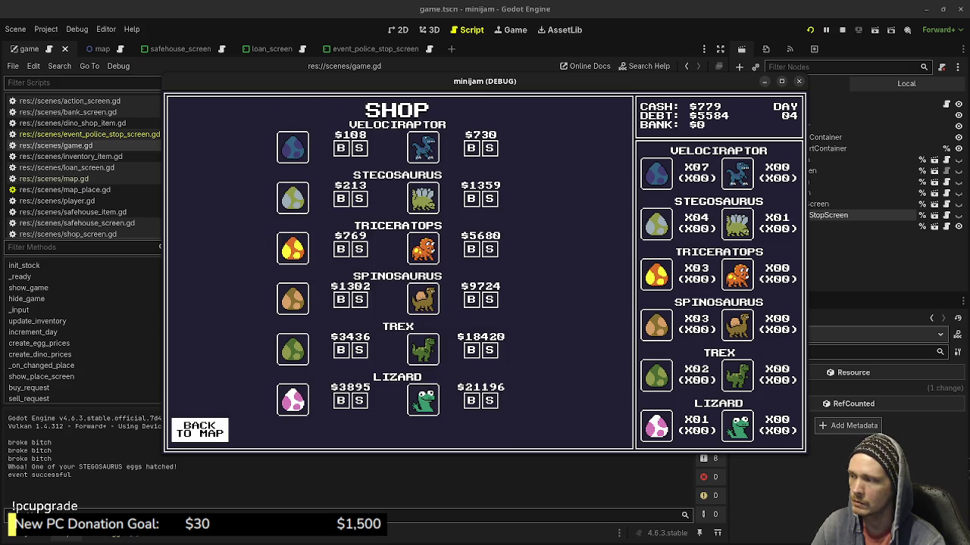
key(Return)
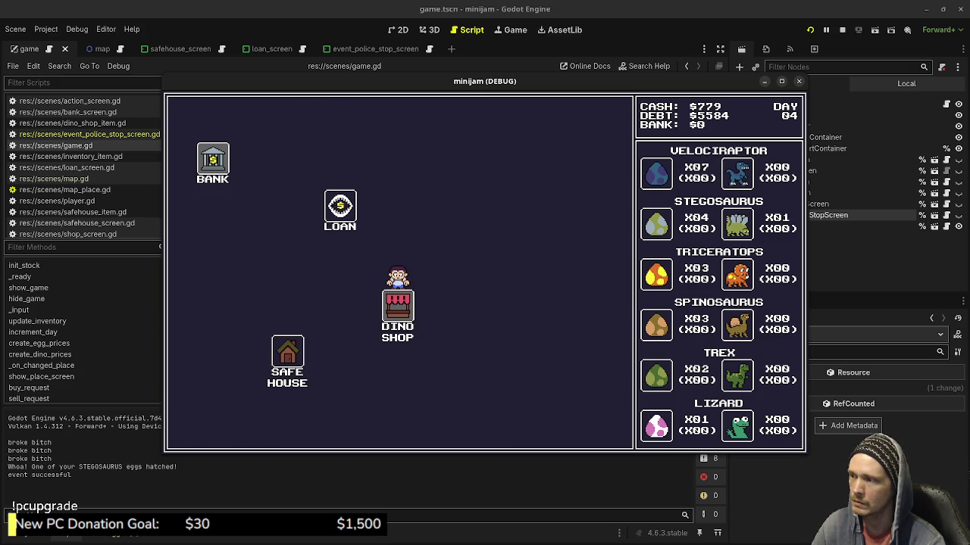
key(Left)
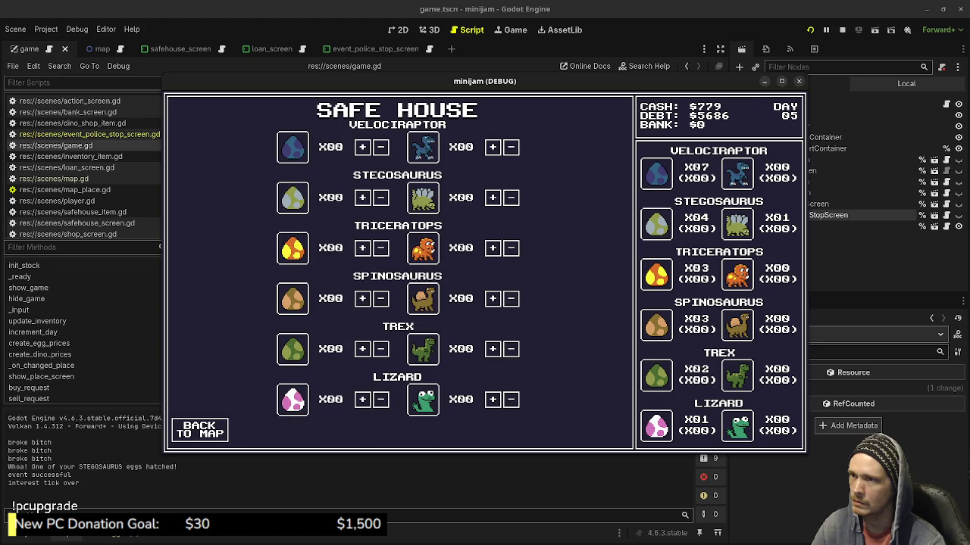
key(Down)
key(Return)
key(Right)
key(Down)
key(Up)
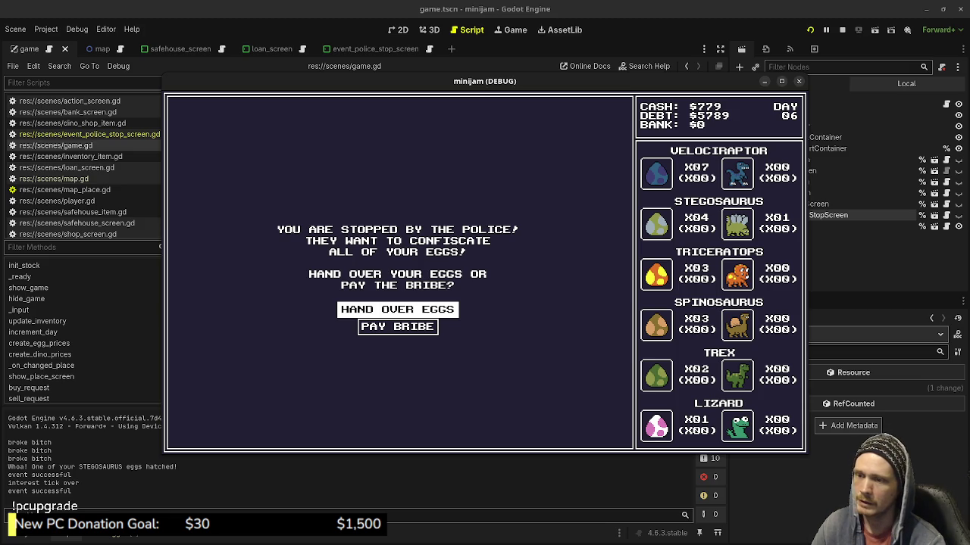
Choose HAND OVER EGGS at the police stop, surrendering every egg
key(Return)
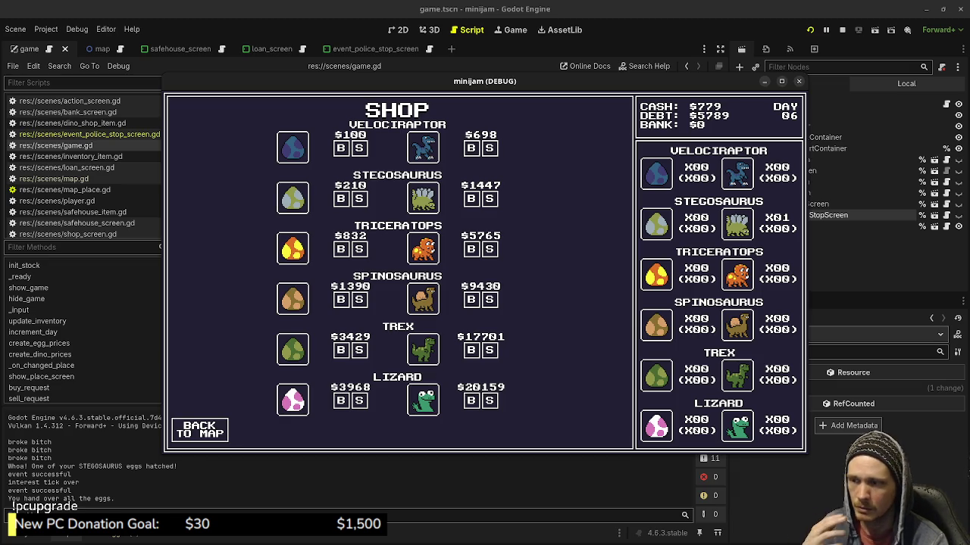
Shuttle between the Safe House and Dino Shop in the running game to advance the days
click(200, 429)
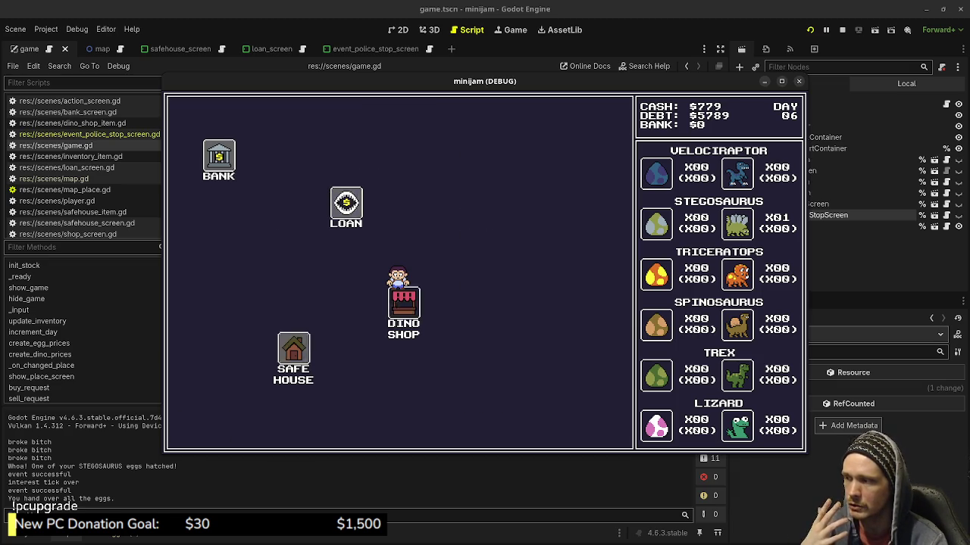
click(337, 331)
click(199, 429)
click(505, 269)
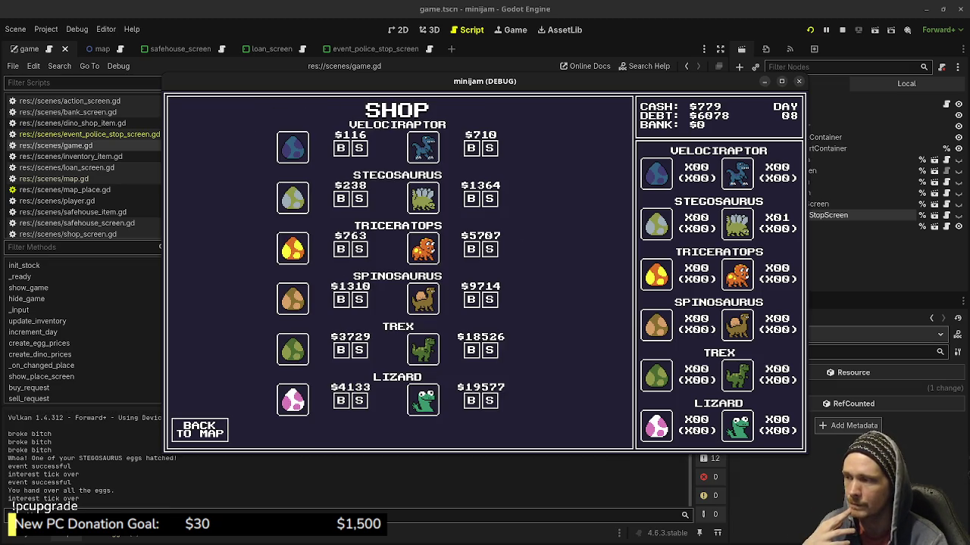
click(200, 430)
click(288, 352)
click(199, 430)
click(506, 266)
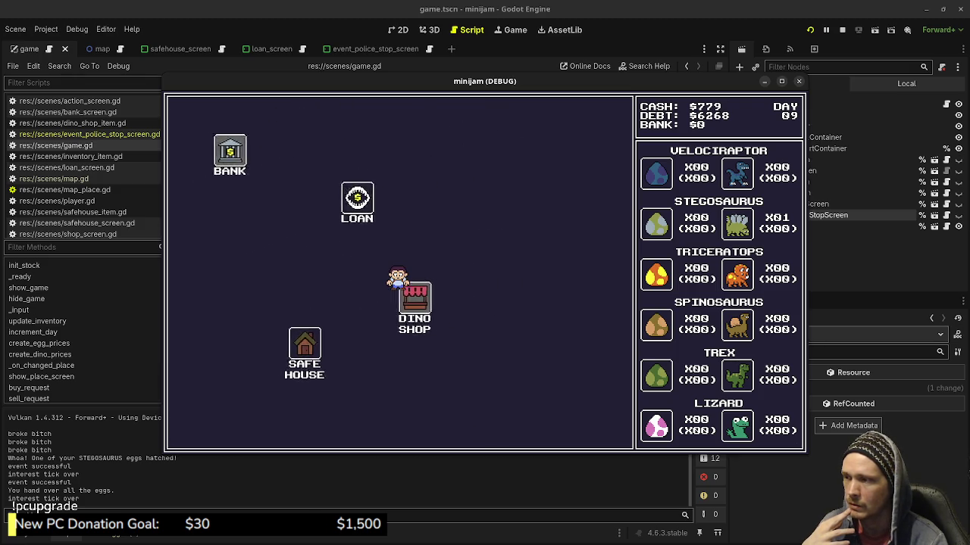
click(199, 429)
click(286, 350)
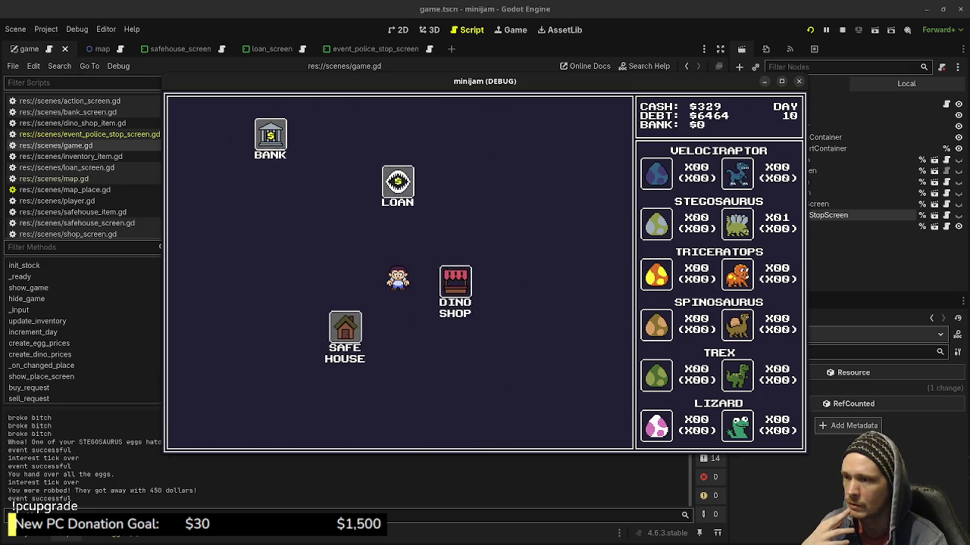
click(199, 430)
click(508, 261)
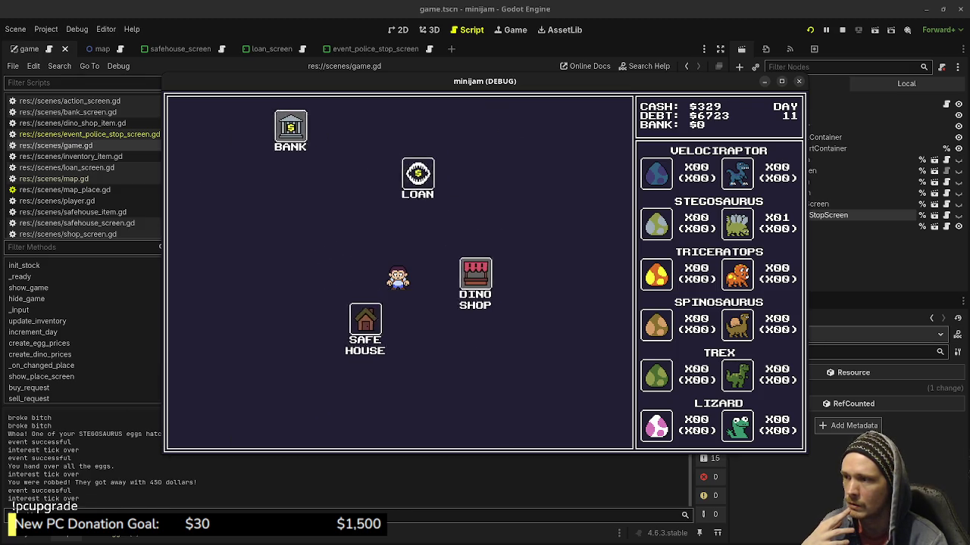
click(200, 430)
click(287, 352)
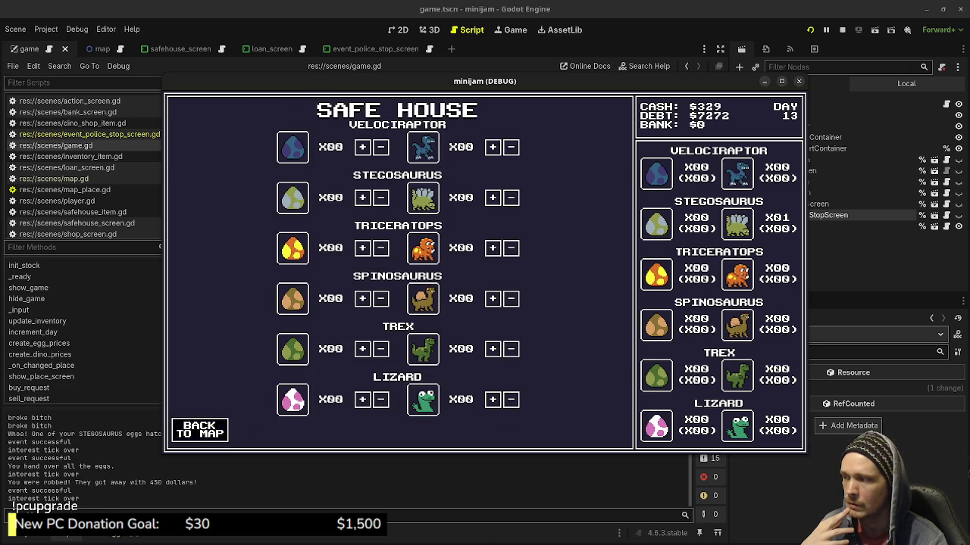
Keep travelling until the police stop on day 19, pay the $100 bribe, then stop the game
click(200, 430)
click(507, 262)
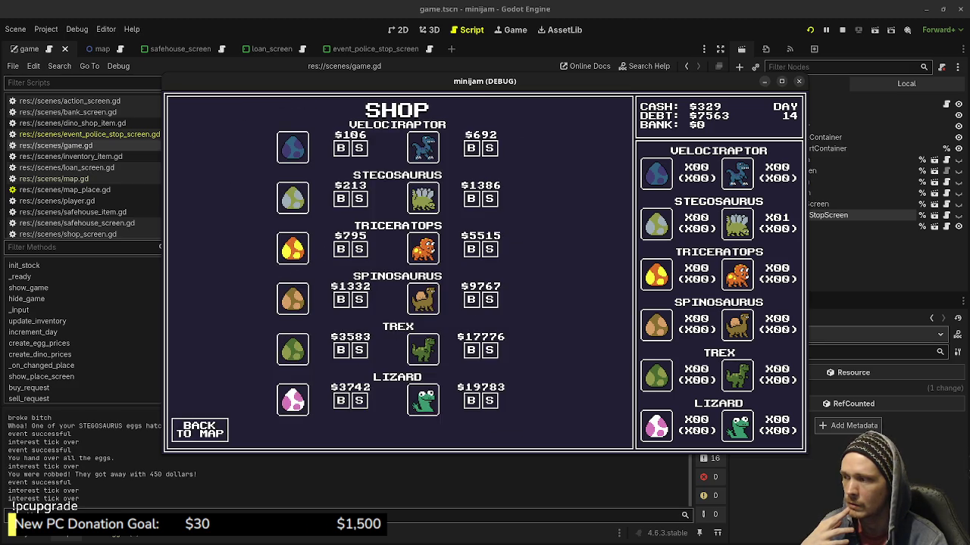
click(199, 429)
click(288, 351)
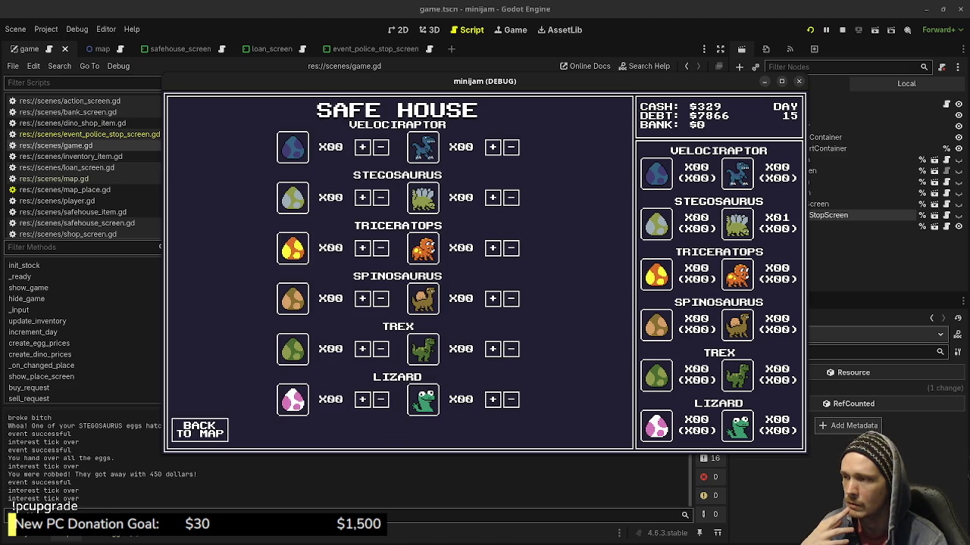
click(199, 429)
click(507, 262)
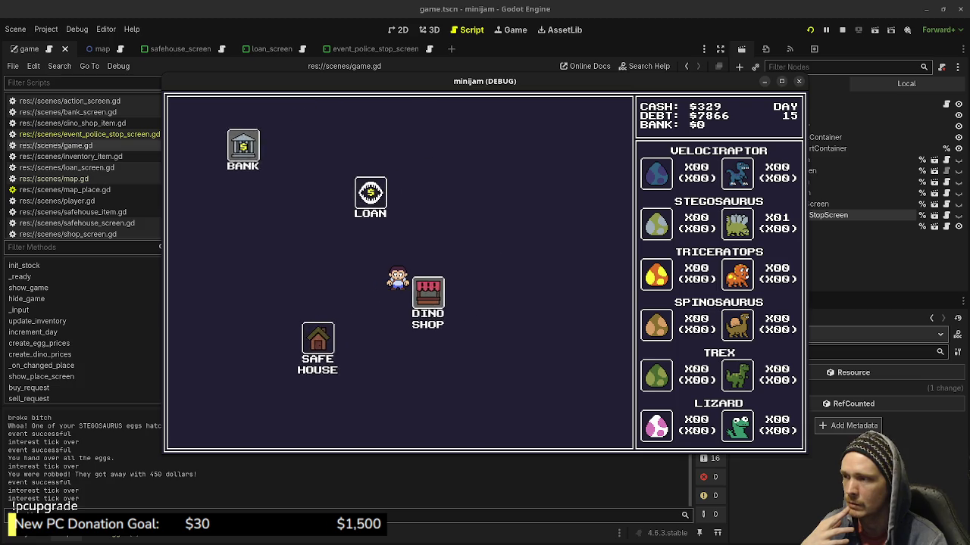
click(199, 430)
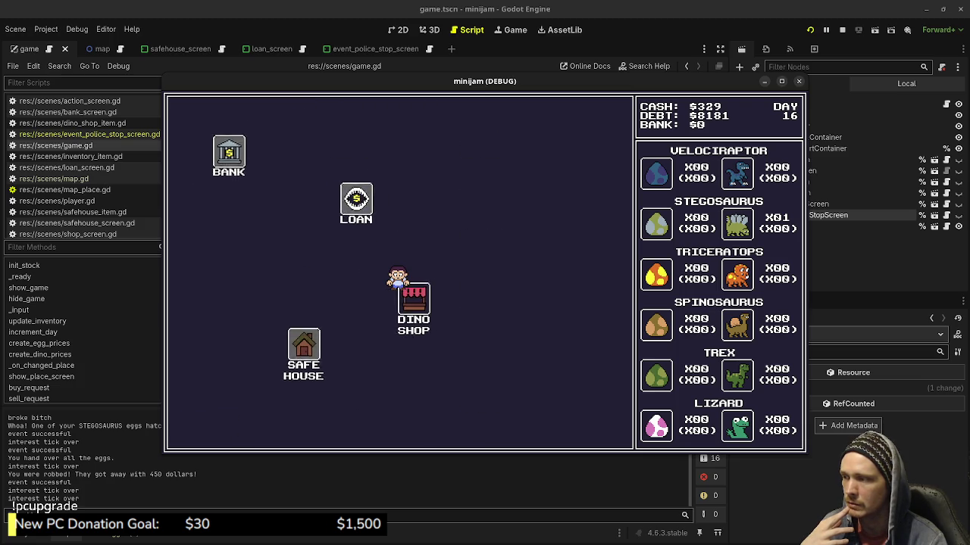
click(357, 324)
click(199, 429)
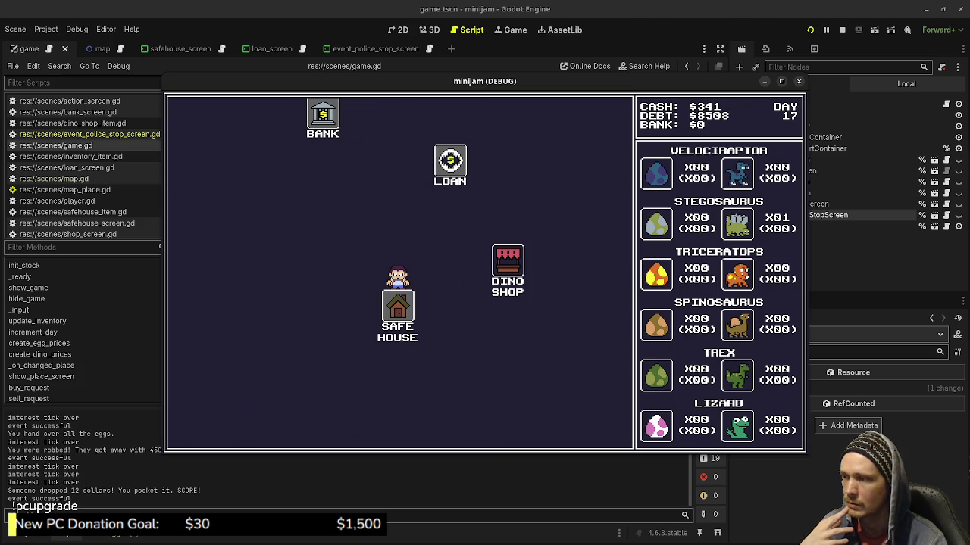
click(508, 261)
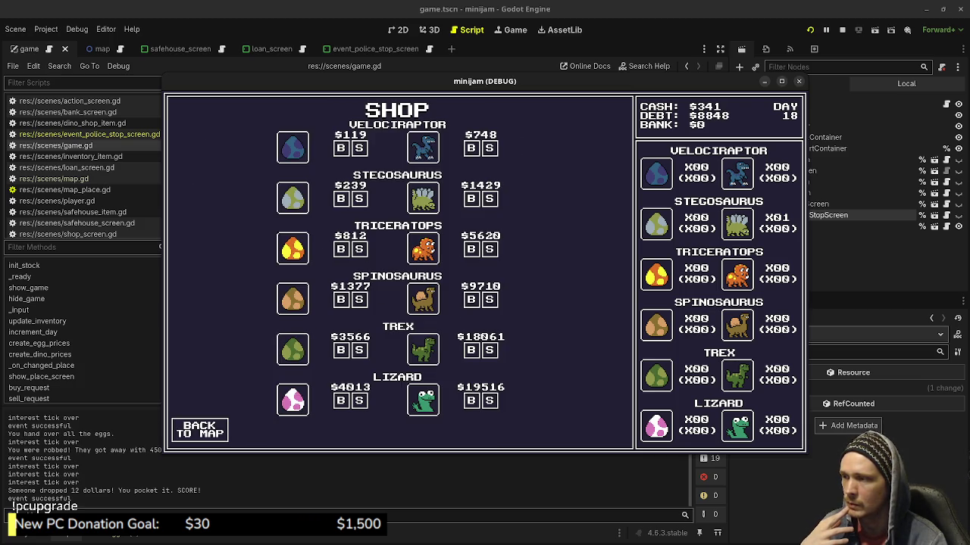
click(200, 430)
click(288, 351)
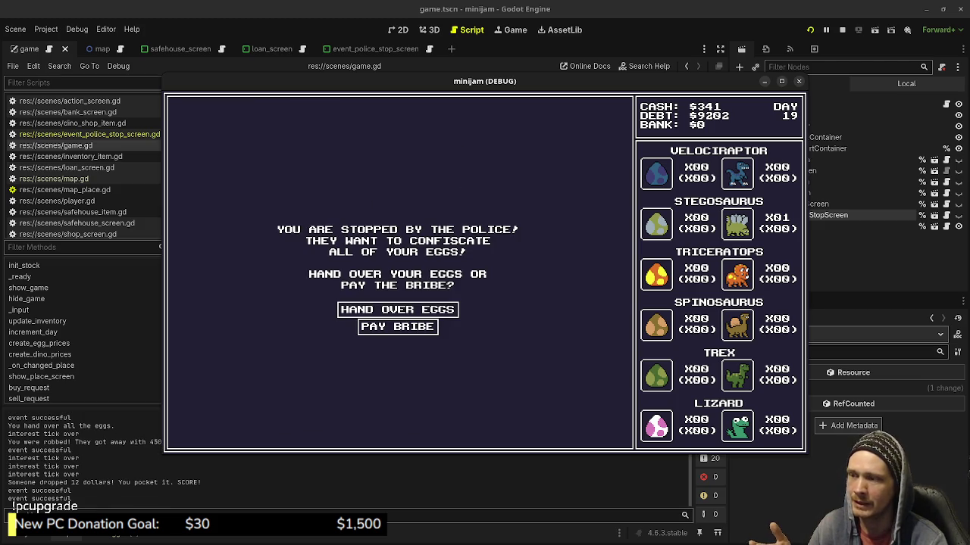
click(398, 326)
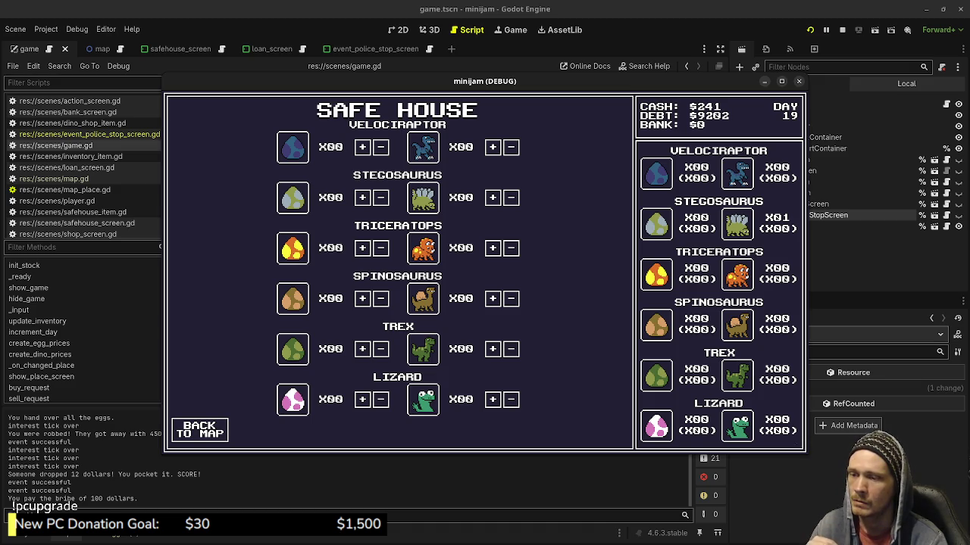
key(F8)
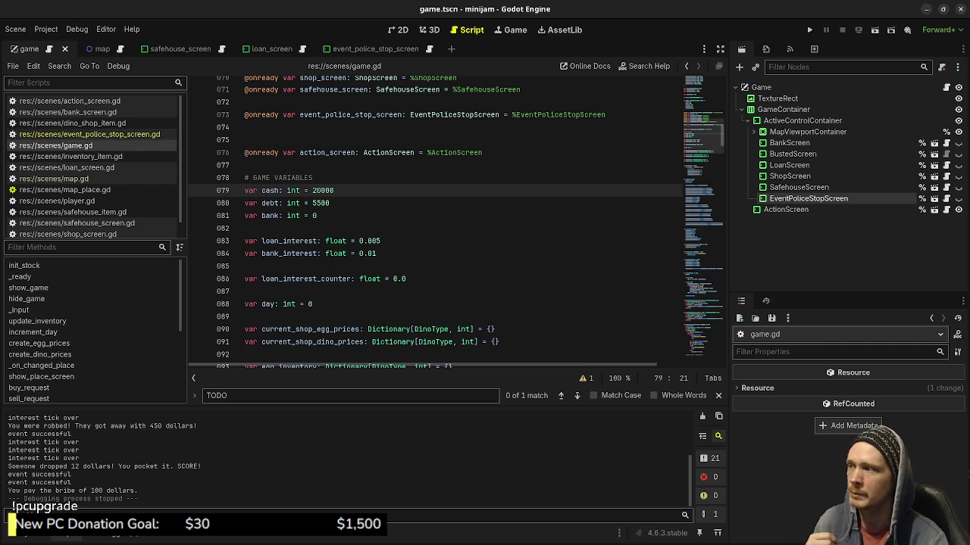
Review the event_police_stop_screen.gd and loan screen scripts
click(89, 134)
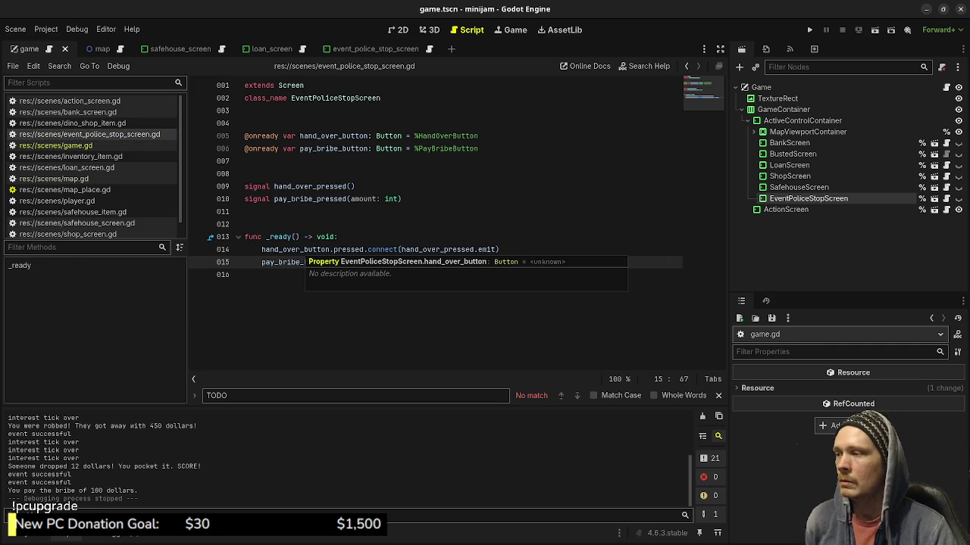
click(66, 167)
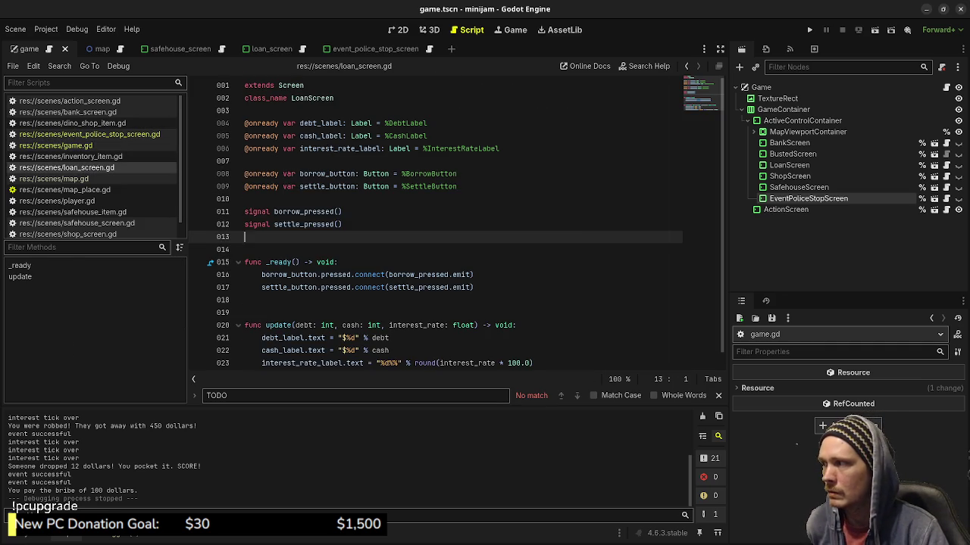
scroll(462, 277, down, 1)
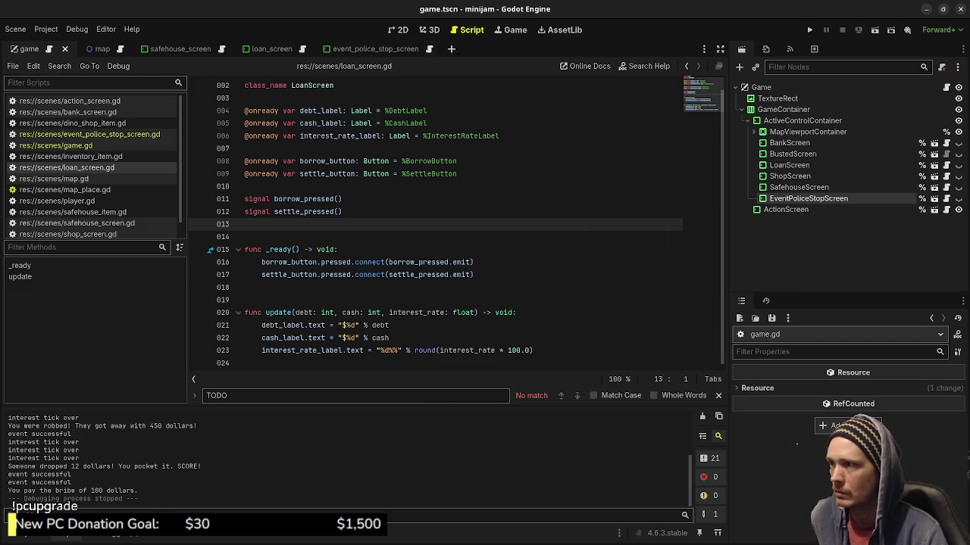
Inspect the police stop scene's message Label and PayBribeButton in the 2D view
click(373, 49)
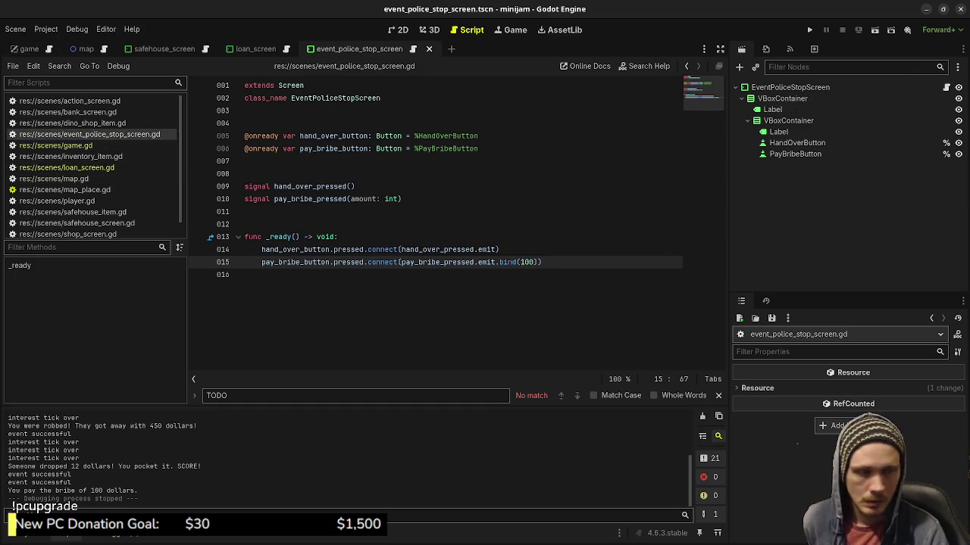
click(778, 132)
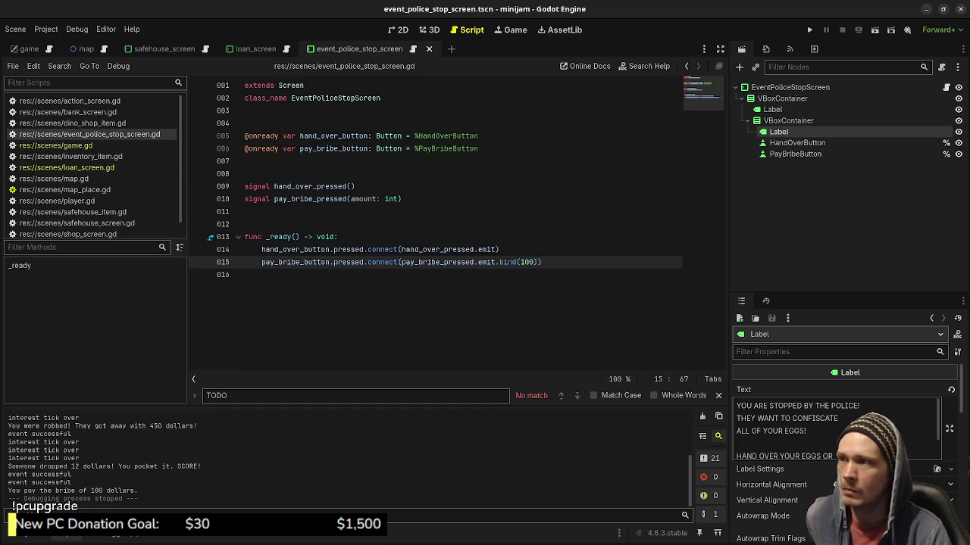
key(ctrl+F1)
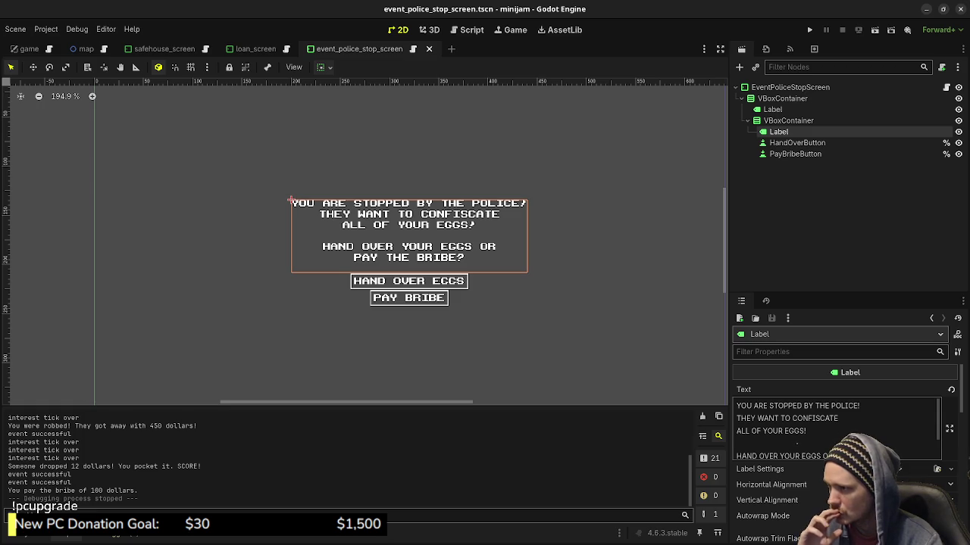
click(795, 154)
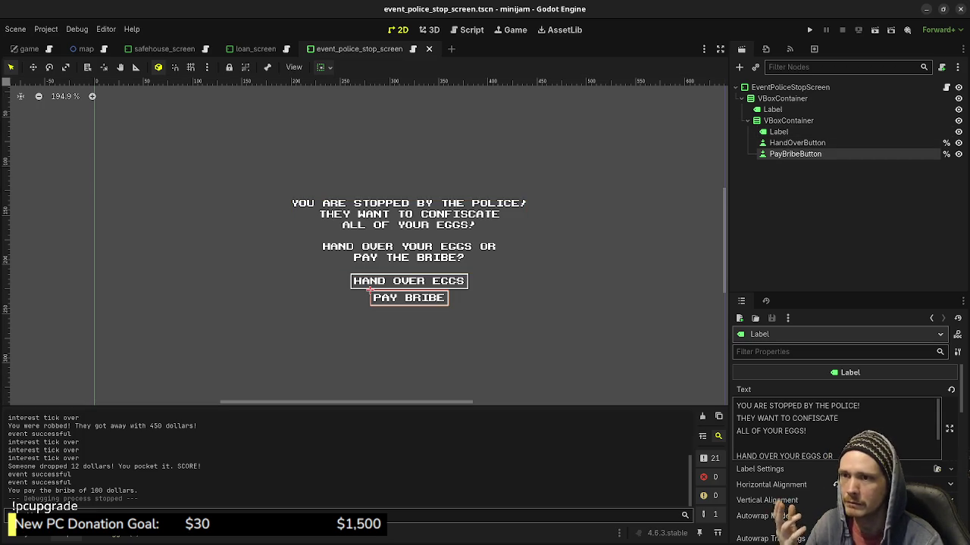
click(471, 30)
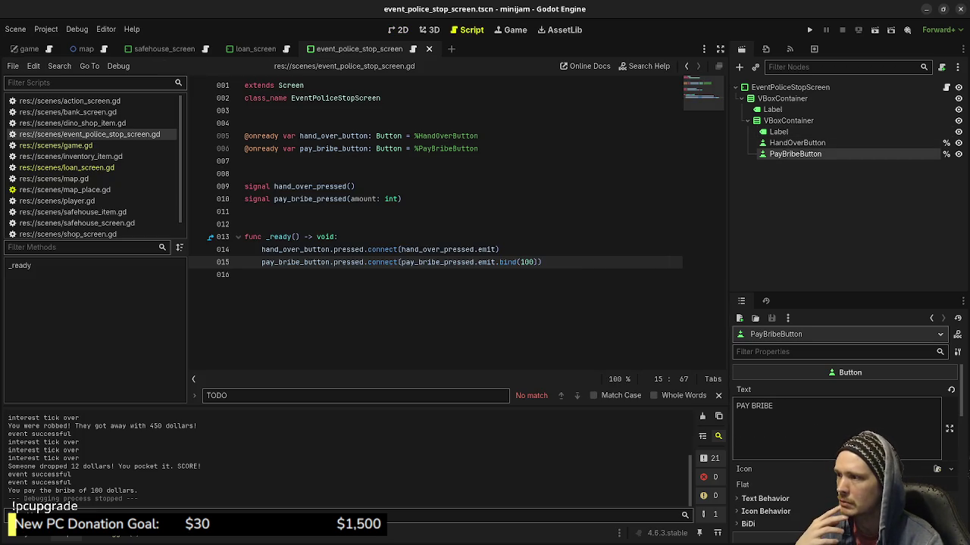
Start a 'var bribe_amount: int =' line in _ready after the hand-over connection
click(499, 249)
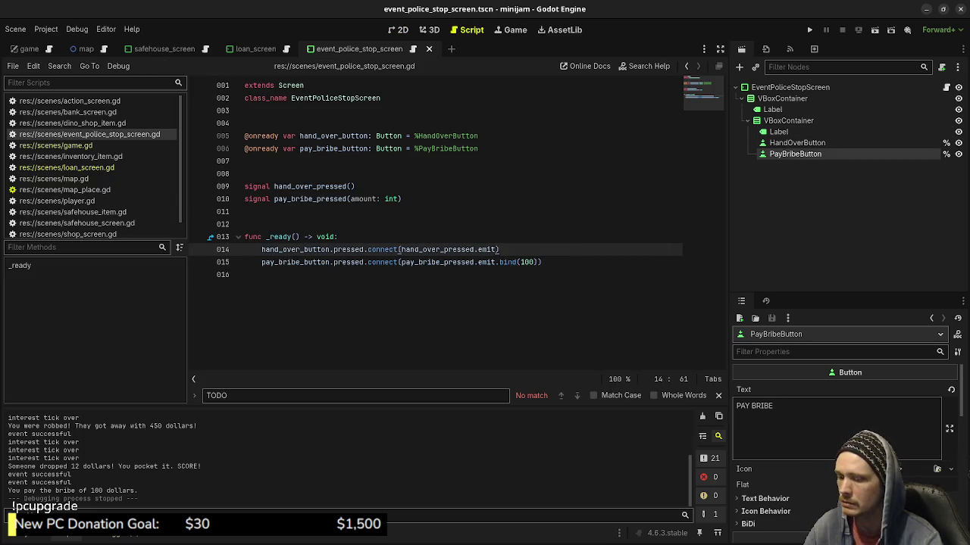
key(Return)
key(Return)
text(var)
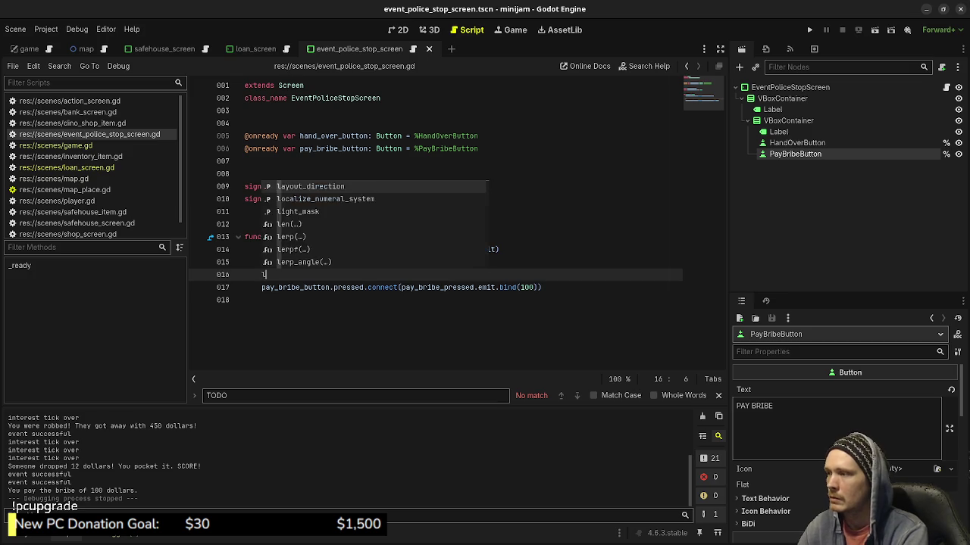
text( bribe)
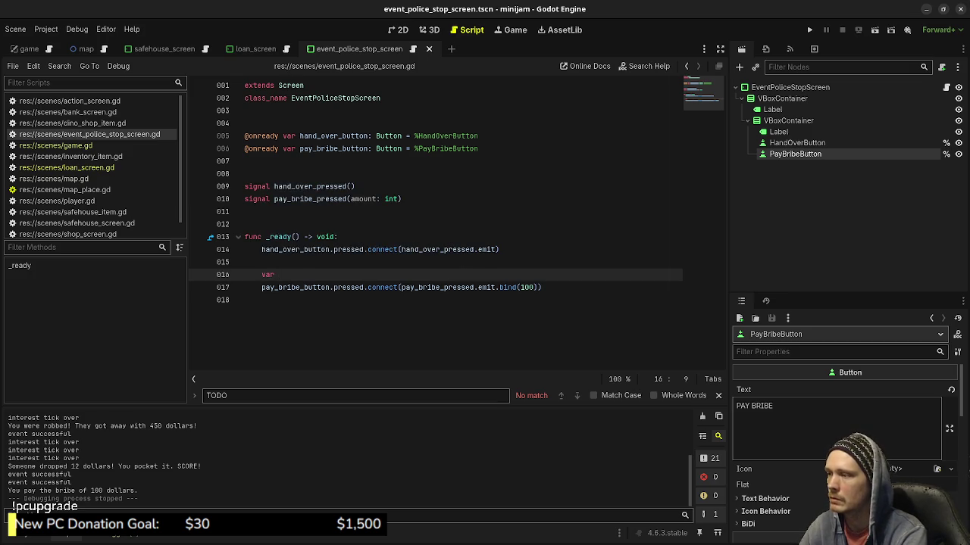
text(_amount)
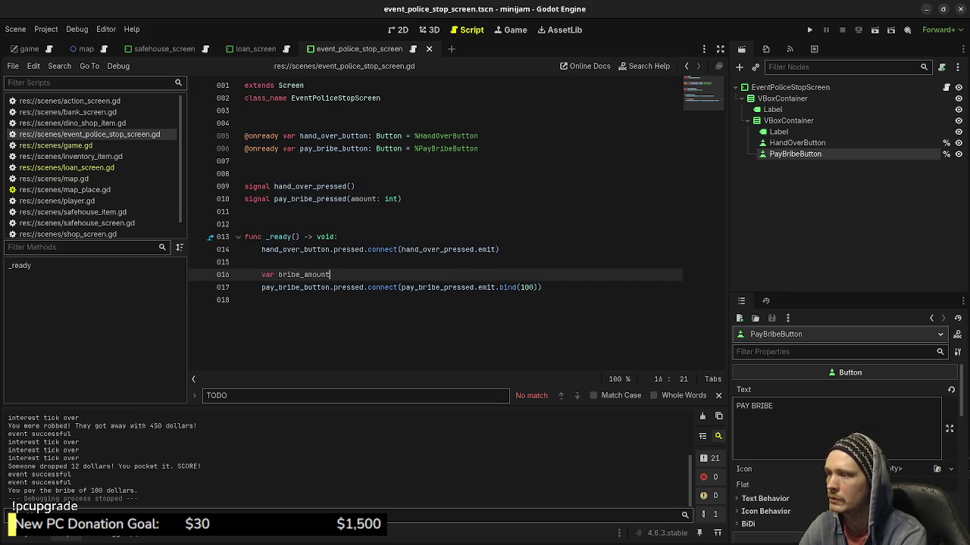
text(: int )
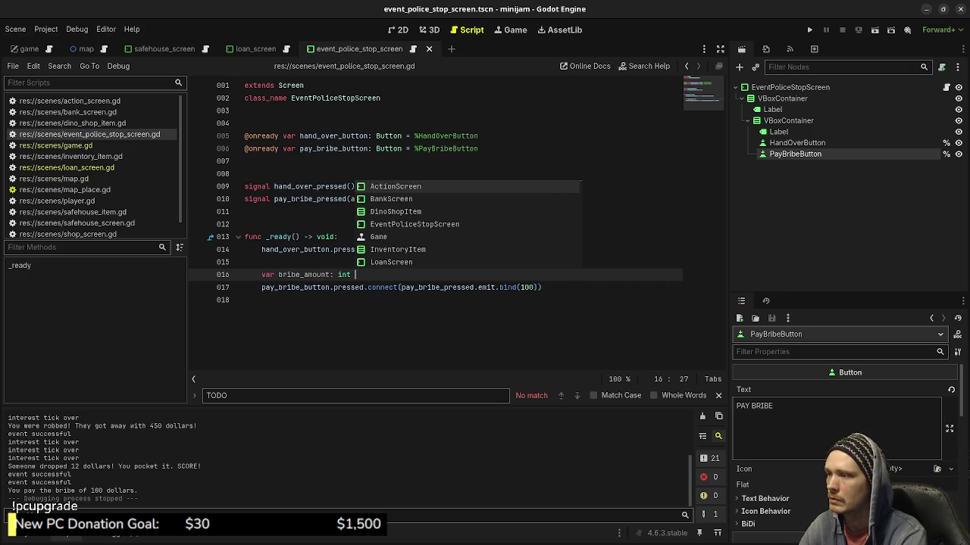
text(=)
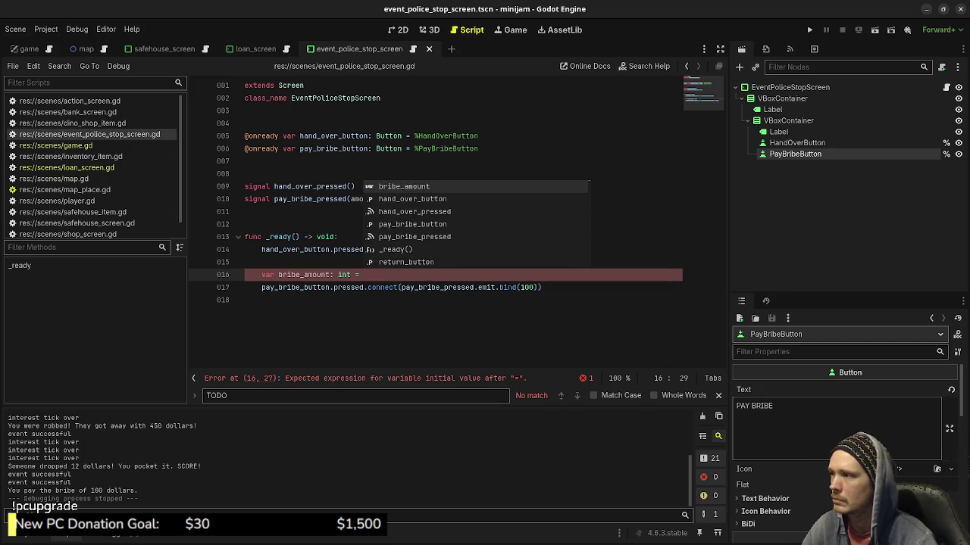
Review the loan script and game.gd's variables and connections, then return to the line after the police-stop signals
click(67, 167)
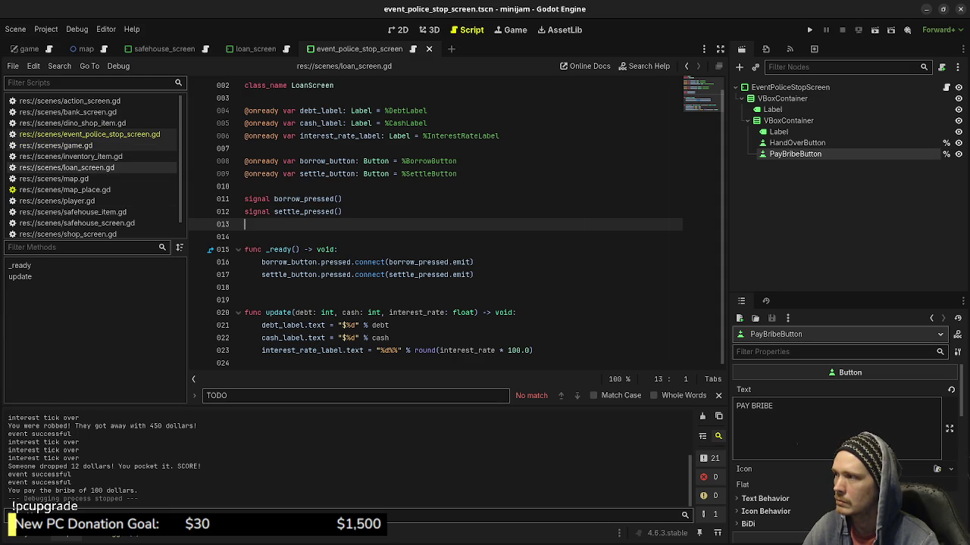
click(56, 145)
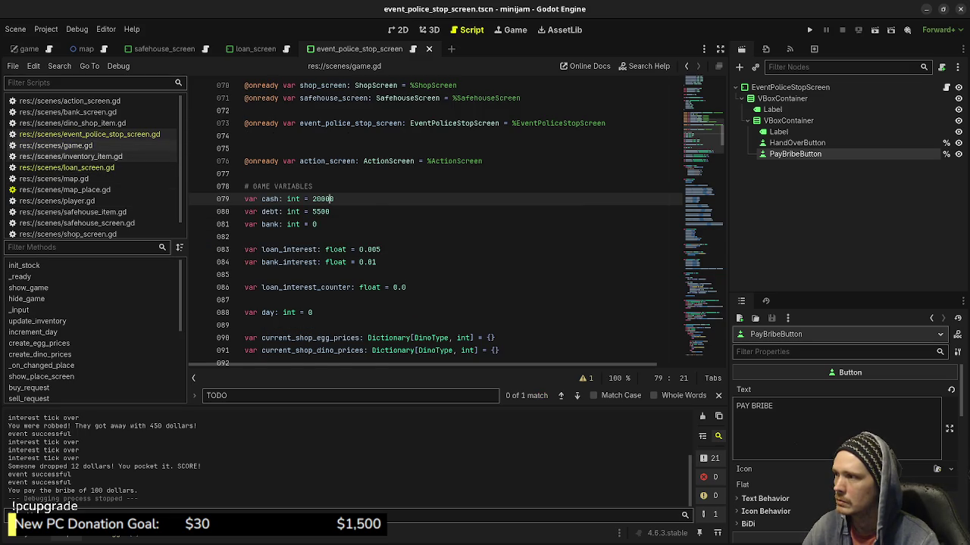
scroll(435, 220, up, 8)
scroll(436, 220, up, 14)
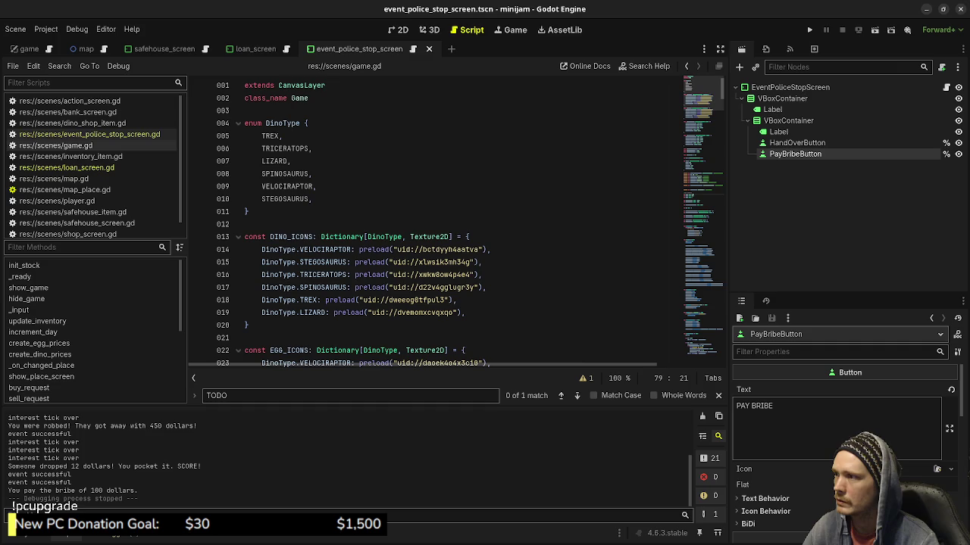
scroll(435, 219, down, 16)
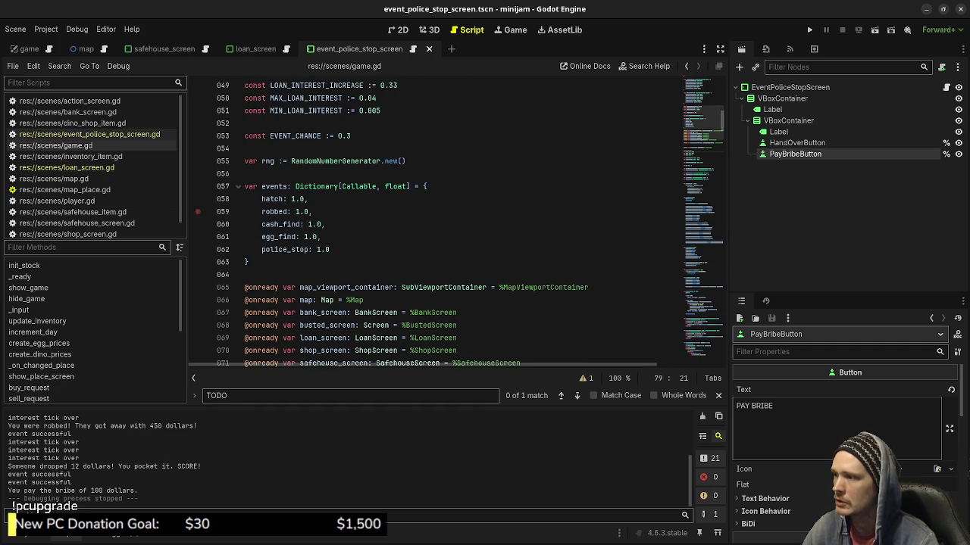
scroll(436, 220, down, 8)
scroll(435, 220, down, 5)
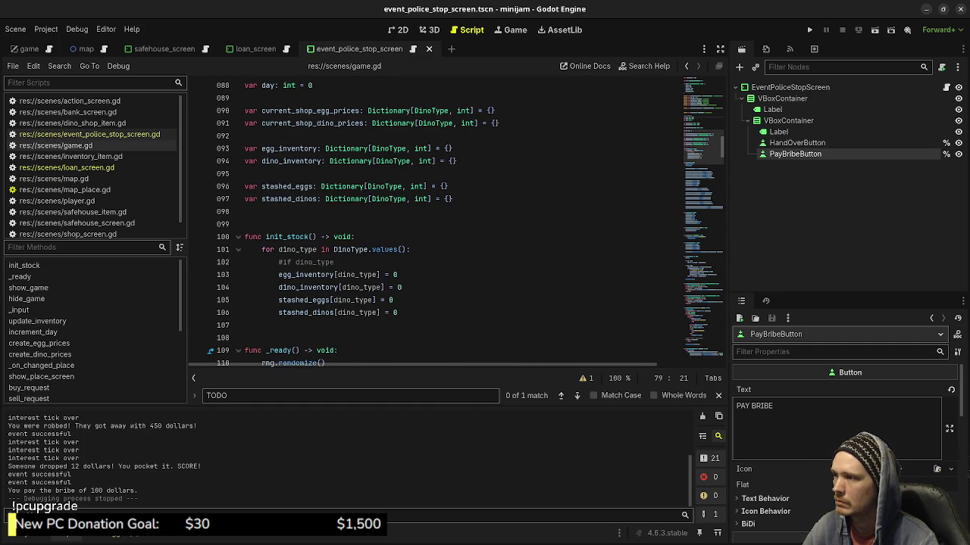
scroll(436, 220, down, 3)
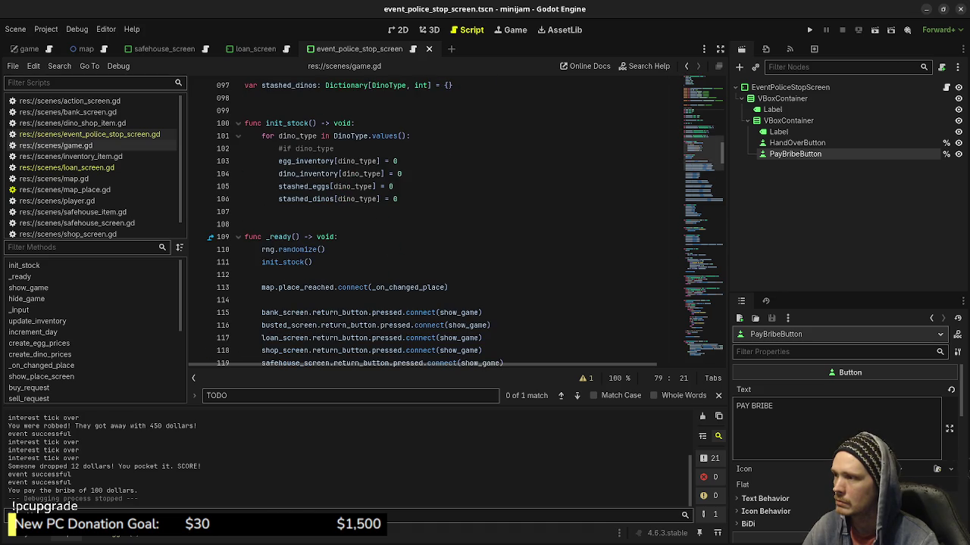
scroll(436, 220, down, 1)
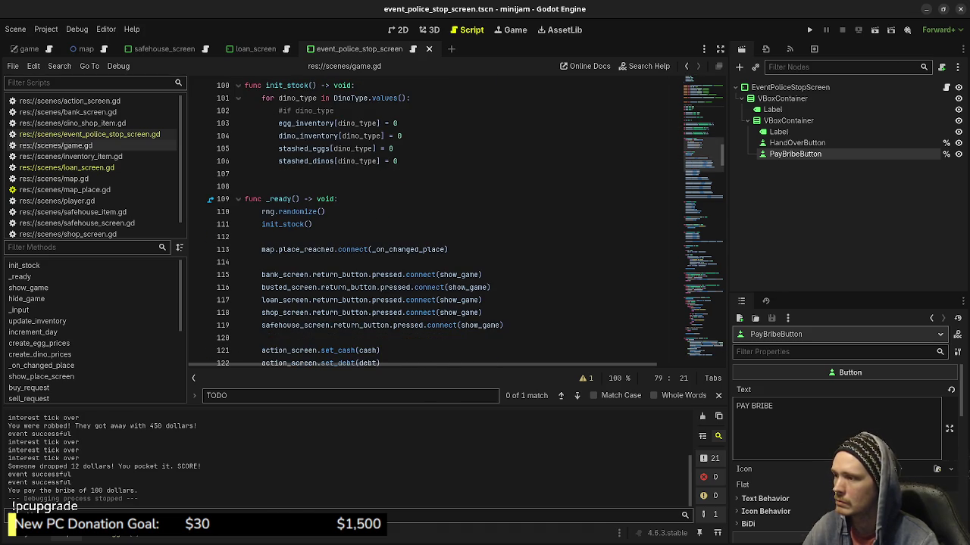
scroll(435, 219, down, 7)
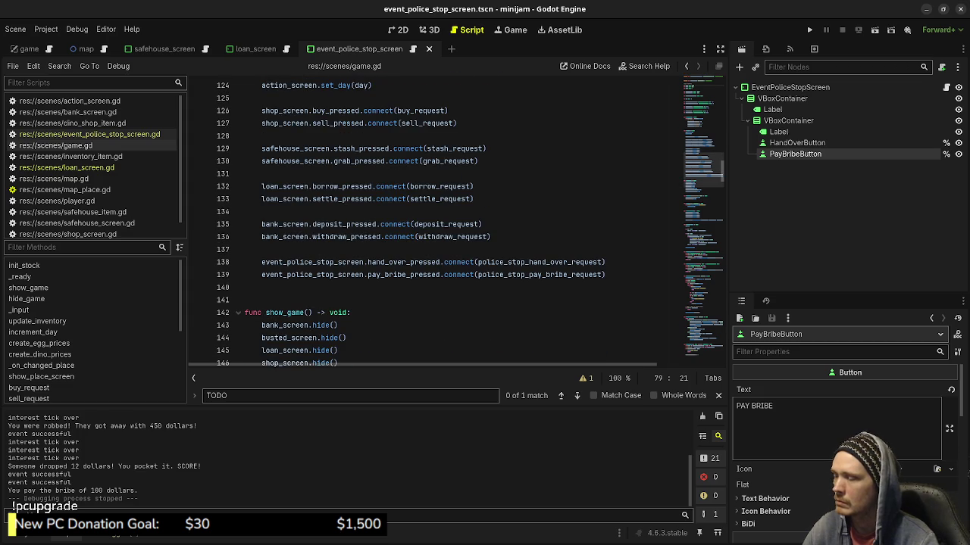
scroll(436, 220, down, 2)
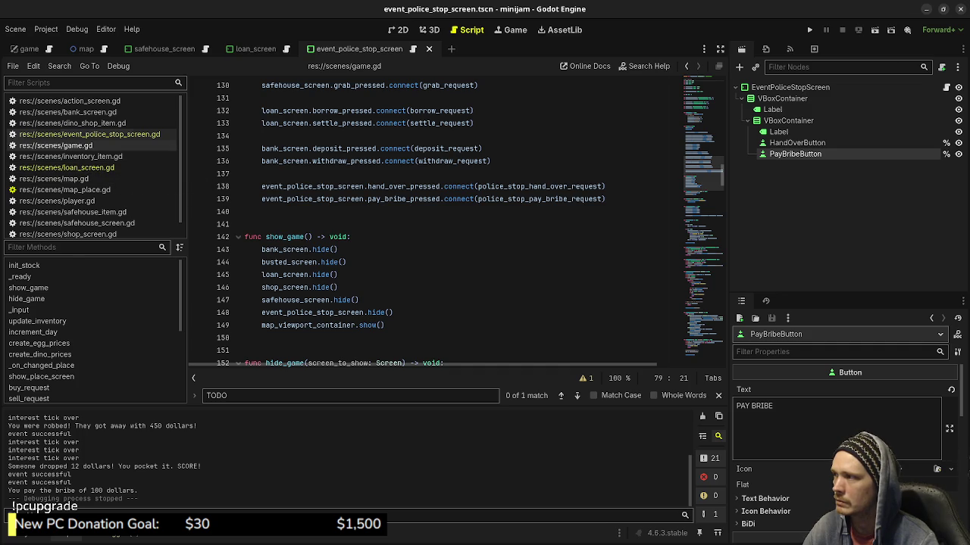
click(90, 134)
click(485, 136)
click(303, 211)
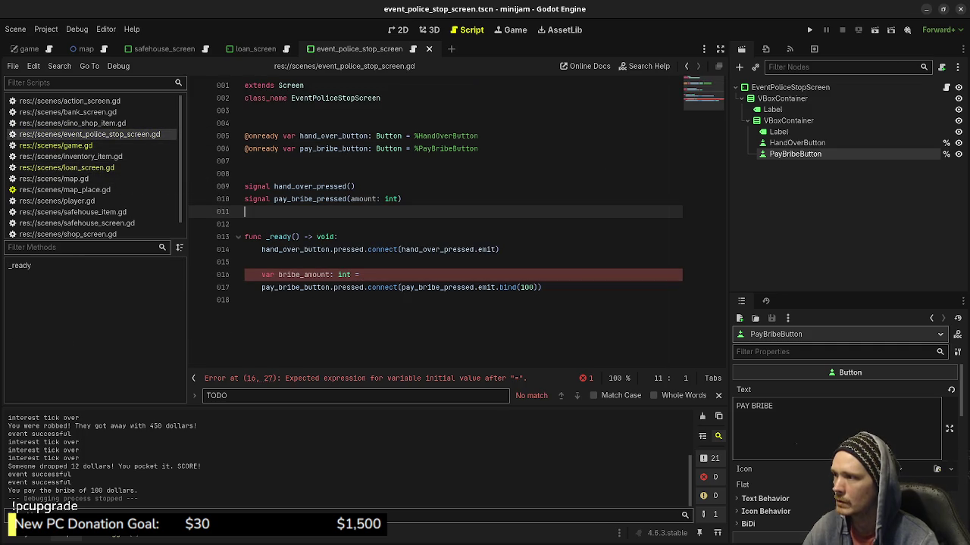
key(Return)
key(Return)
text(var )
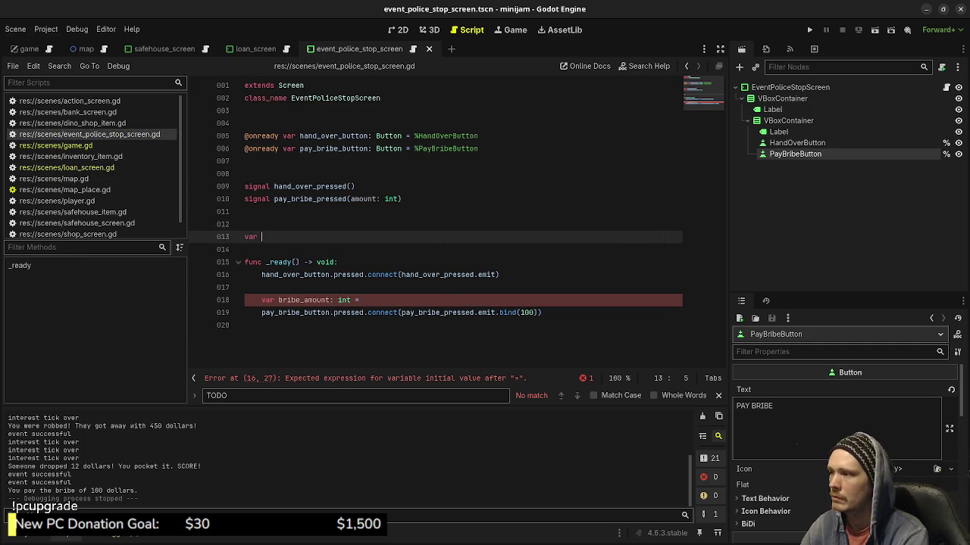
text(rng:)
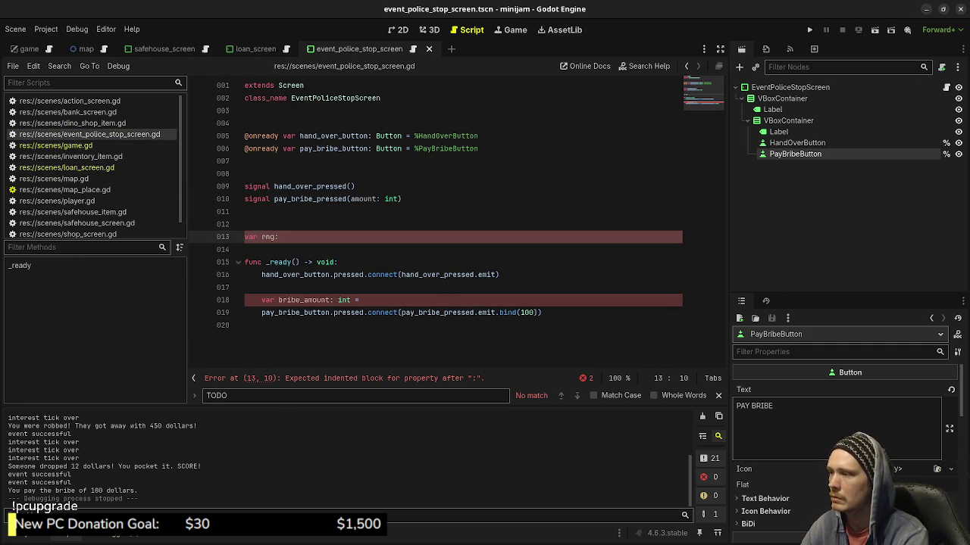
click(55, 144)
scroll(455, 220, up, 5)
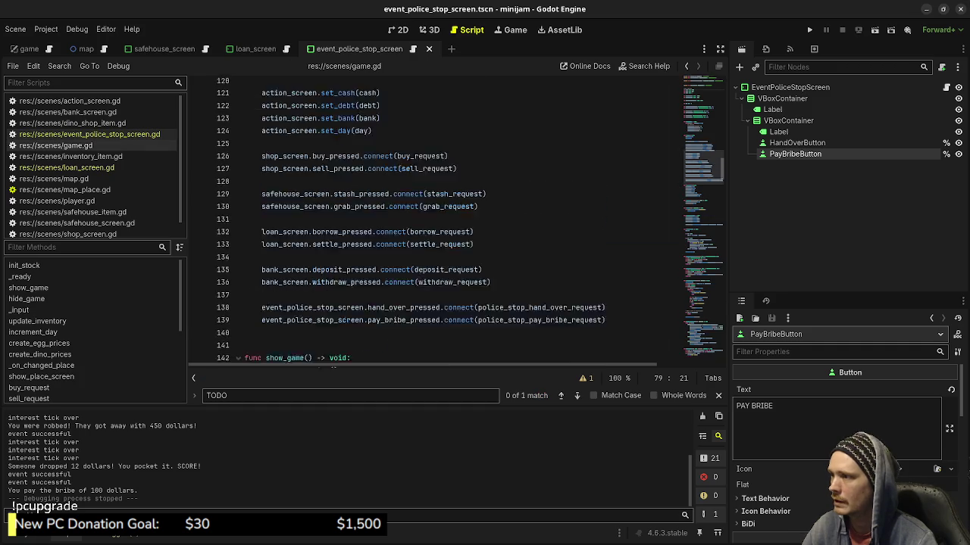
scroll(318, 186, up, 3)
scroll(326, 189, up, 9)
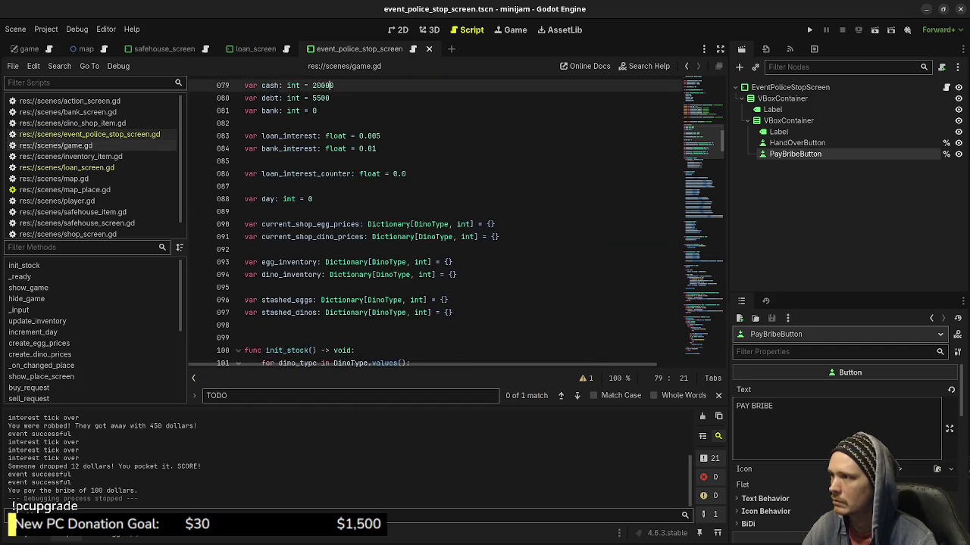
scroll(435, 223, up, 3)
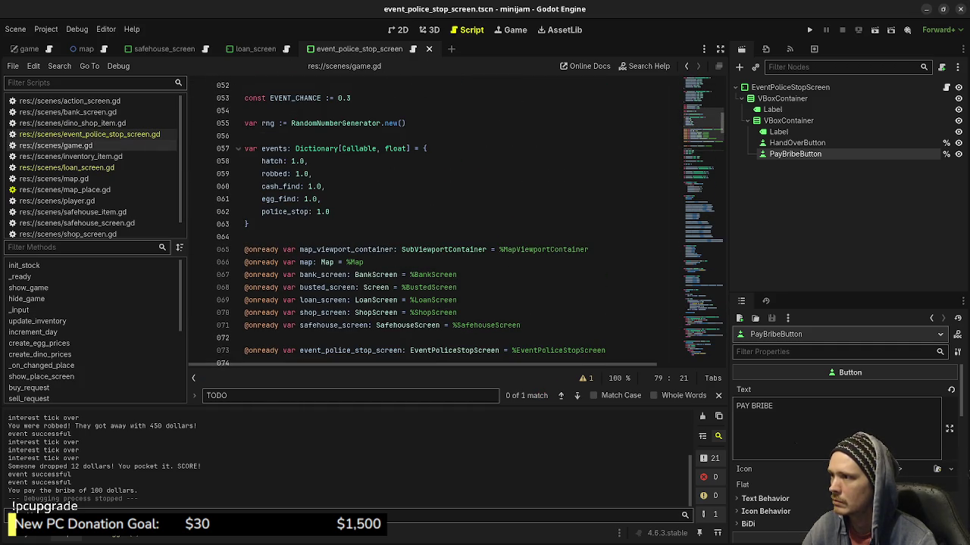
scroll(435, 224, up, 1)
click(379, 160)
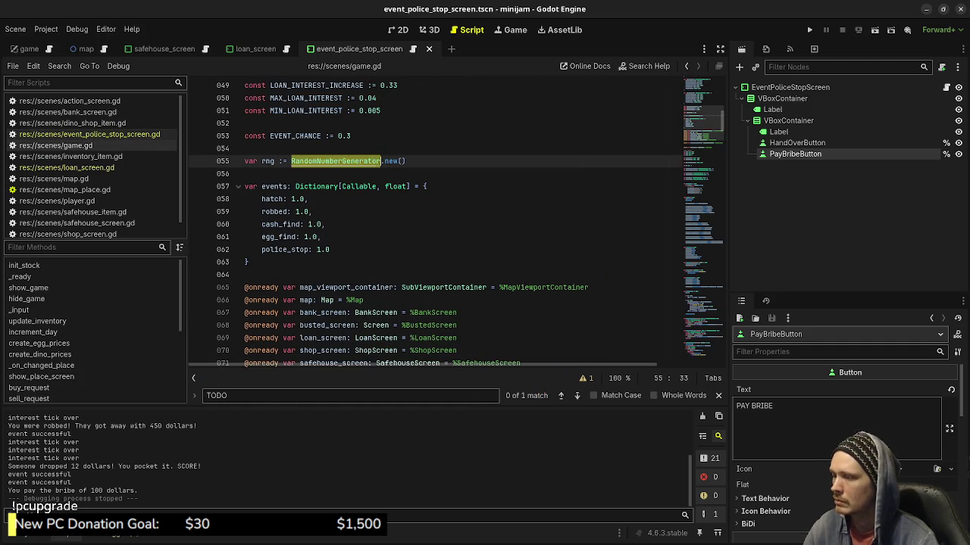
click(89, 134)
text(RandomNumberGenerator)
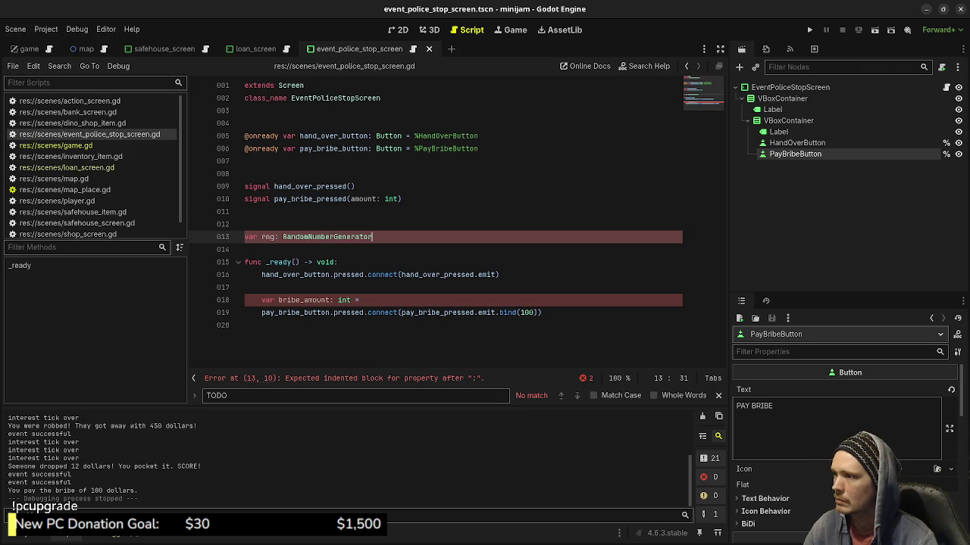
key(ctrl+s)
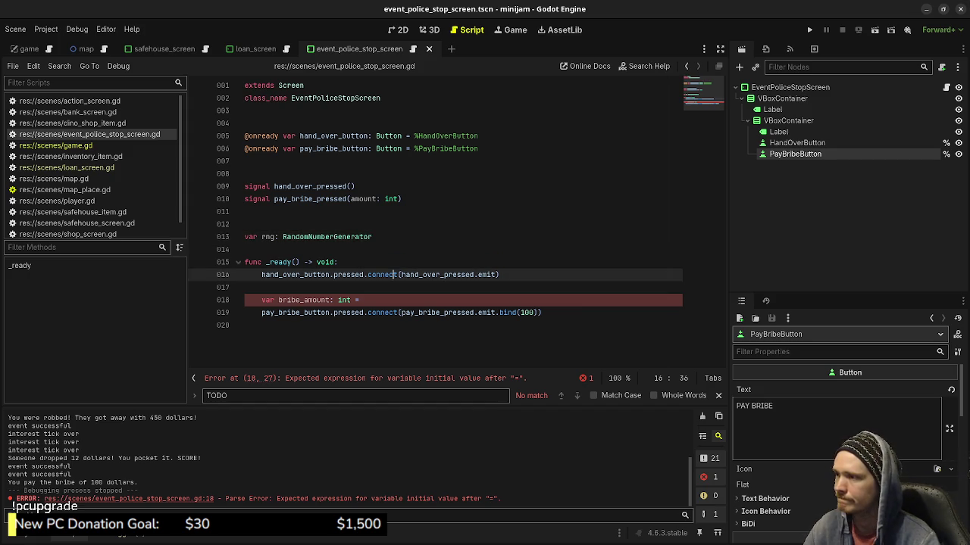
key(ctrl+BackSpace)
key(ctrl+BackSpace)
key(ctrl+BackSpace)
key(ctrl+BackSpace)
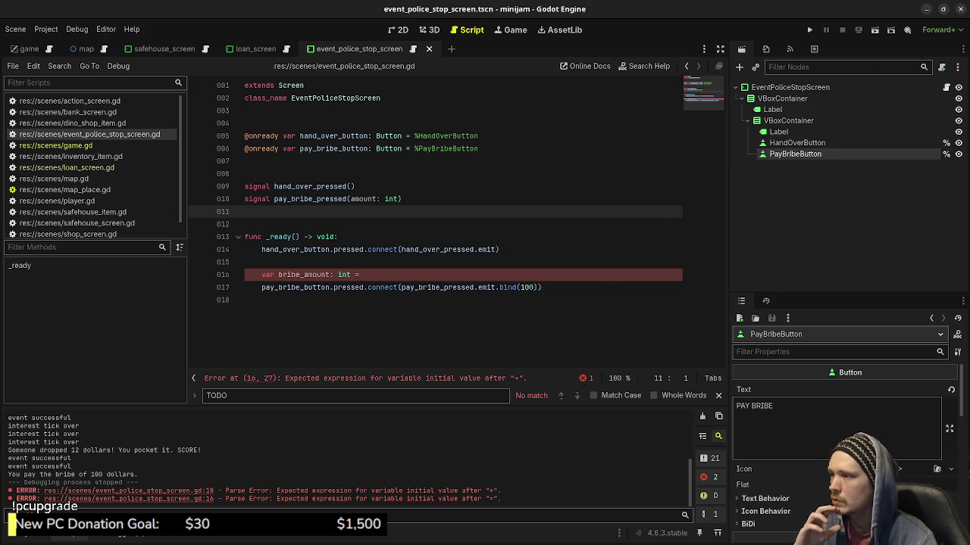
Declare 'var bribe_amount: int = 0' above the _ready function
key(Return)
key(Return)
key(Return)
key(Up)
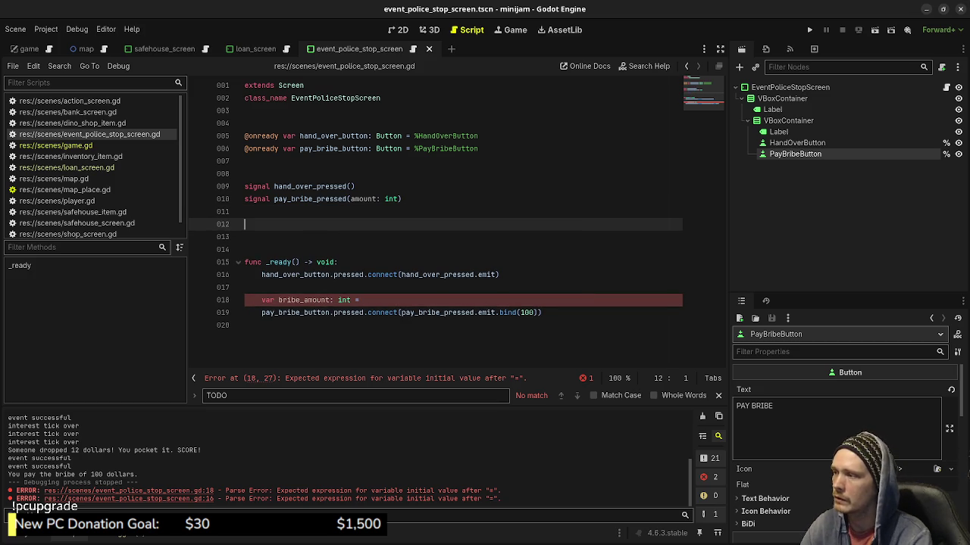
text(var bribe_am)
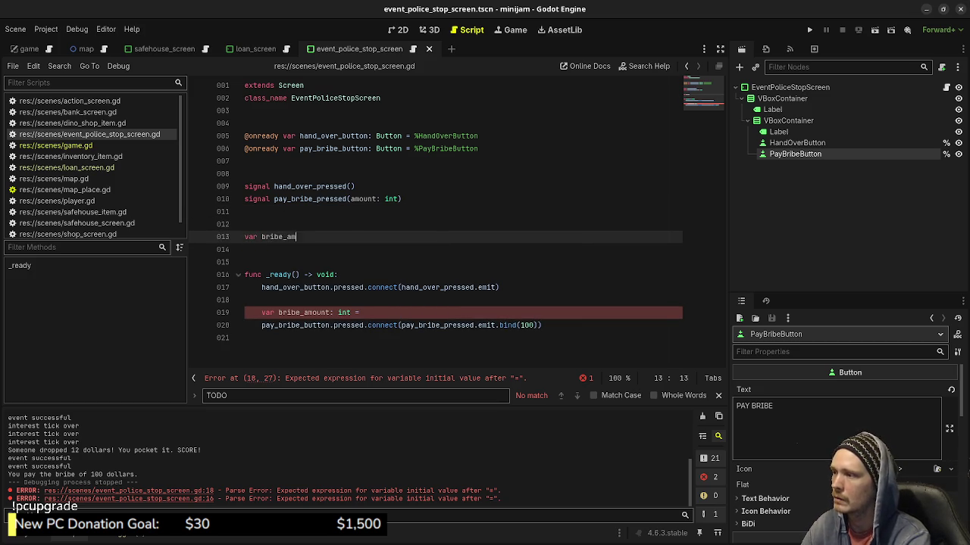
text(ount: int = 0)
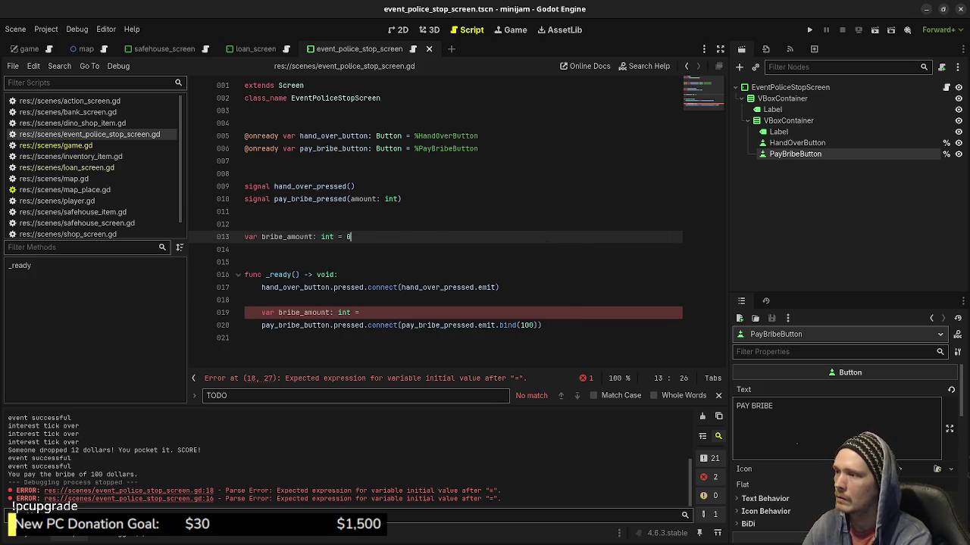
Replace the broken line with pay_bribe_button.text = "PAY BRIBE %d" % bribe_amount and save
click(360, 312)
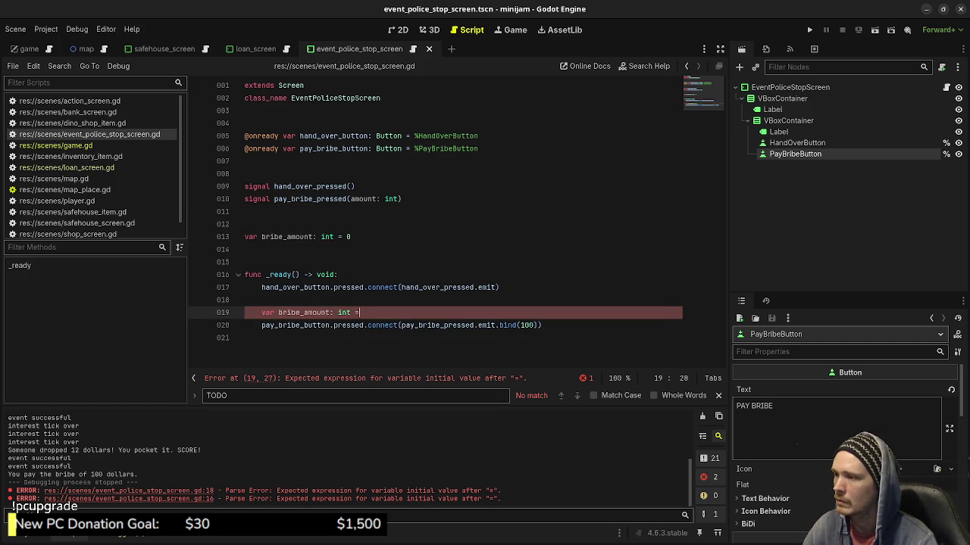
key(shift+Up)
key(BackSpace)
key(Return)
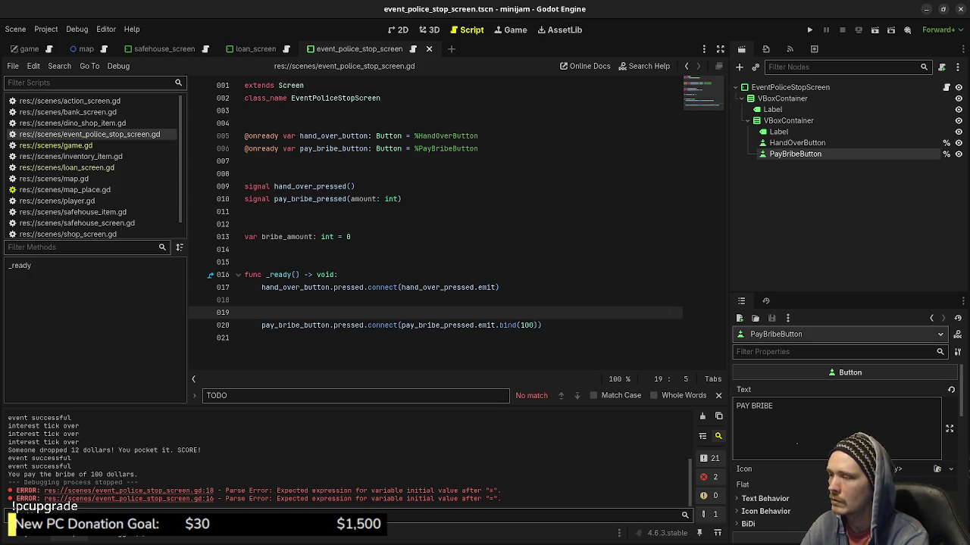
text(pay)
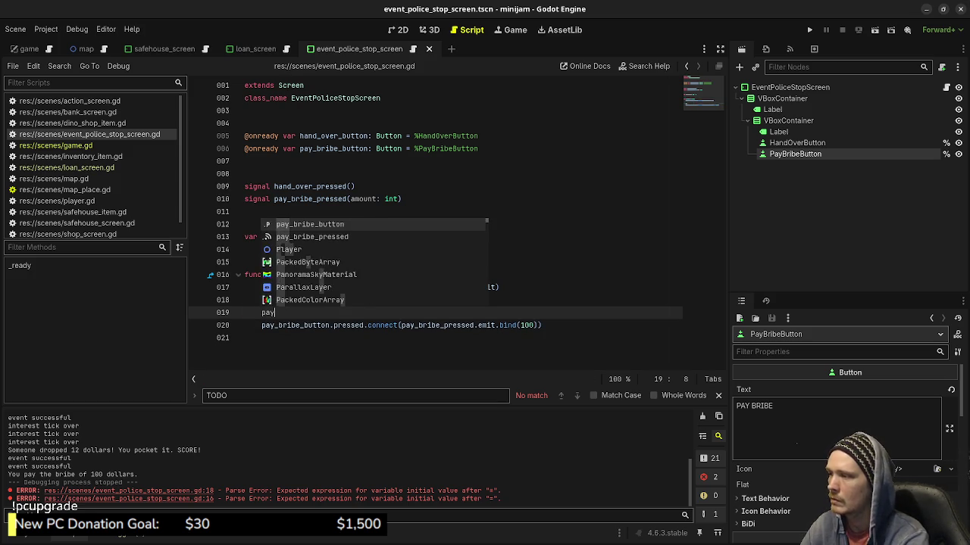
text(_bribe_button.)
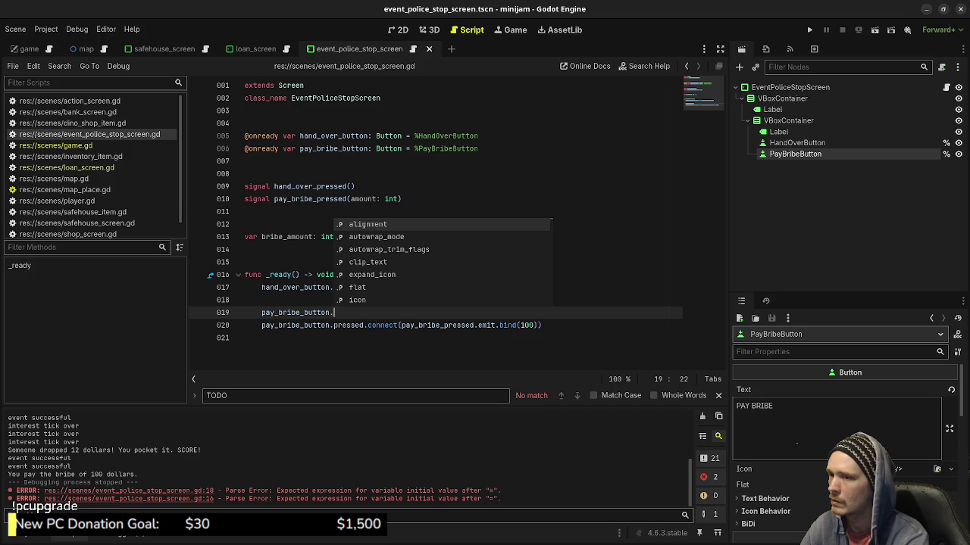
text(text =)
text( "PAY)
text( BRIBE )
text(%d)
text(" % bribe)
key(Return)
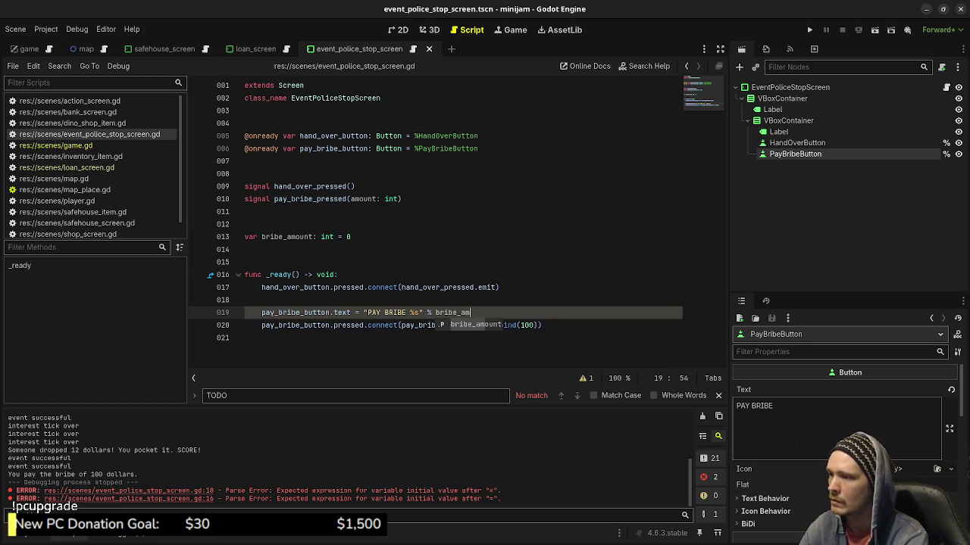
key(ctrl+s)
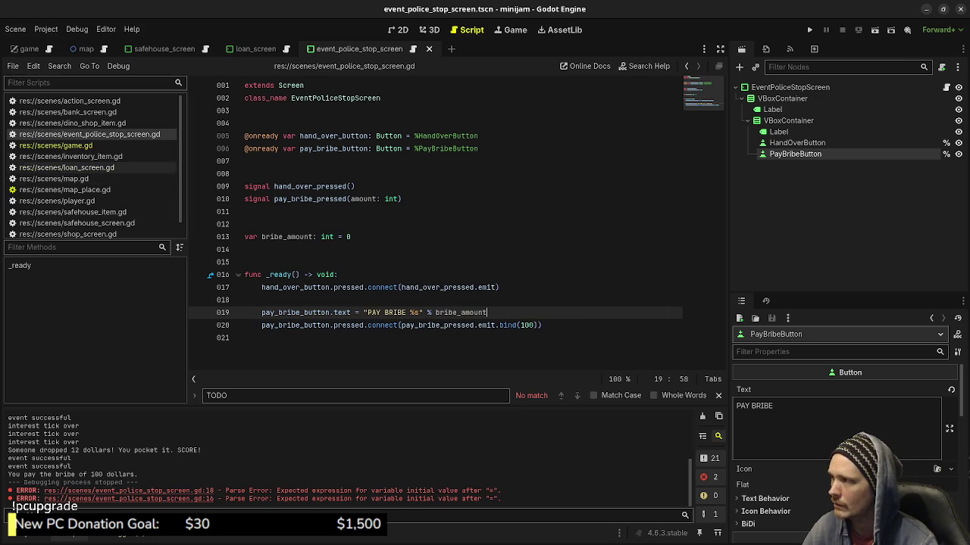
Search game.gd for occurrences of event_police_stop_screen
click(57, 144)
scroll(454, 227, down, 3)
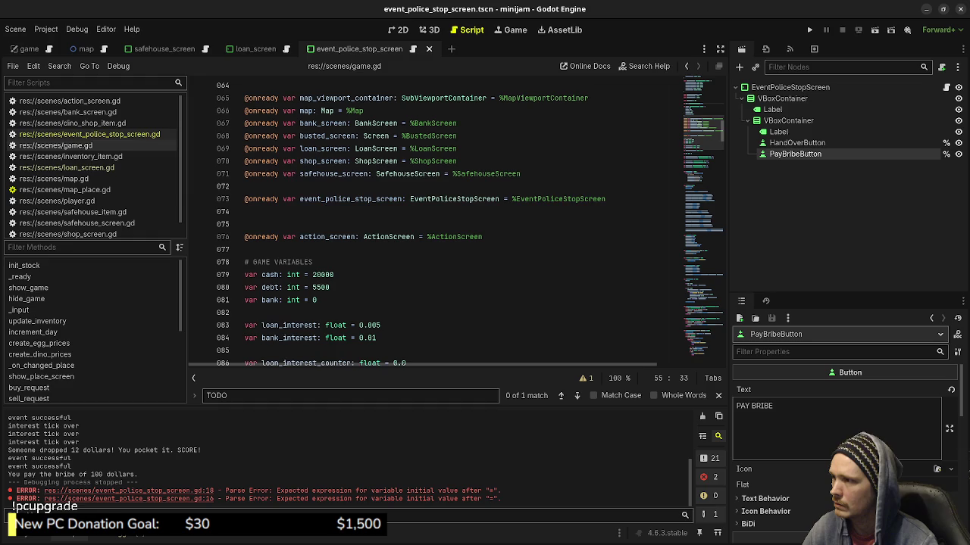
double_click(350, 198)
key(ctrl+f)
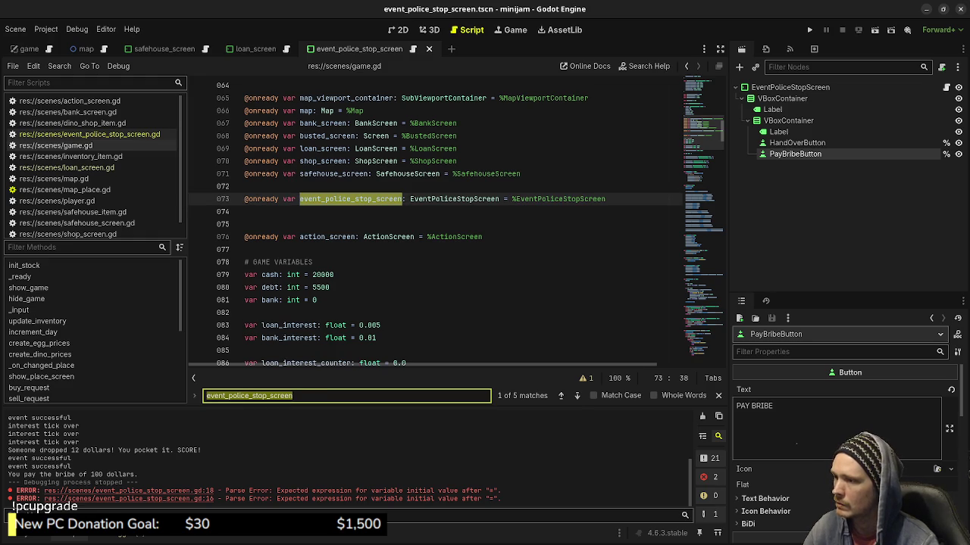
click(577, 395)
key(Return)
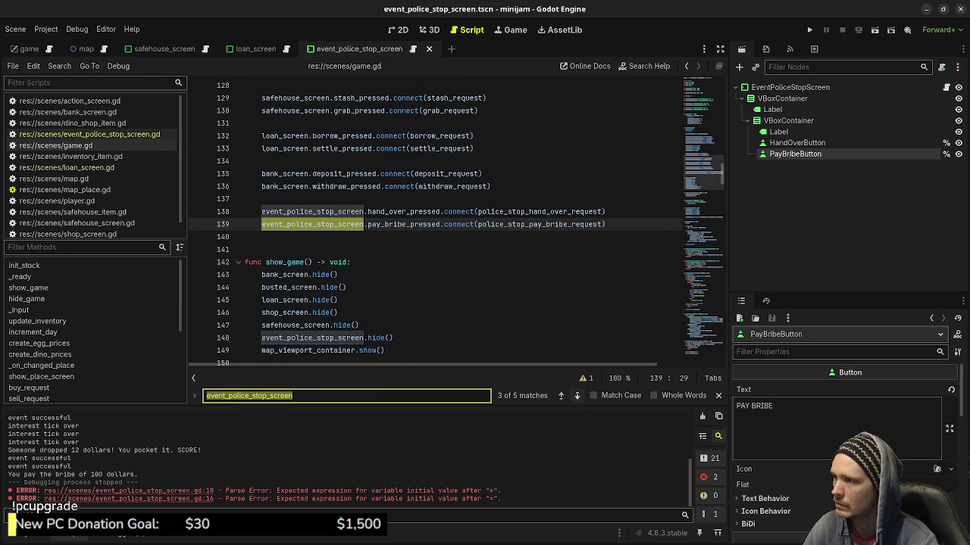
In police_stop(), set event_police_stop_screen.bribe_amount = rng.randi_range(50, 500), save, and run the project
key(Return)
key(Return)
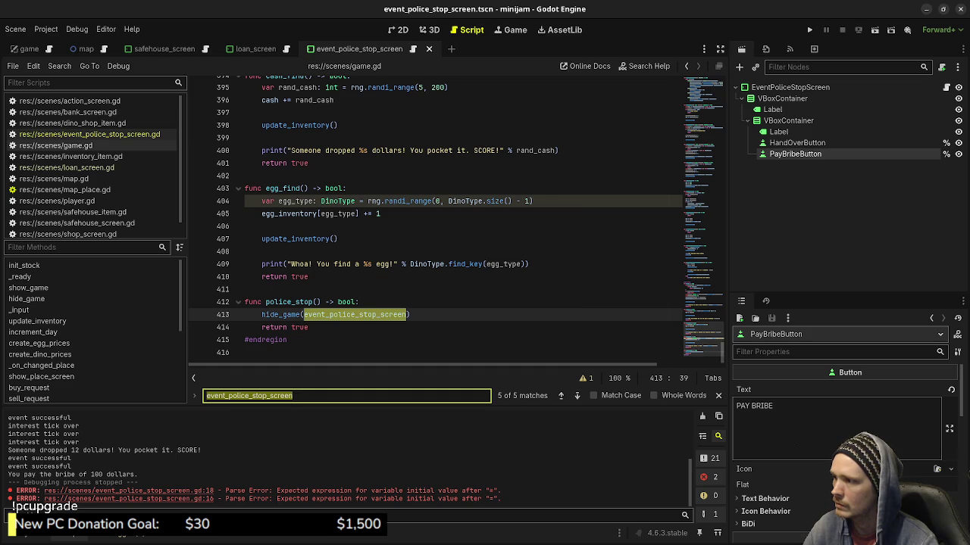
click(359, 302)
key(Return)
text(event_poli)
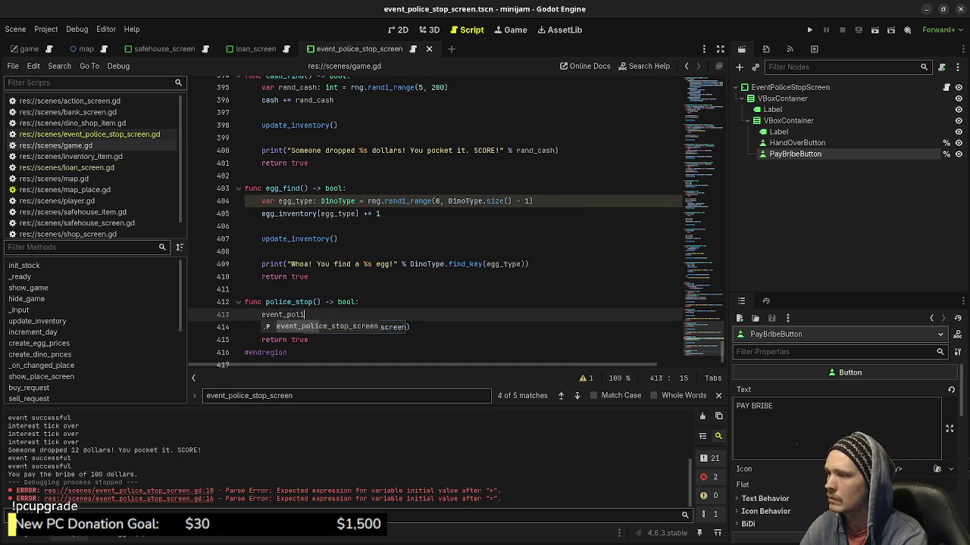
key(Return)
text(.bribe_amount =)
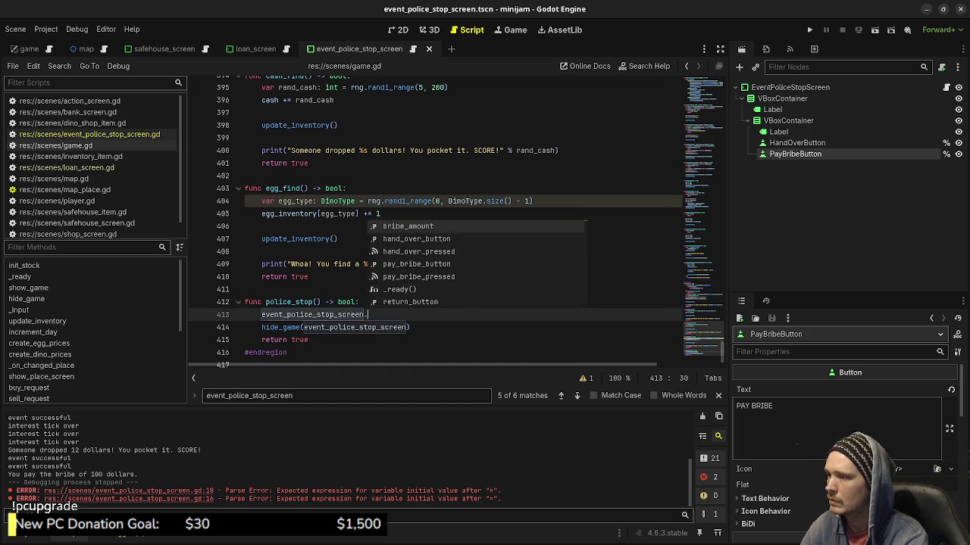
text( rng.)
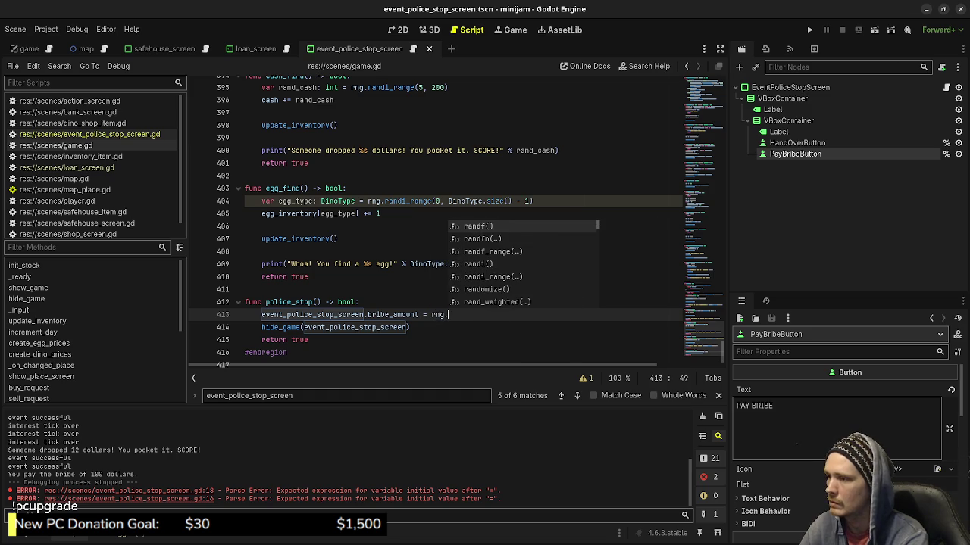
text(rand)
key(Down)
key(Down)
key(Down)
key(Return)
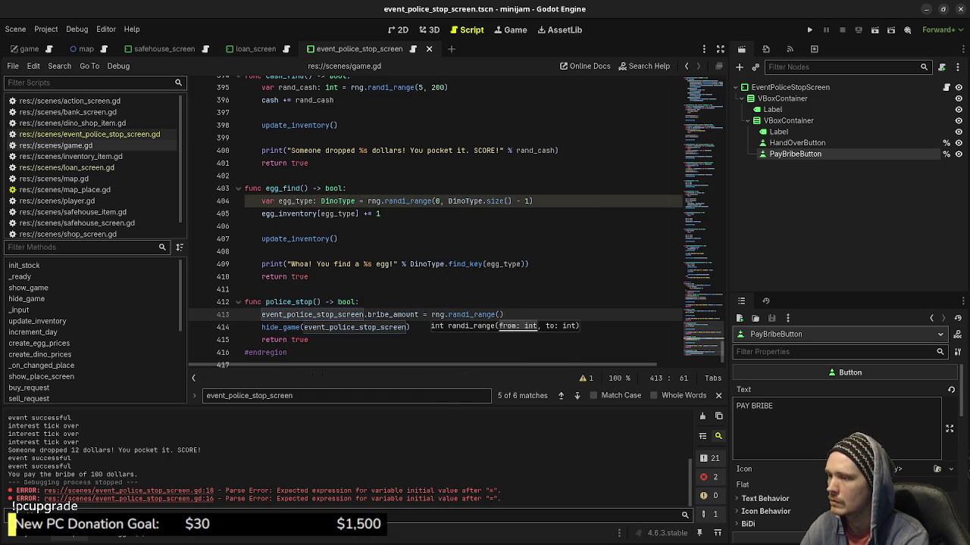
text(50, )
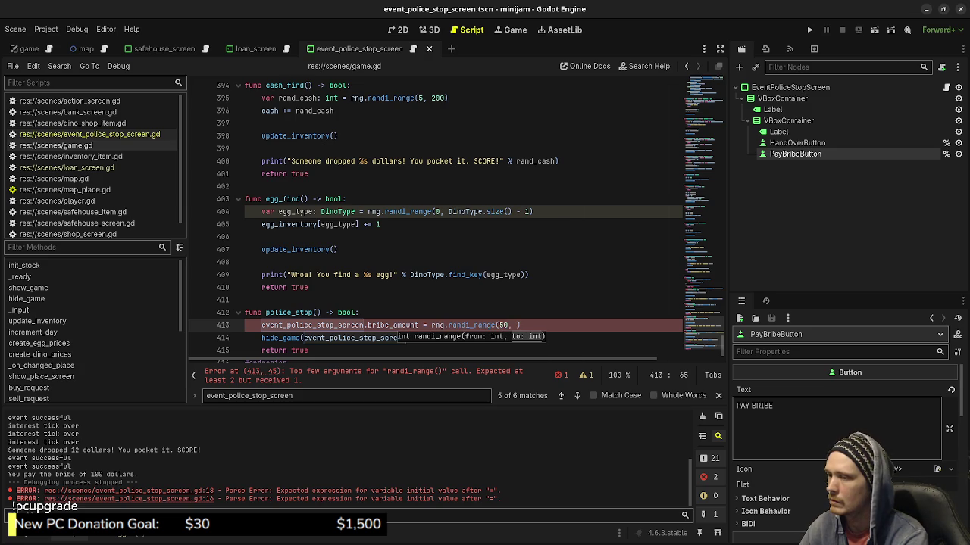
text(500))
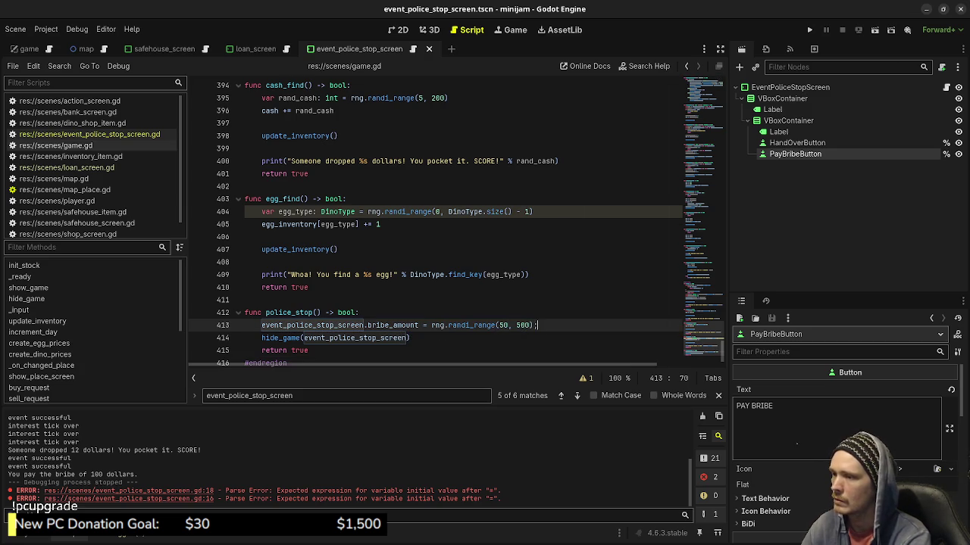
key(ctrl+s)
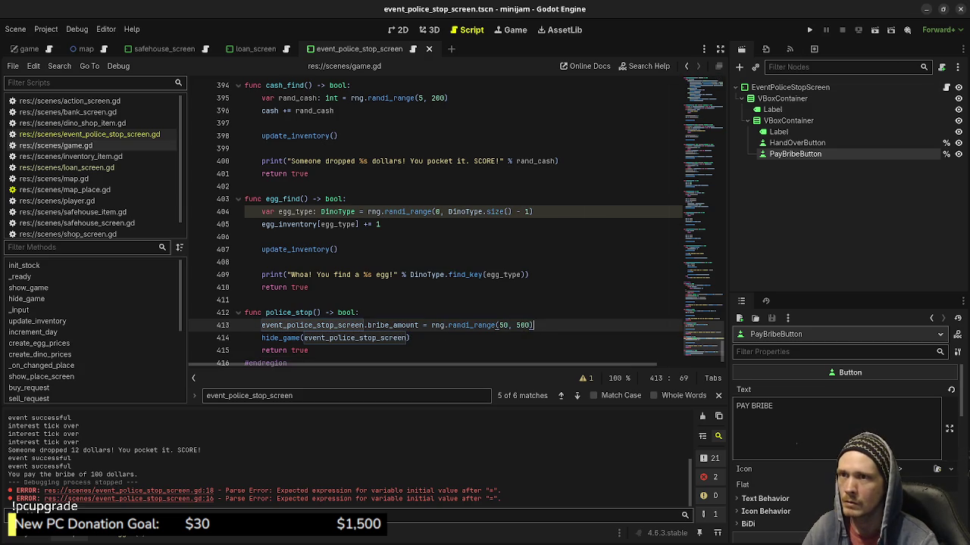
key(F5)
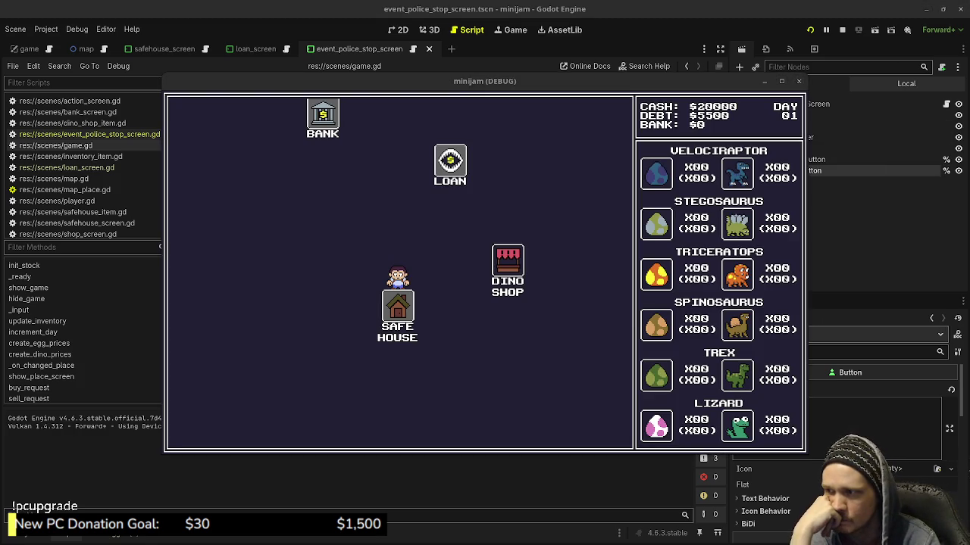
Trigger the police stop twice, see the button still reads PAY BRIBE 0, and reopen event_police_stop_screen.gd
click(508, 270)
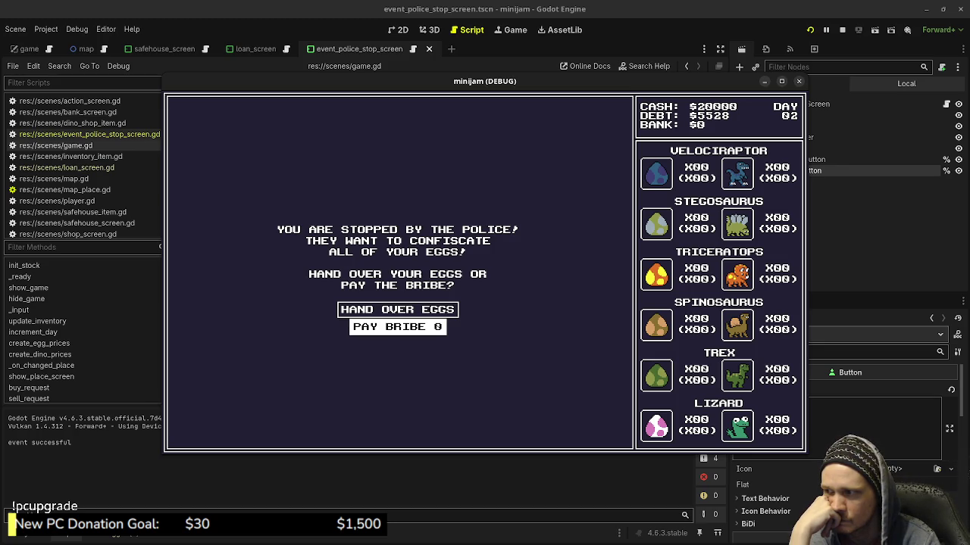
click(842, 30)
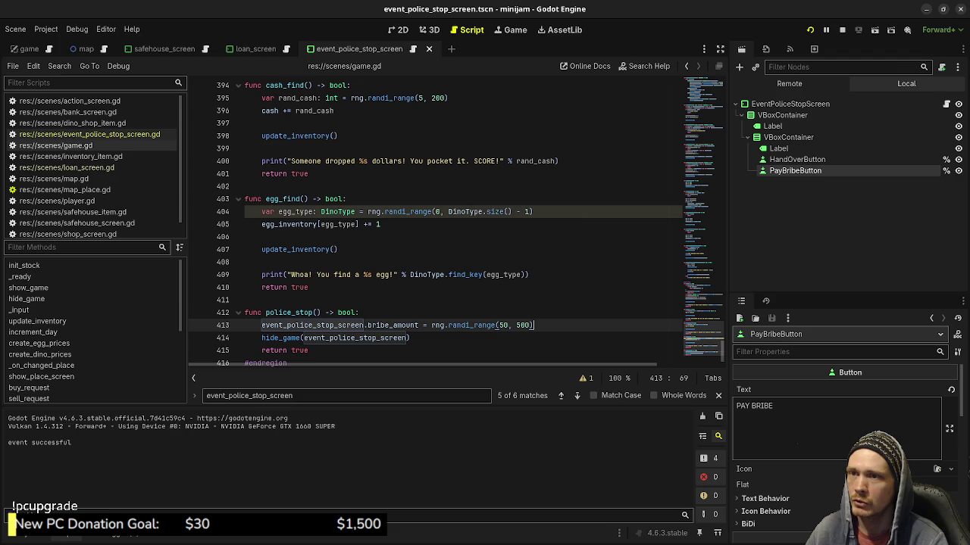
click(411, 338)
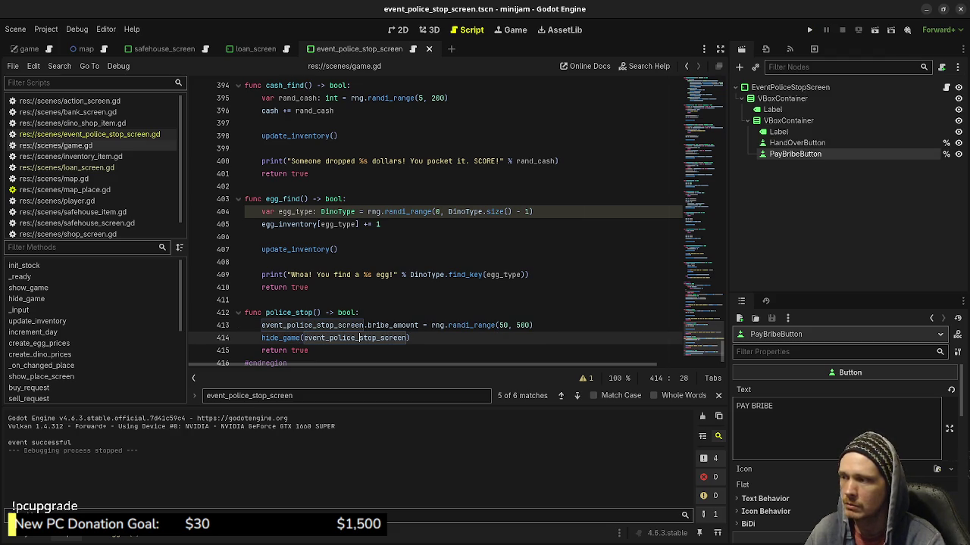
key(F5)
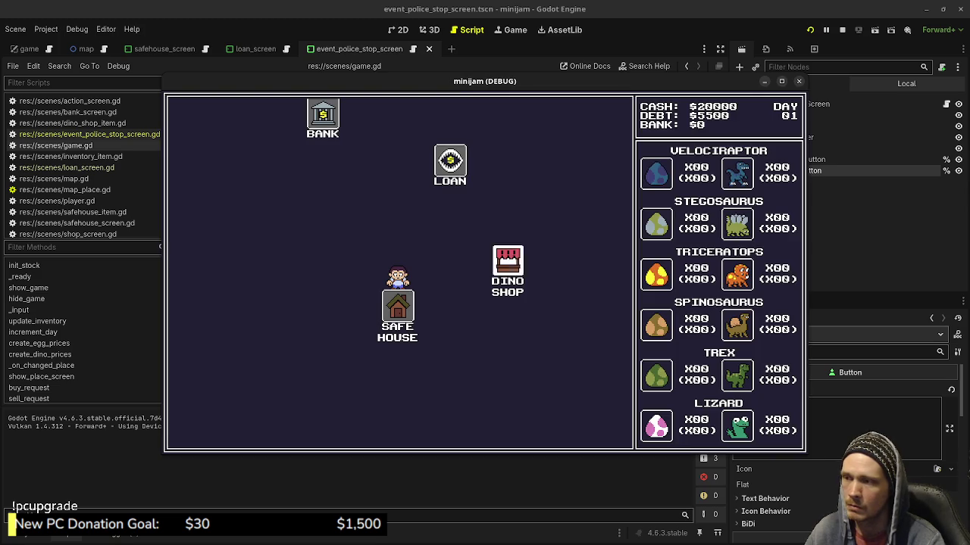
click(508, 261)
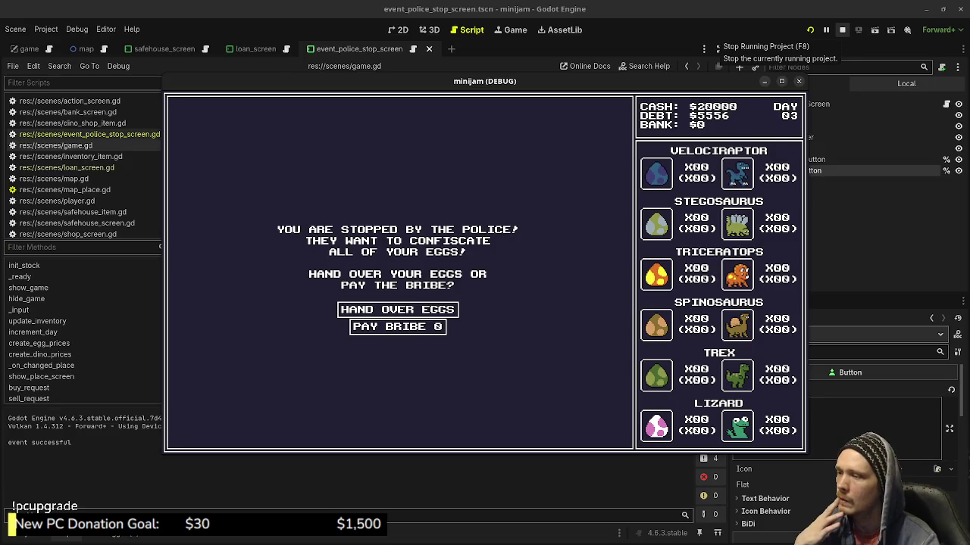
click(841, 29)
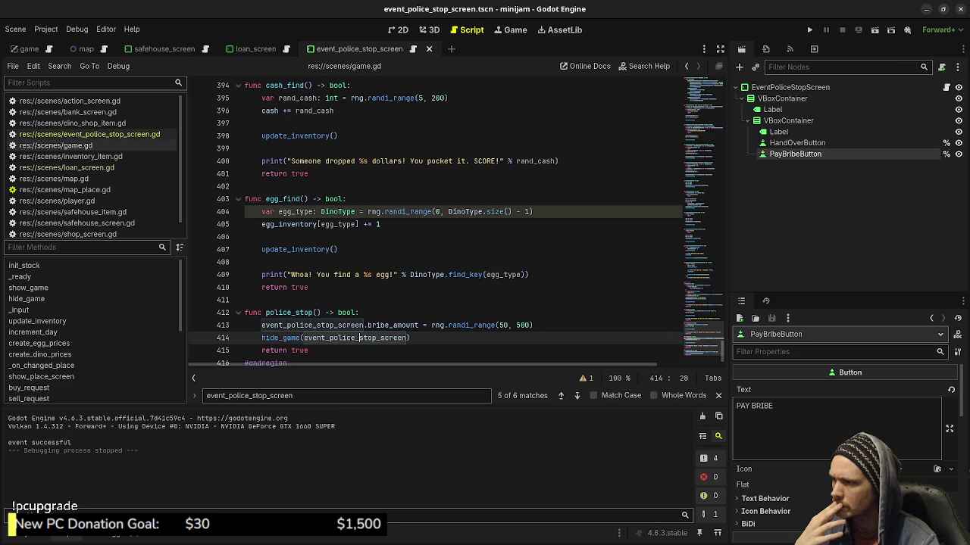
click(89, 134)
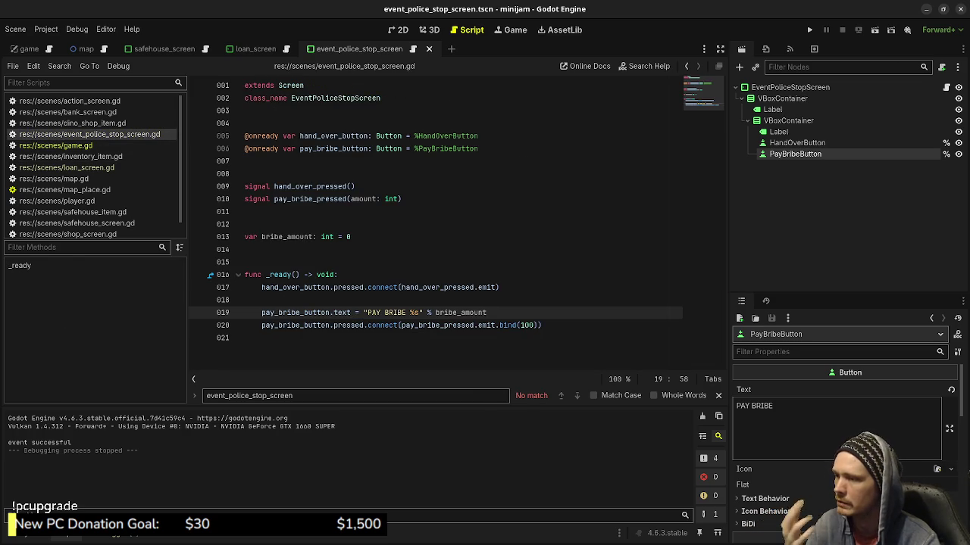
Add a func update_pay_bribe_text(amount: int) -> void: below _ready
click(245, 337)
key(Return)
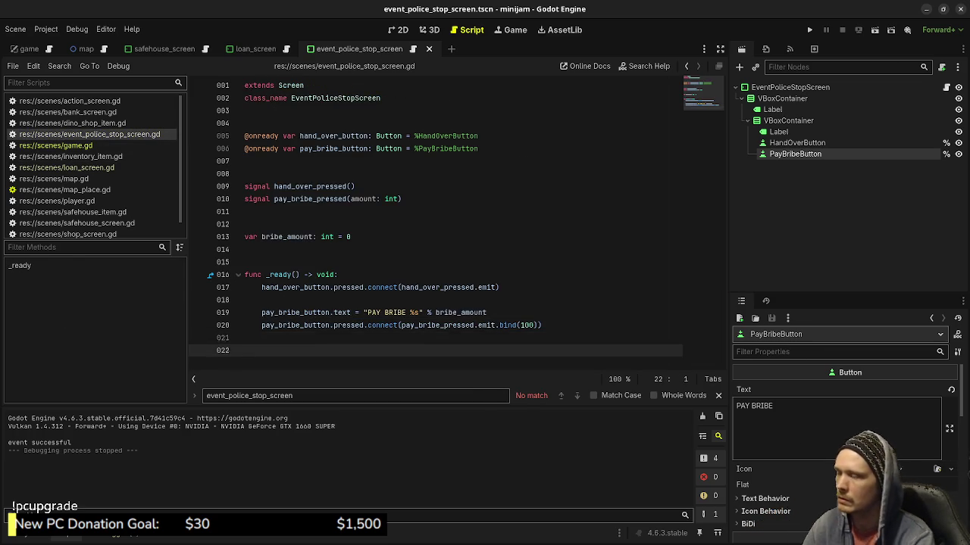
key(Return)
text(func update_bribe_)
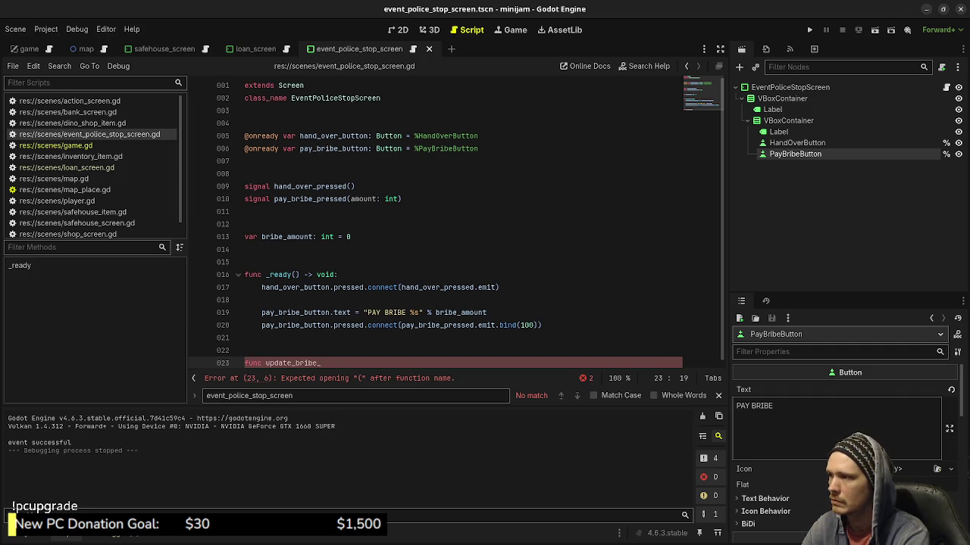
key(BackSpace)
key(BackSpace)
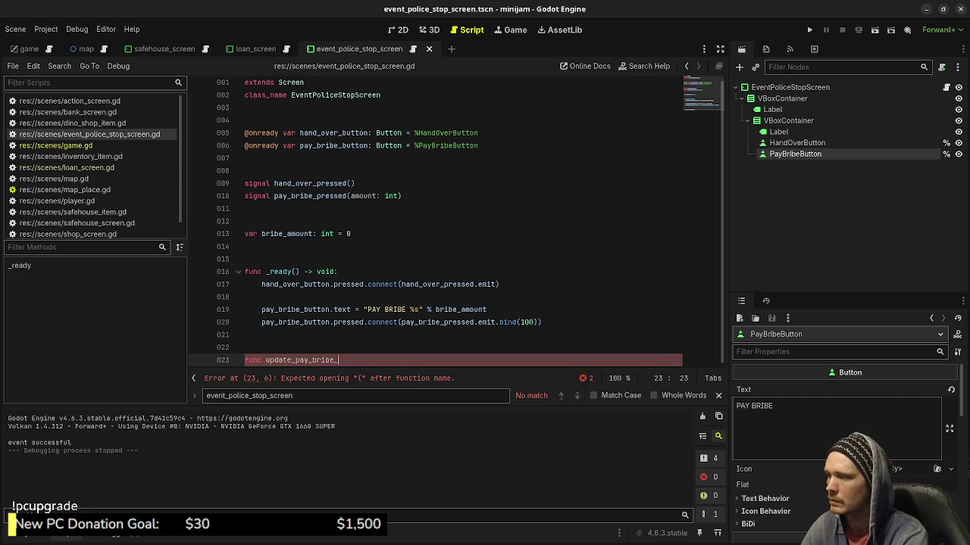
key(BackSpace)
text(amount)
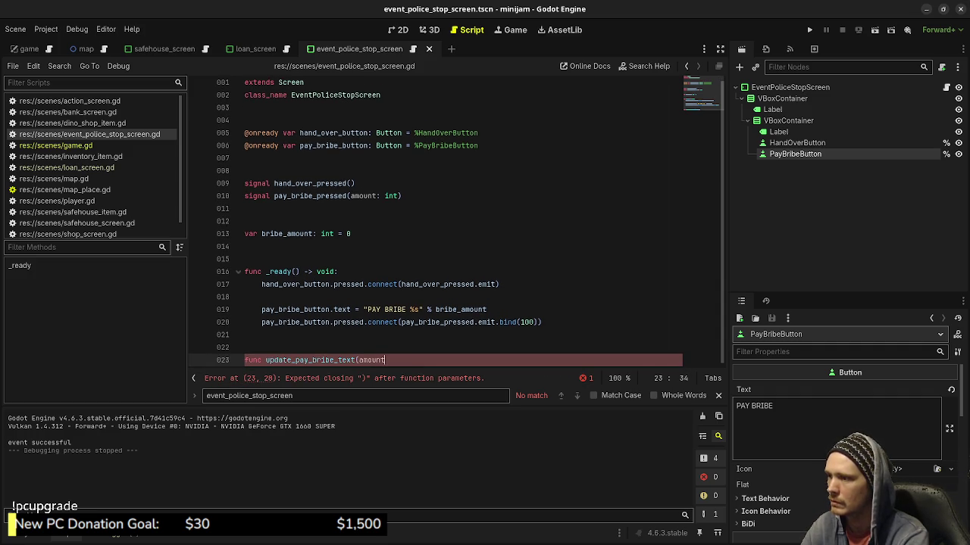
text(: int) -)
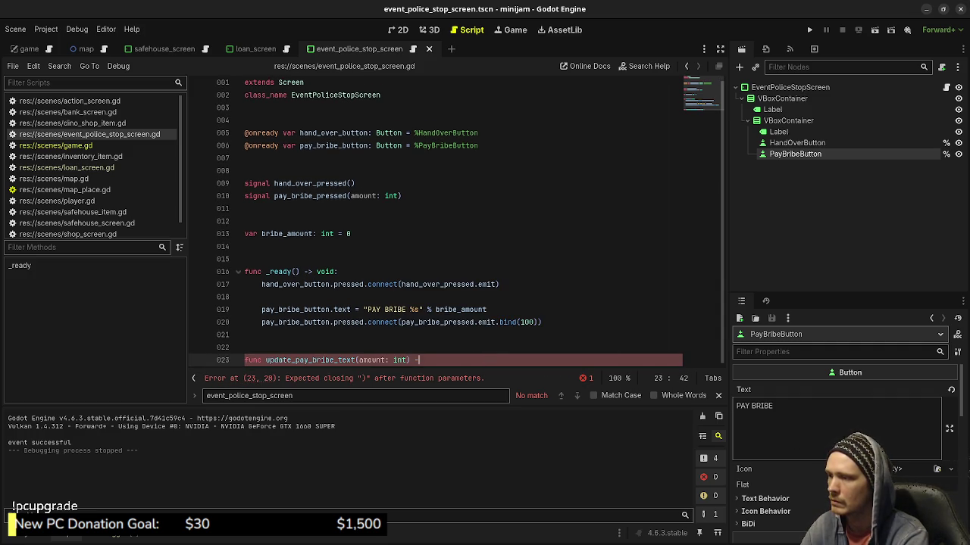
text(> void:)
key(Return)
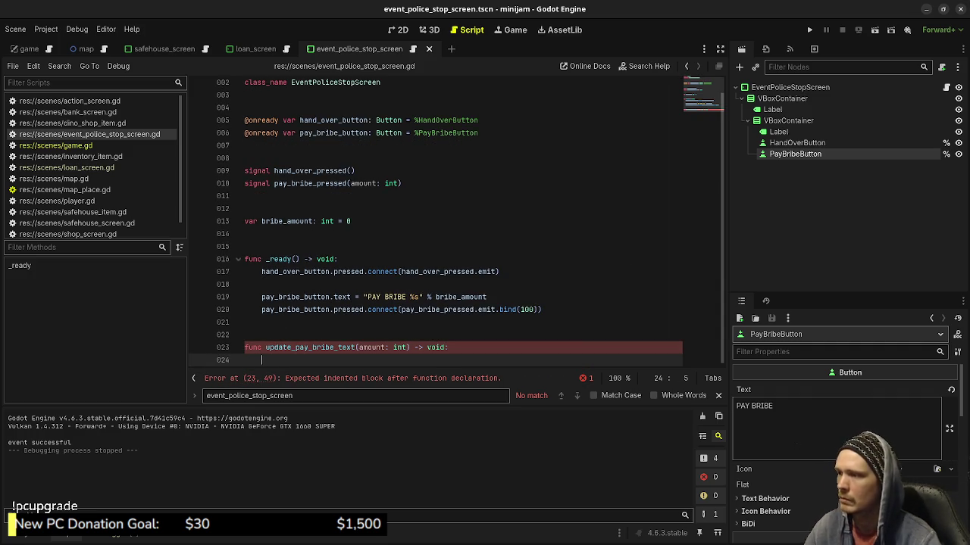
Move the PAY BRIBE text line into the new function and change bind(100) to bind(bribe_amount)
drag(261, 297, 486, 296)
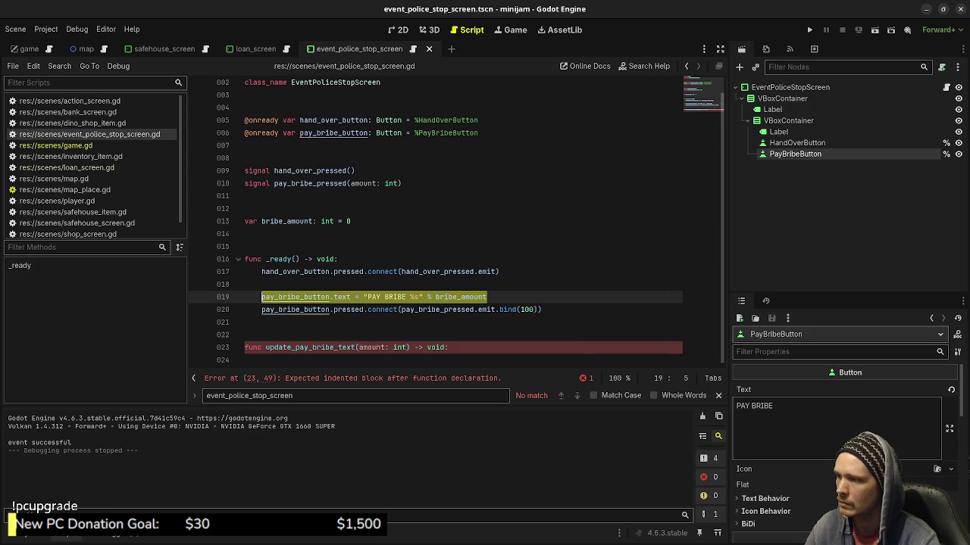
key(ctrl+x)
click(262, 360)
key(ctrl+v)
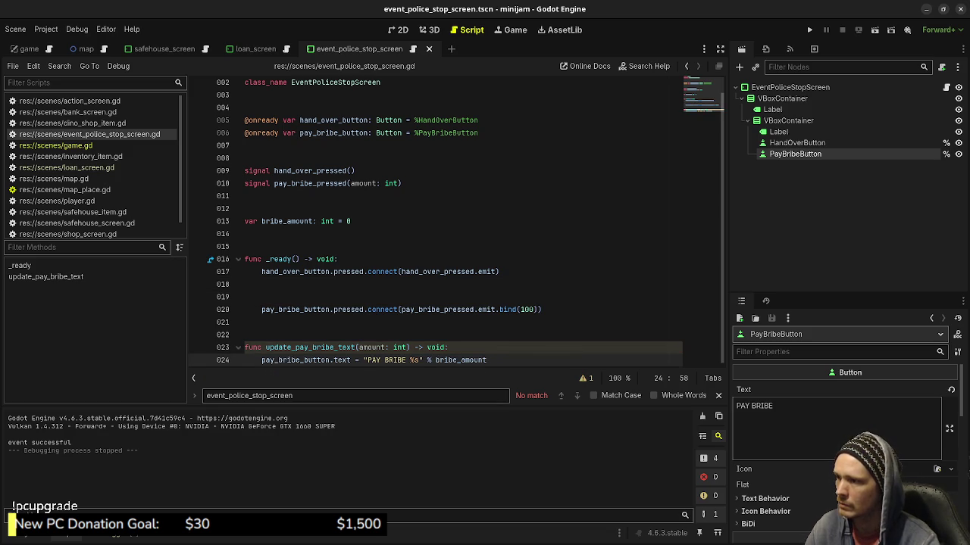
double_click(526, 312)
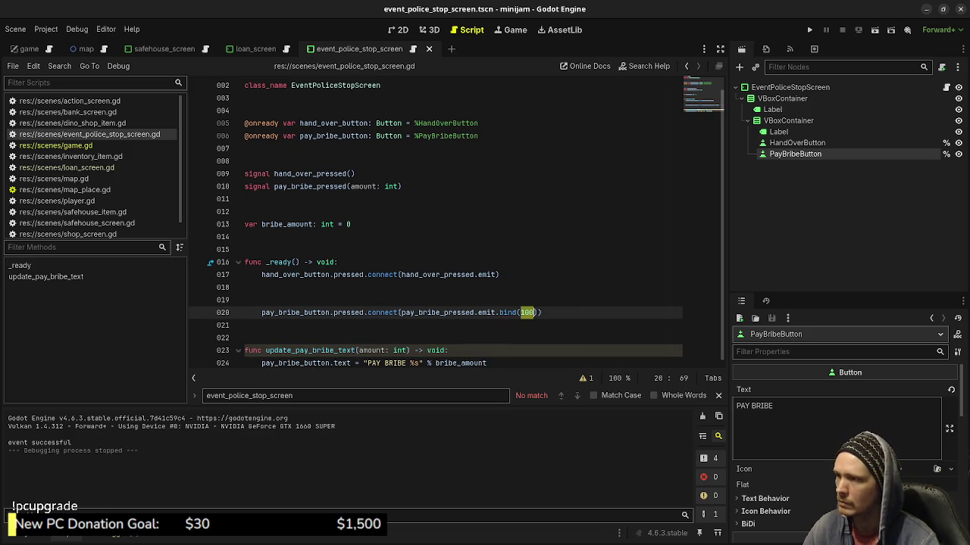
text(bribe)
key(Return)
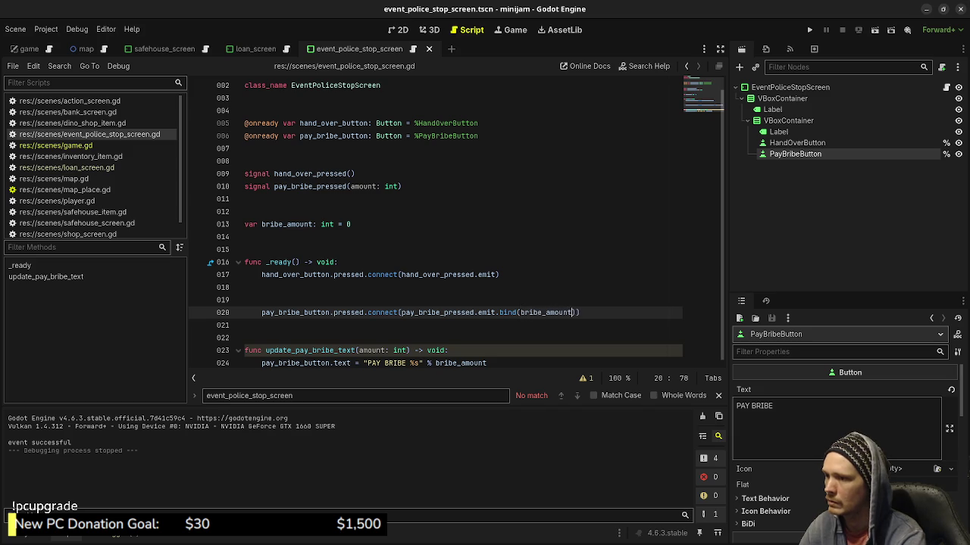
click(525, 312)
key(ctrl+s)
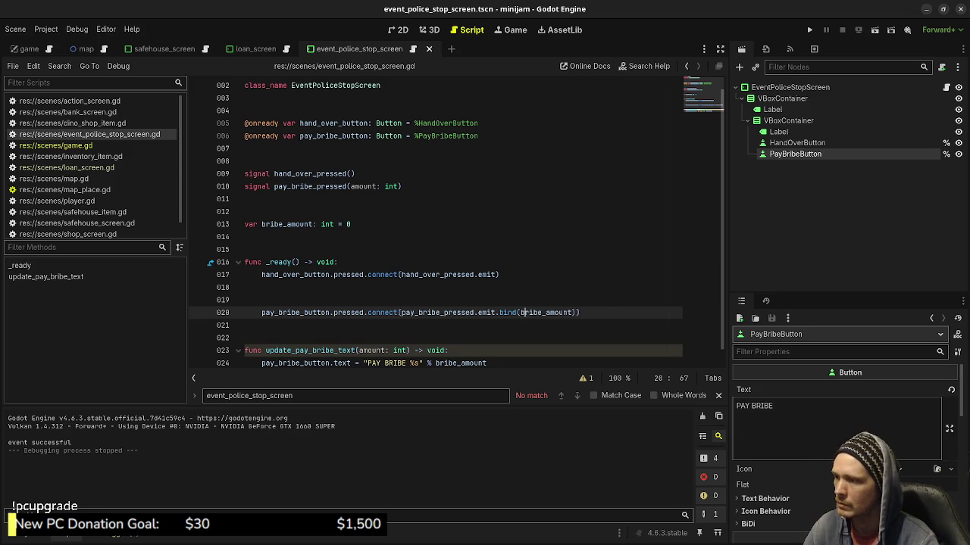
Store bribe_amount = amount at the start of the function, remove stray blank lines, and save
click(487, 363)
key(shift+Home)
key(BackSpace)
text(bribe+)
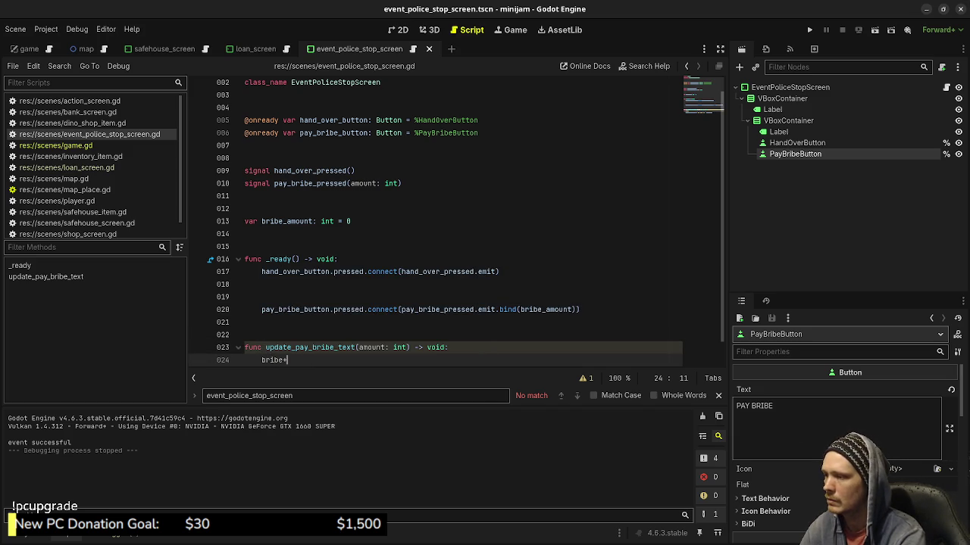
text(_amount = amount)
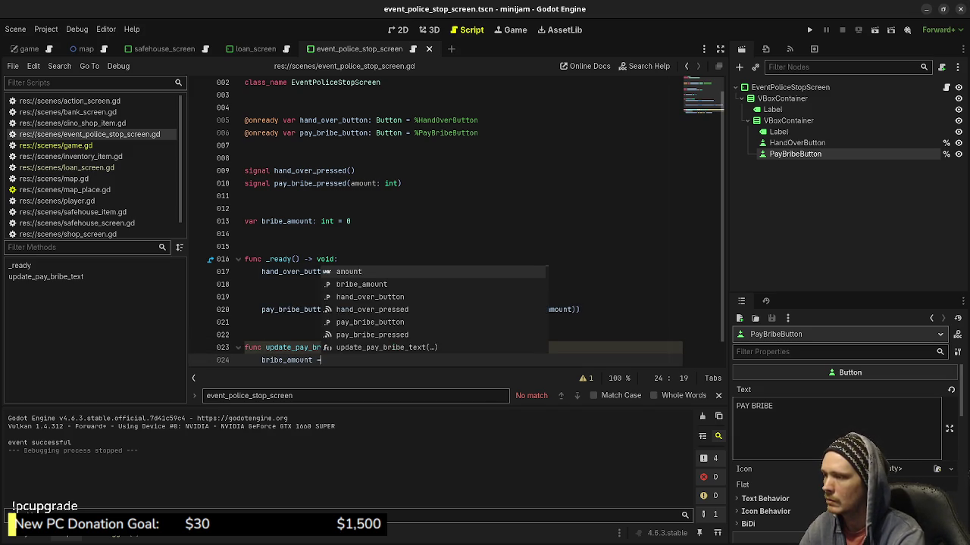
key(Escape)
scroll(455, 227, down, 1)
click(449, 325)
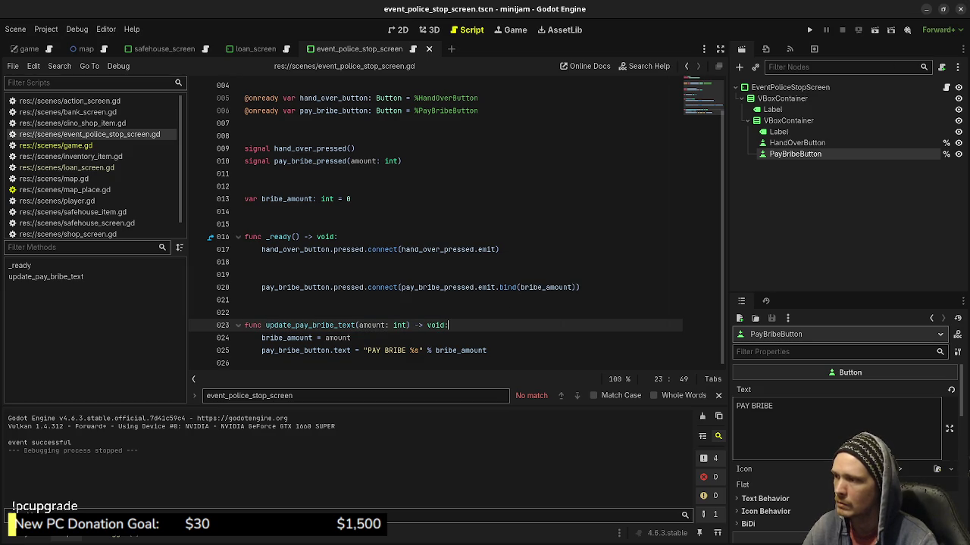
click(303, 274)
key(BackSpace)
key(BackSpace)
key(ctrl+s)
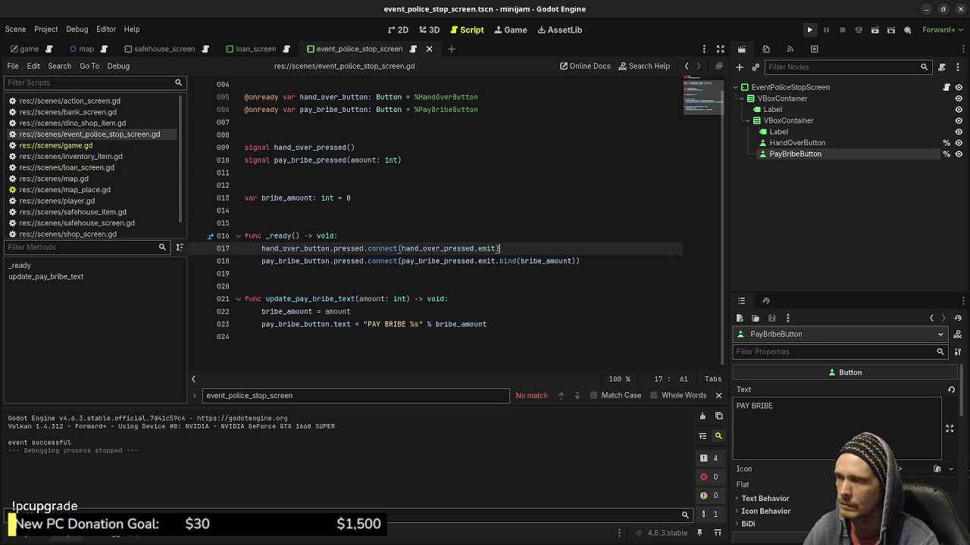
Relaunch the game, travel between Dino Shop and Safe House to day 05, and move its window below the code
click(809, 29)
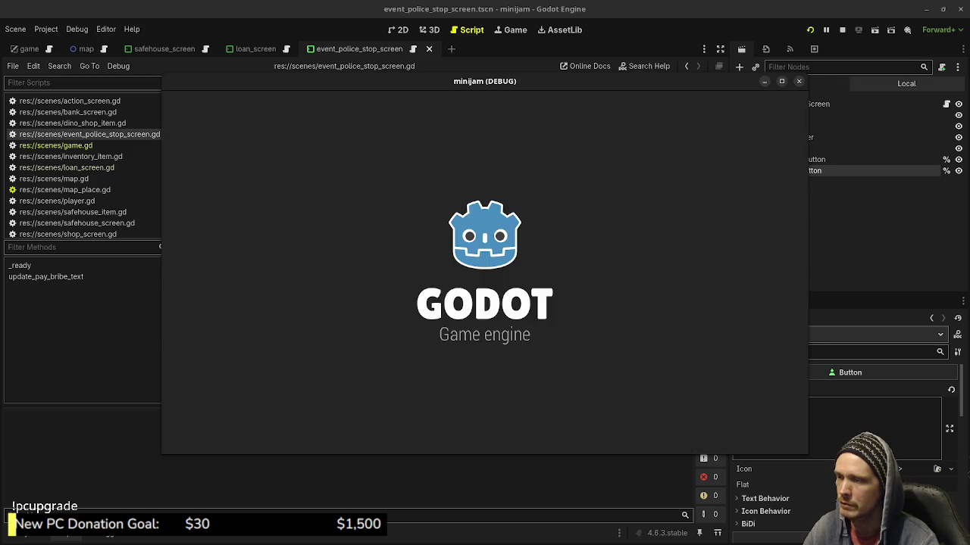
click(507, 261)
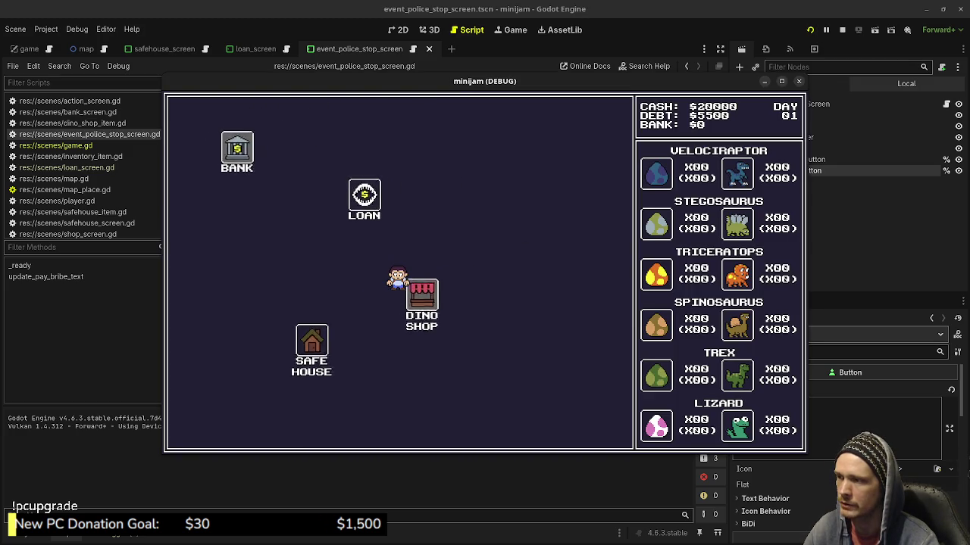
click(199, 430)
click(287, 353)
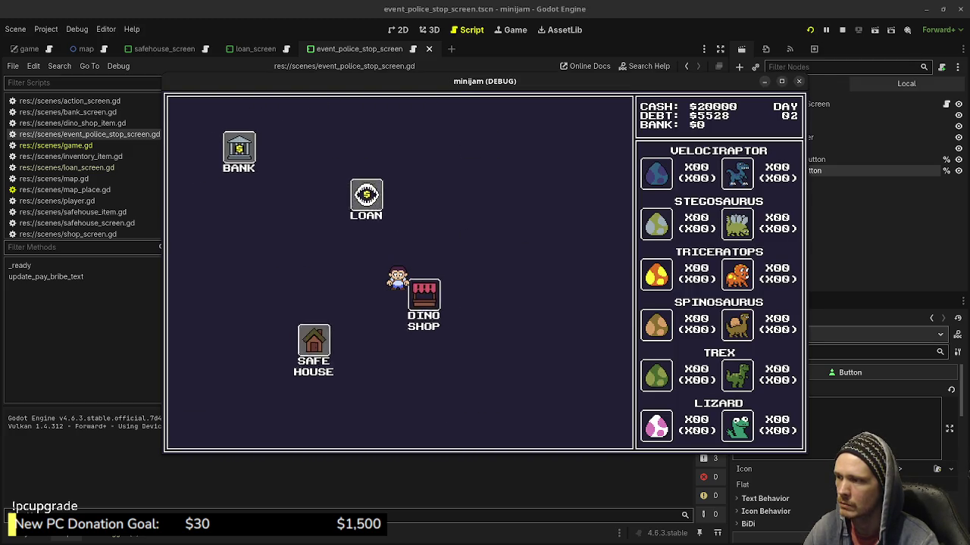
click(200, 430)
click(505, 261)
click(200, 369)
click(306, 347)
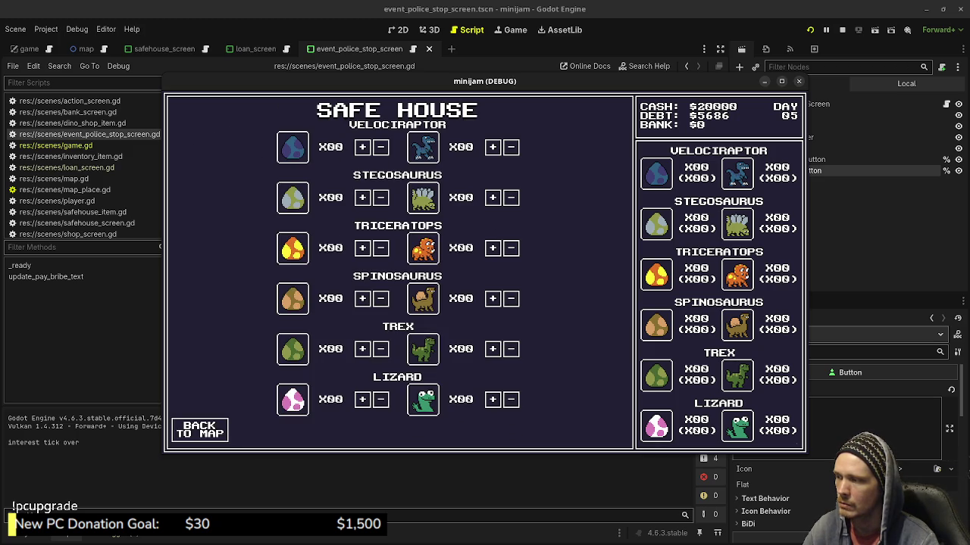
click(201, 430)
mouse_move(485, 81)
mouse_down()
mouse_move(506, 465)
mouse_move(466, 407)
mouse_up()
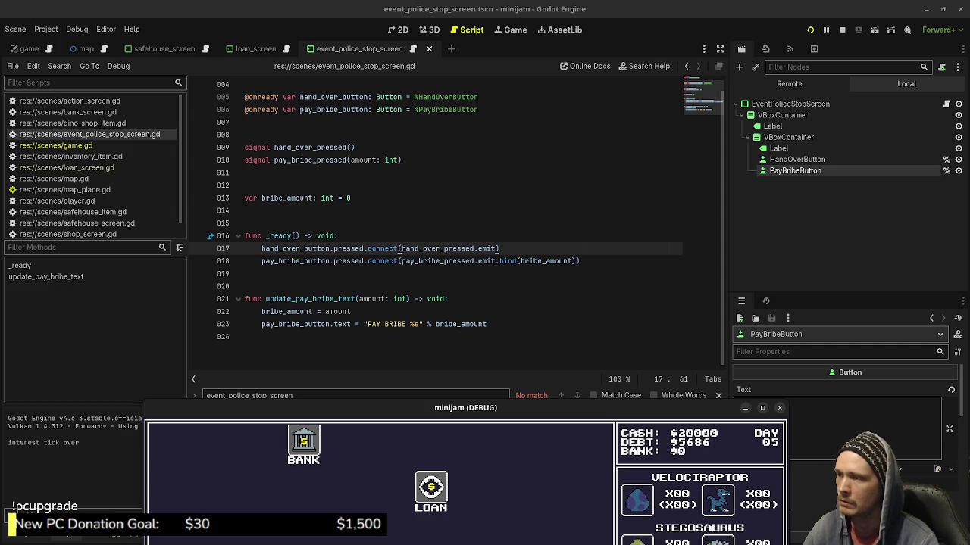
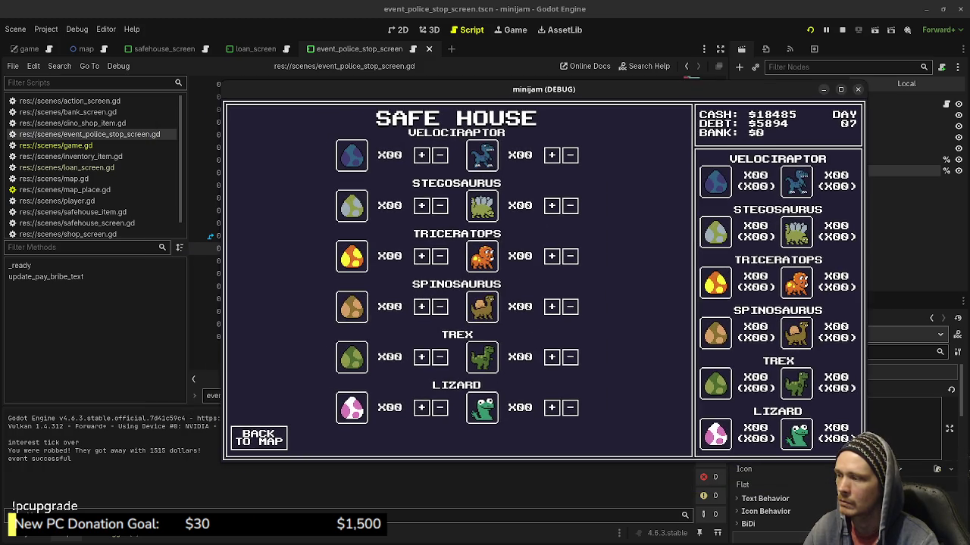
Shuttle between Dino Shop and Safe House via Back to Map, passing days until day 36
click(259, 438)
click(567, 269)
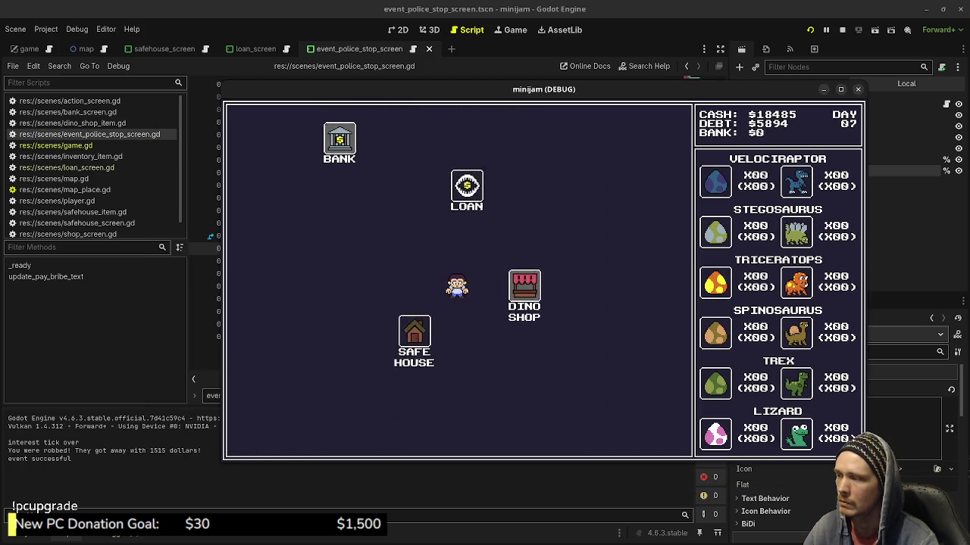
click(258, 439)
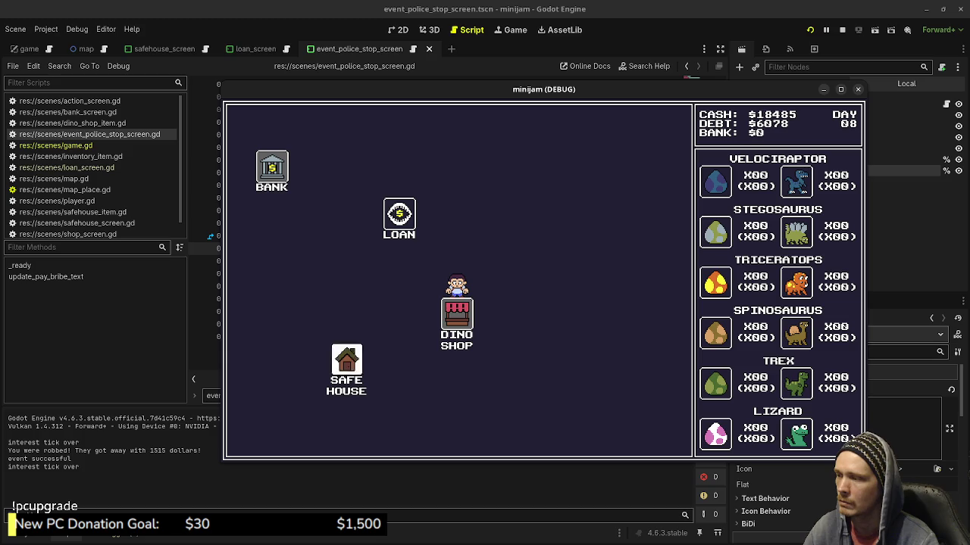
click(388, 344)
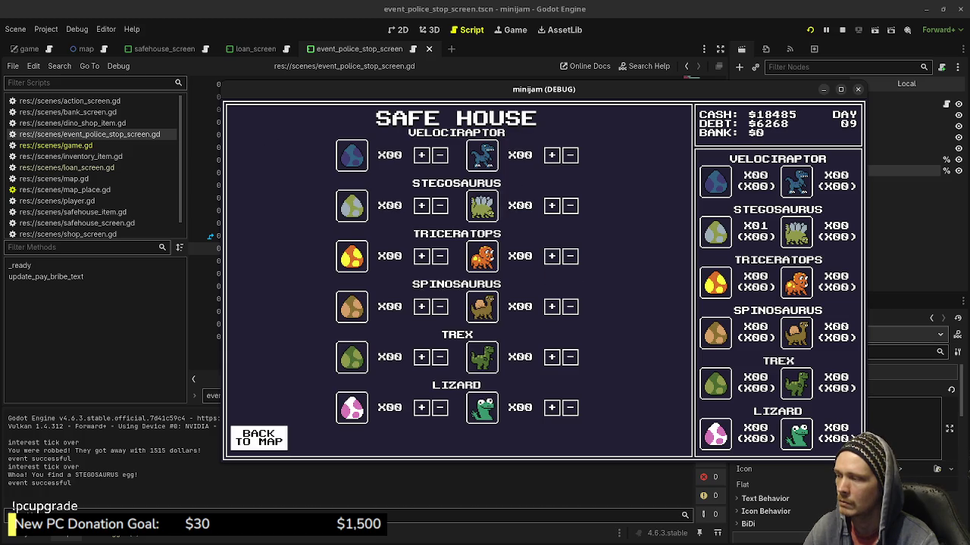
click(258, 438)
click(567, 269)
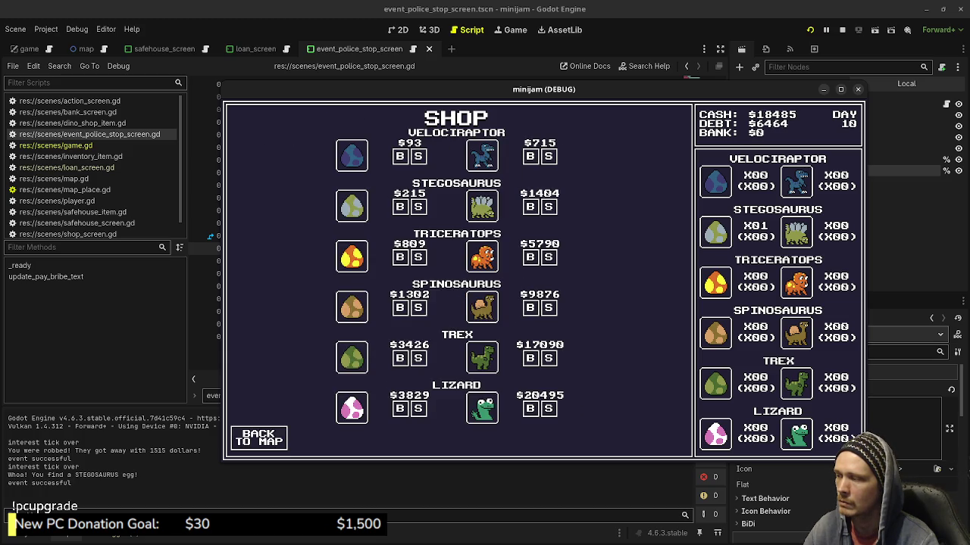
click(258, 438)
click(349, 362)
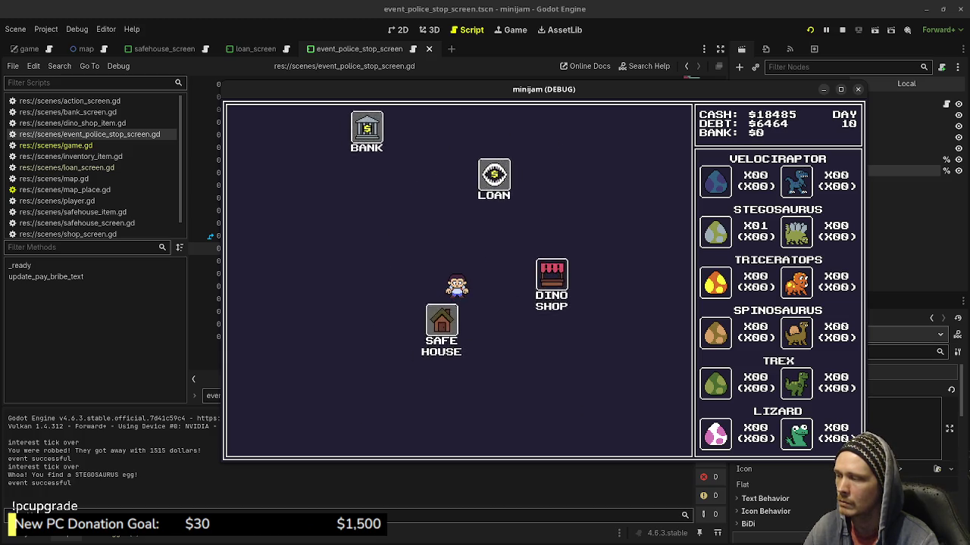
click(258, 439)
click(567, 273)
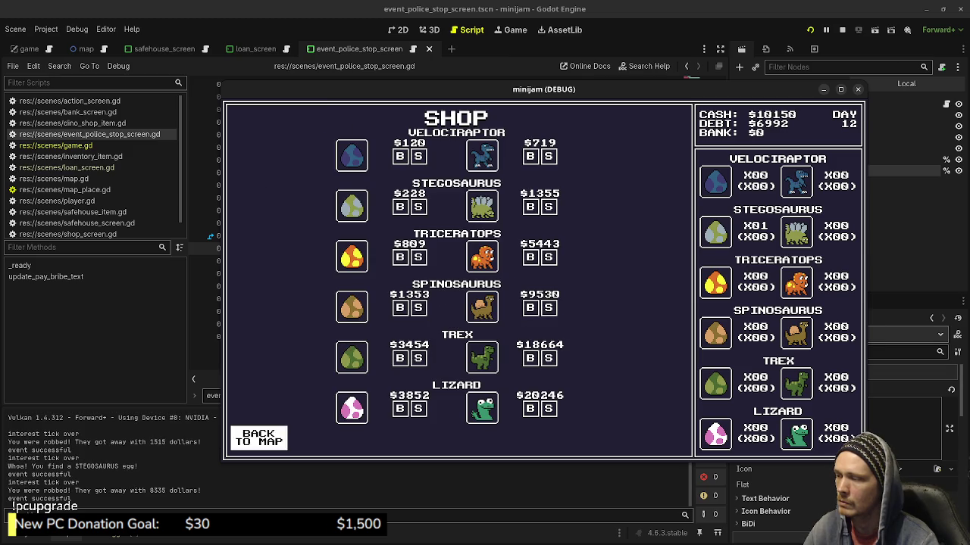
click(258, 439)
click(347, 356)
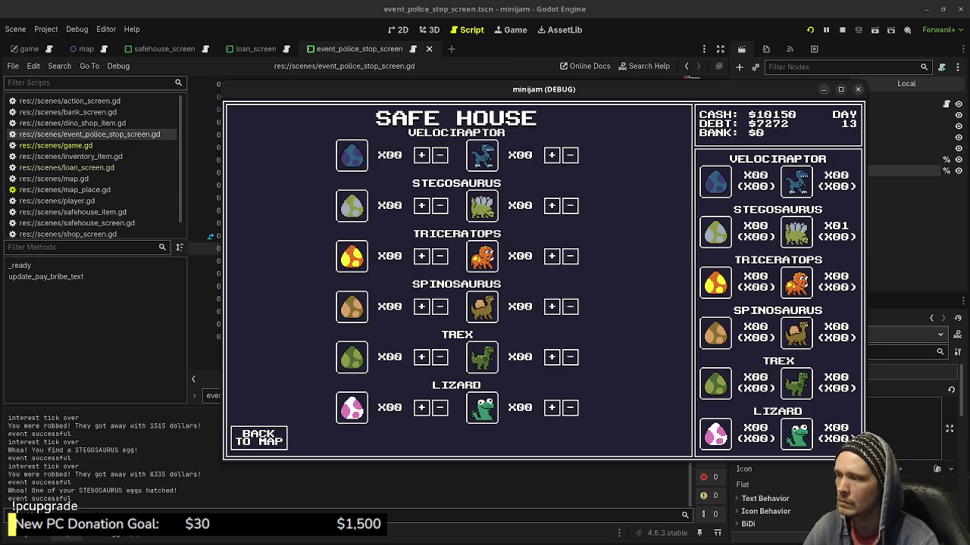
click(259, 439)
click(567, 273)
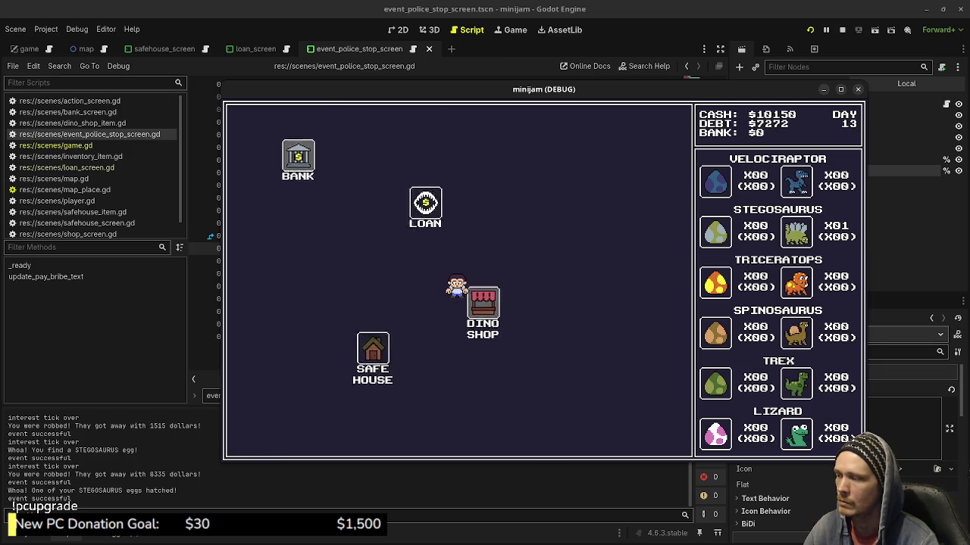
click(258, 439)
click(347, 360)
click(258, 438)
click(567, 271)
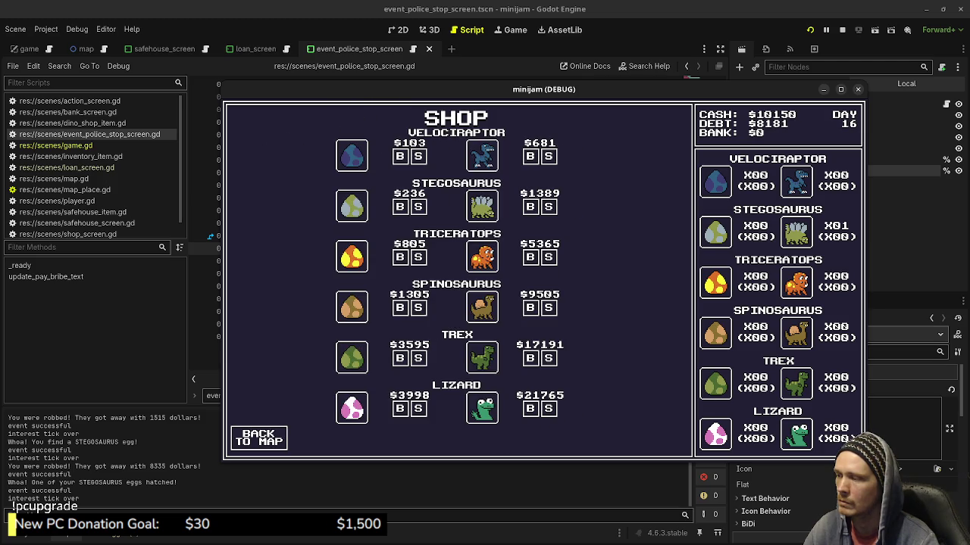
click(258, 438)
click(347, 360)
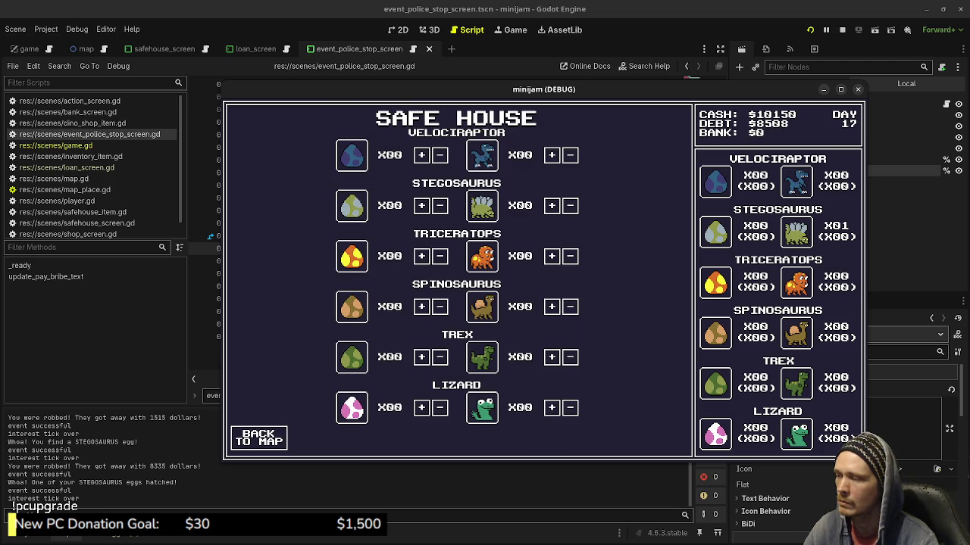
click(258, 439)
click(568, 271)
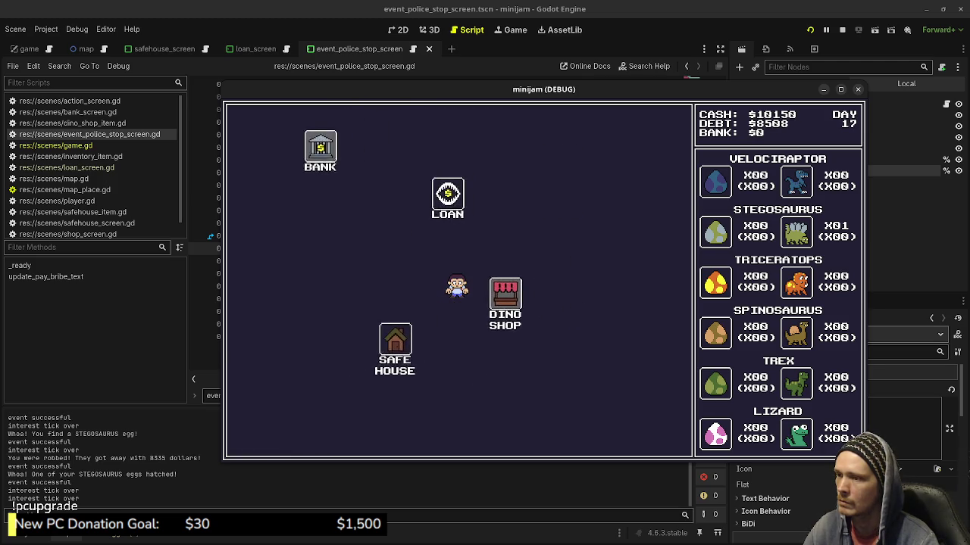
click(258, 439)
click(347, 360)
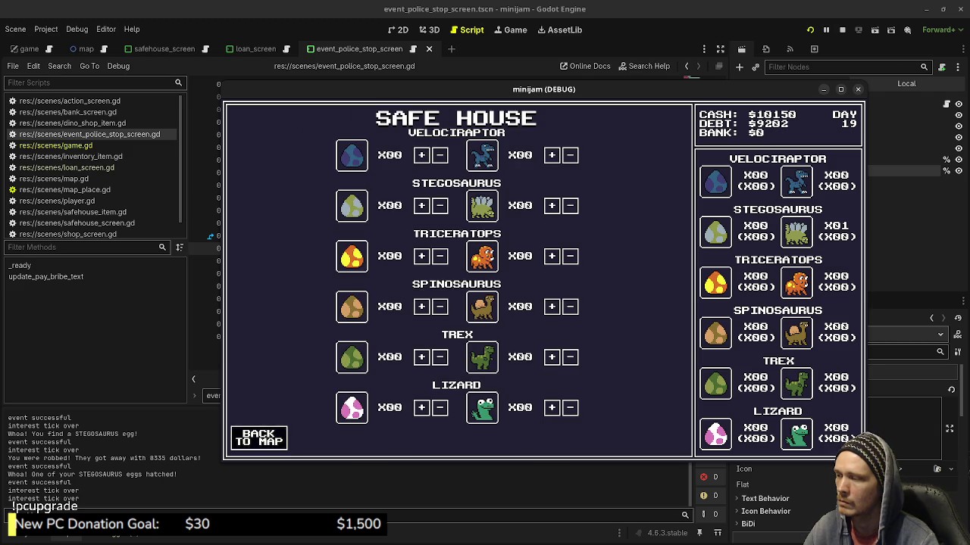
click(258, 439)
click(567, 271)
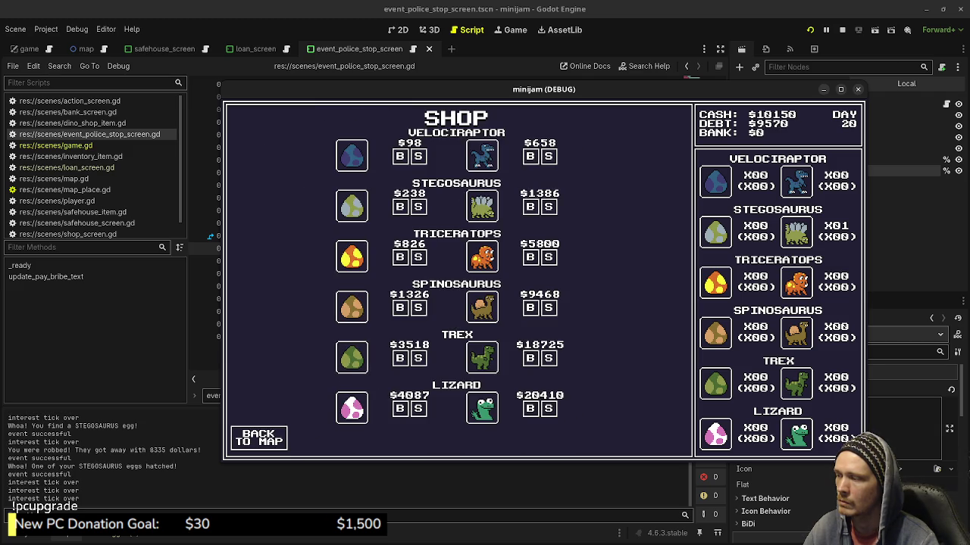
click(258, 439)
click(347, 359)
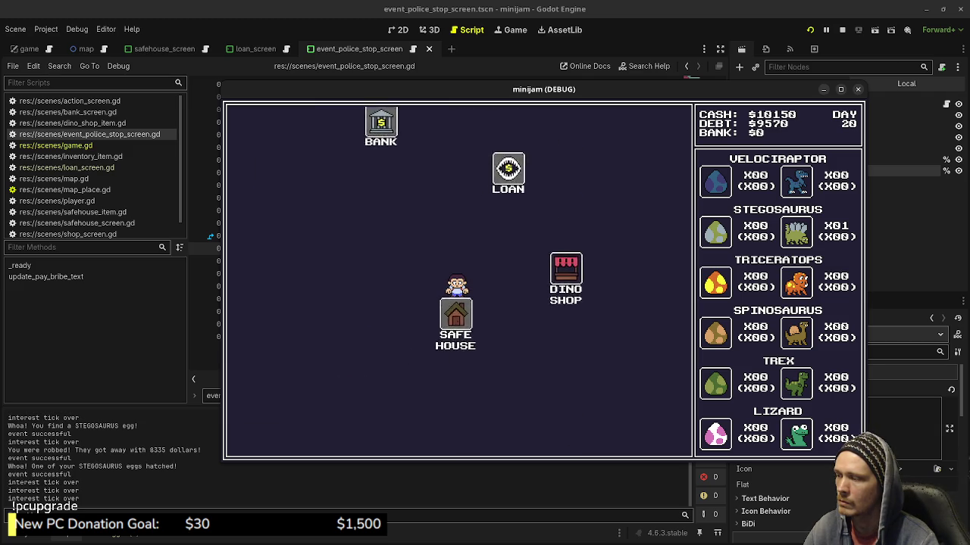
click(258, 381)
click(565, 271)
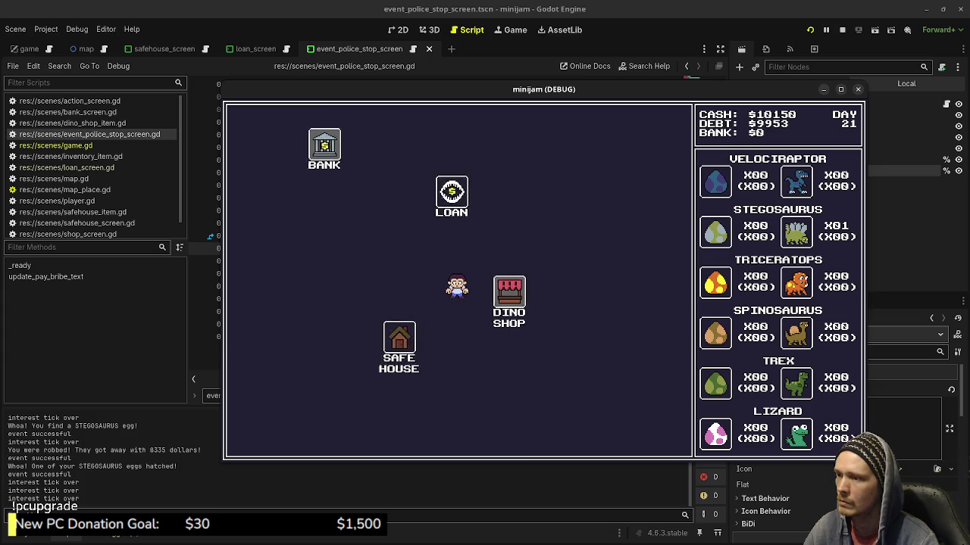
click(260, 439)
click(347, 359)
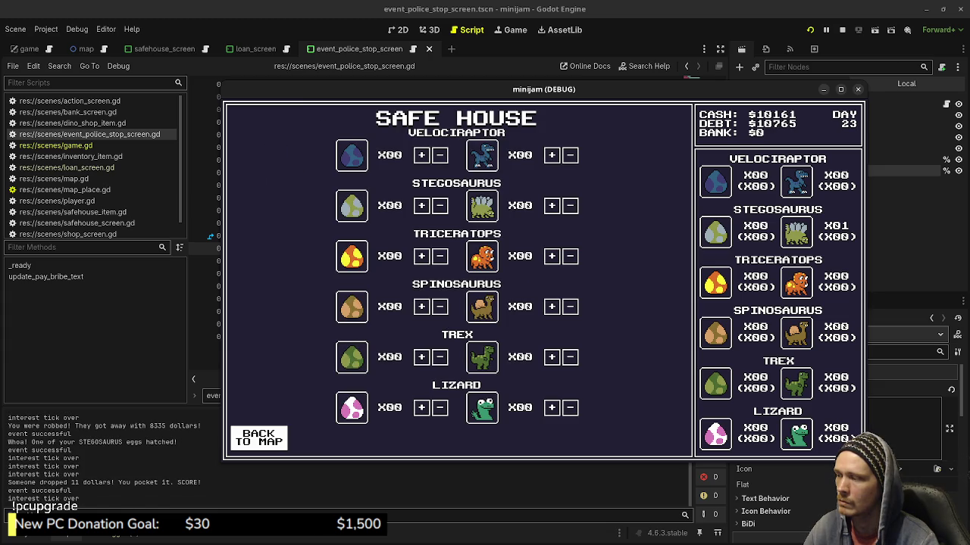
click(258, 438)
click(567, 271)
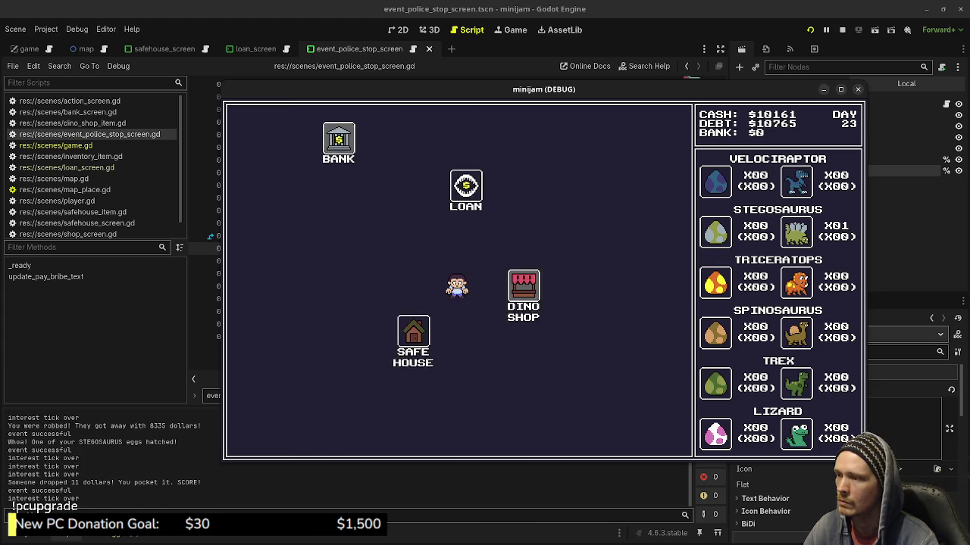
click(258, 438)
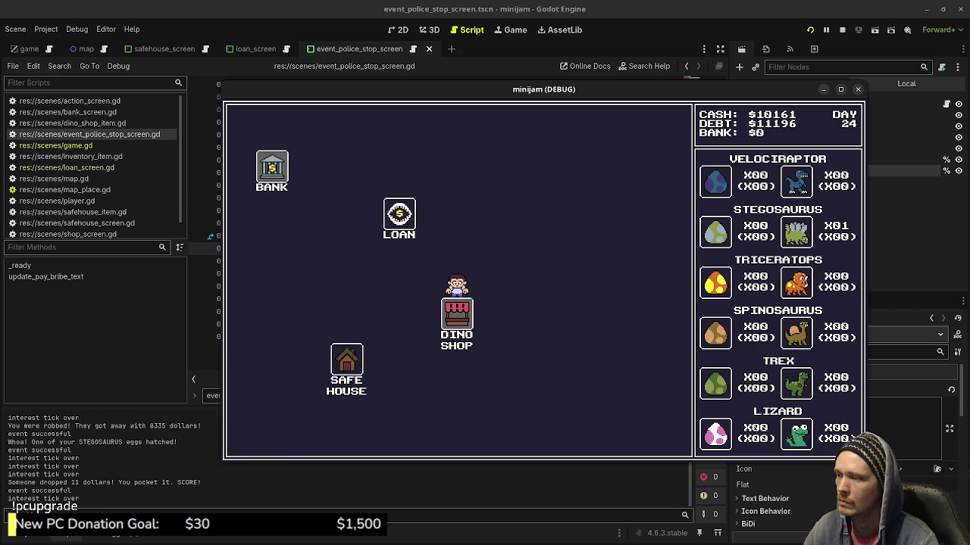
click(347, 362)
click(258, 438)
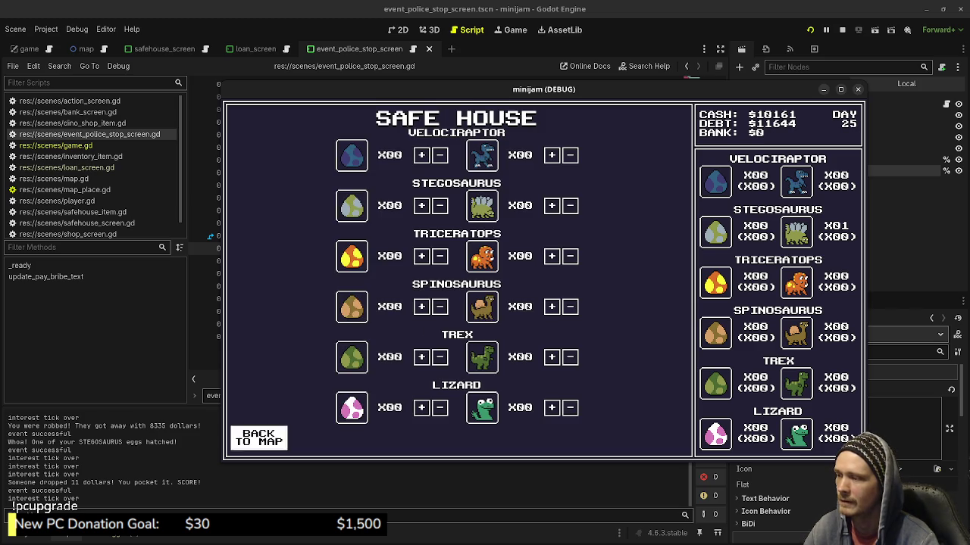
click(568, 271)
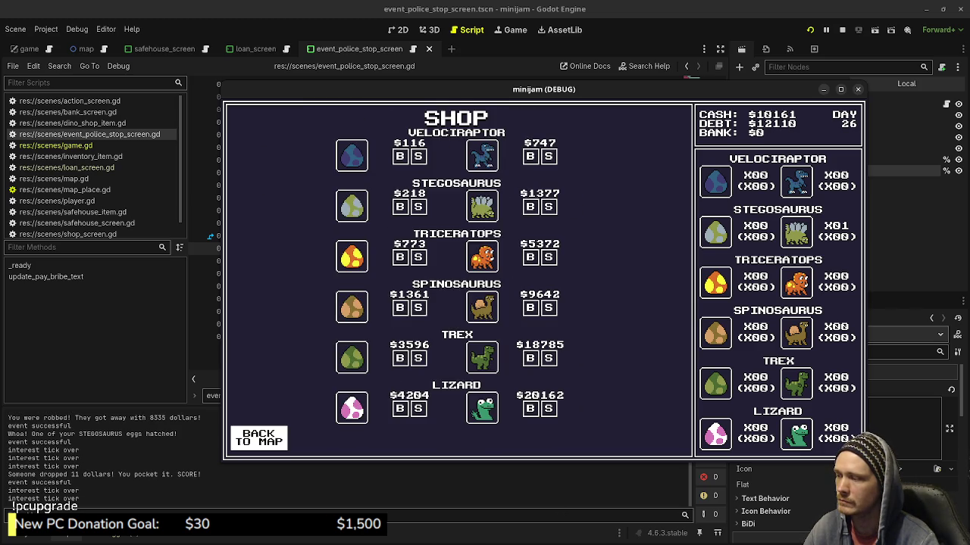
click(259, 438)
click(347, 362)
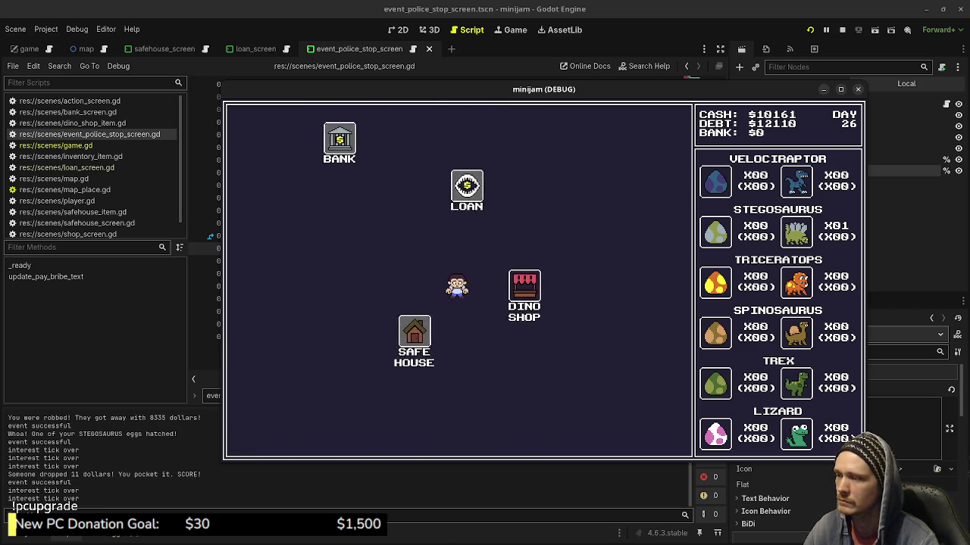
click(258, 438)
click(568, 270)
click(258, 438)
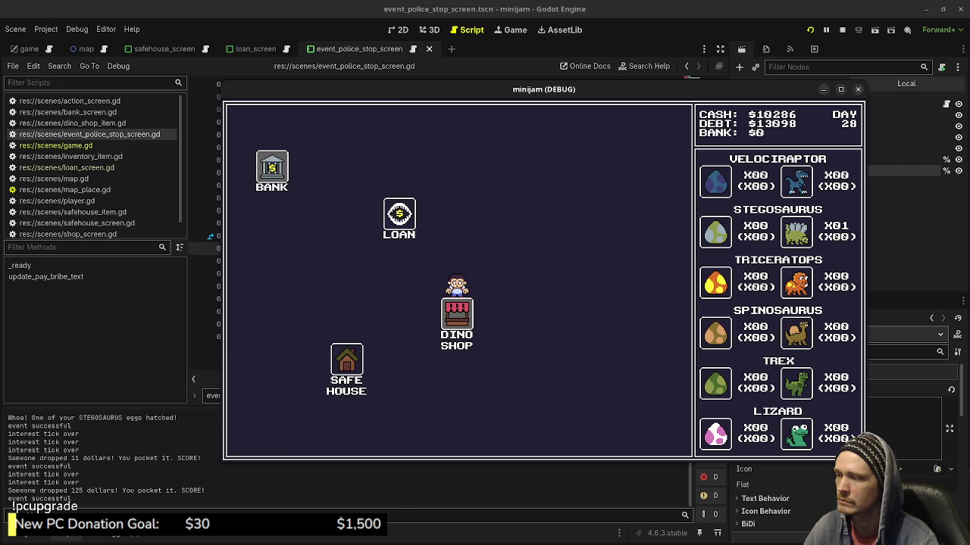
click(347, 362)
click(258, 438)
click(567, 272)
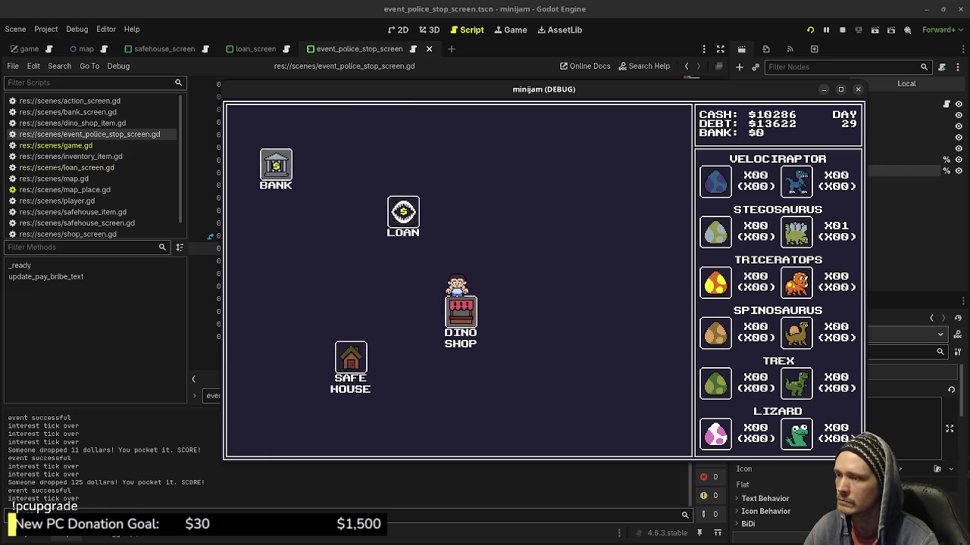
click(259, 438)
click(347, 362)
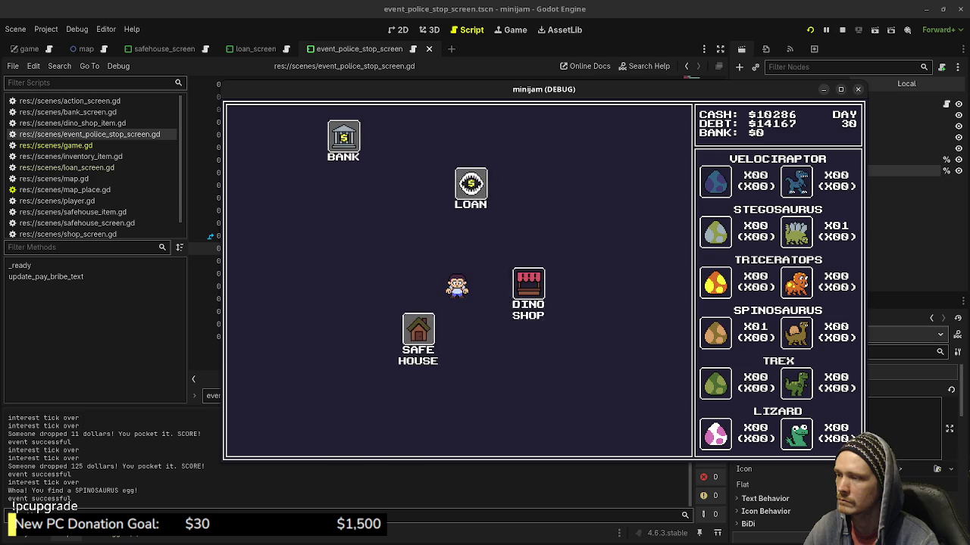
click(259, 438)
click(567, 270)
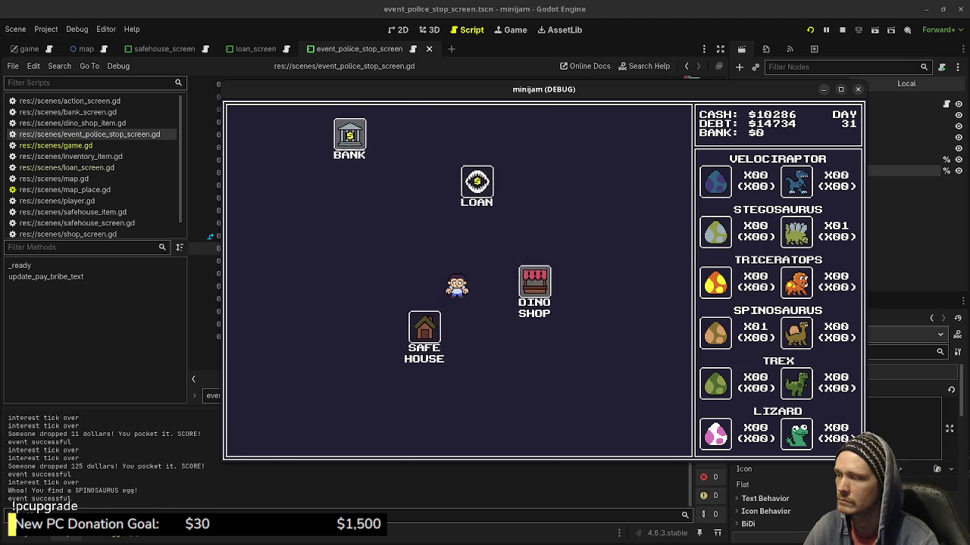
click(258, 438)
click(350, 364)
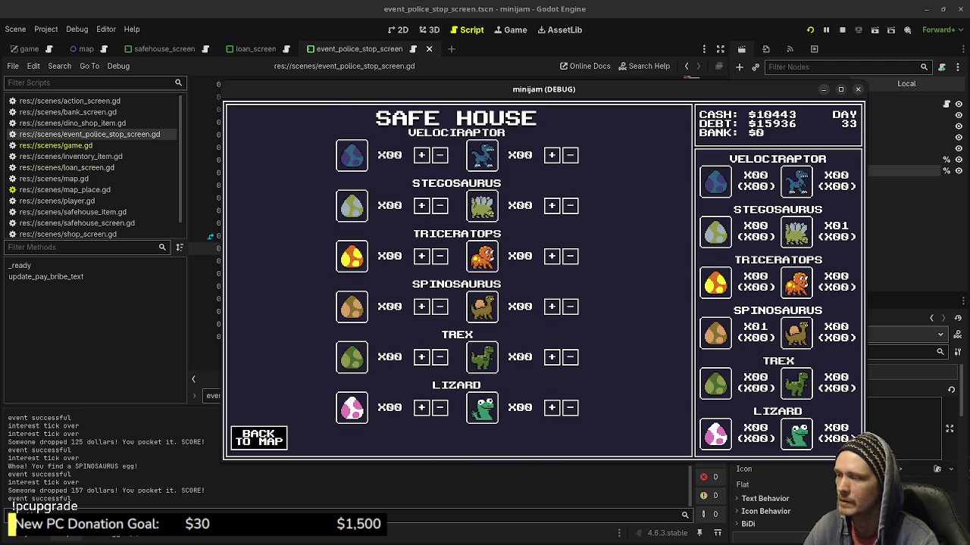
click(258, 438)
click(567, 269)
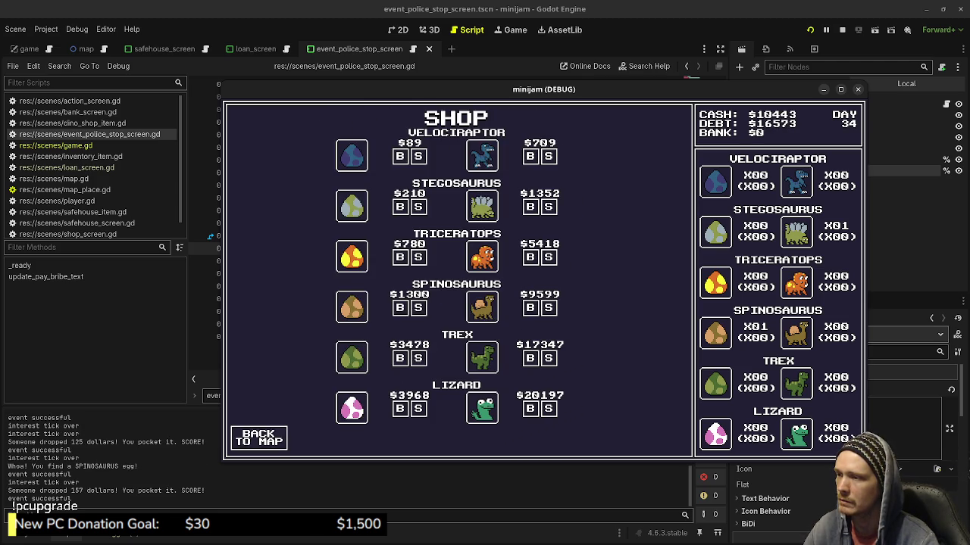
click(258, 438)
click(347, 362)
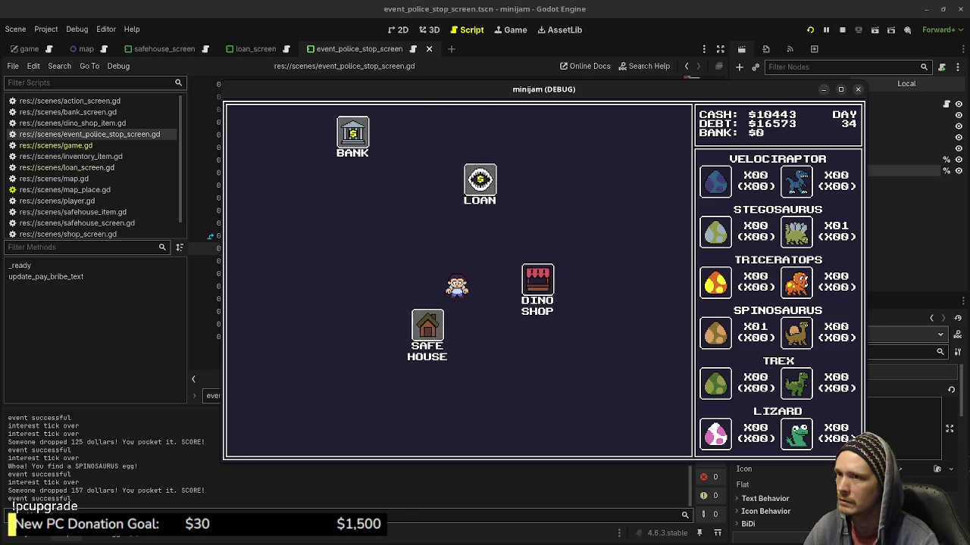
click(258, 438)
click(561, 270)
click(258, 438)
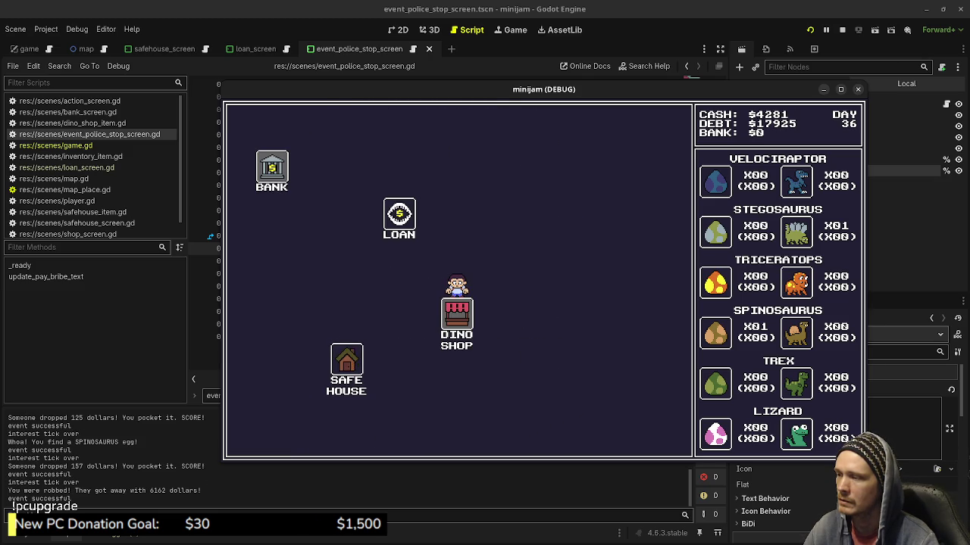
Make a few more mouse-driven trips between the Safe House and the Dino Shop
click(346, 363)
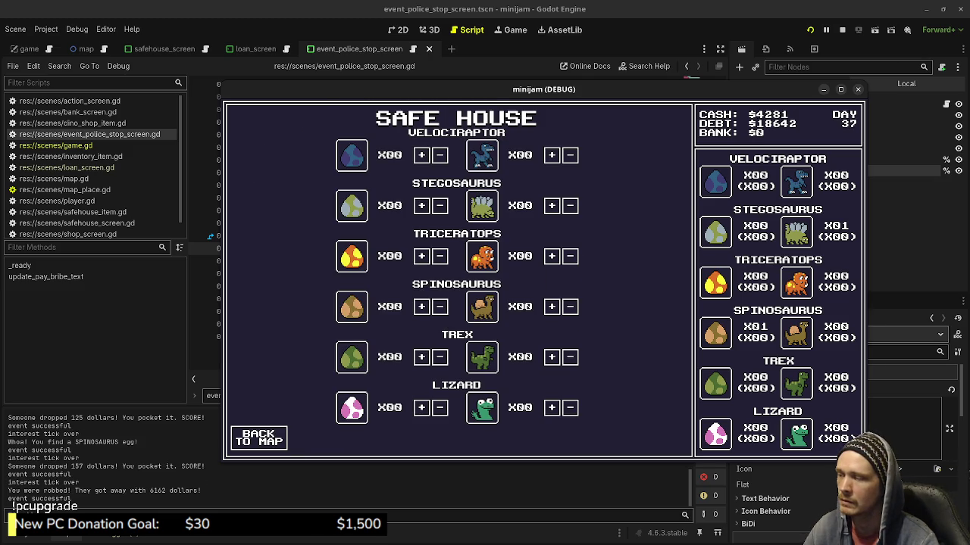
click(258, 438)
click(566, 269)
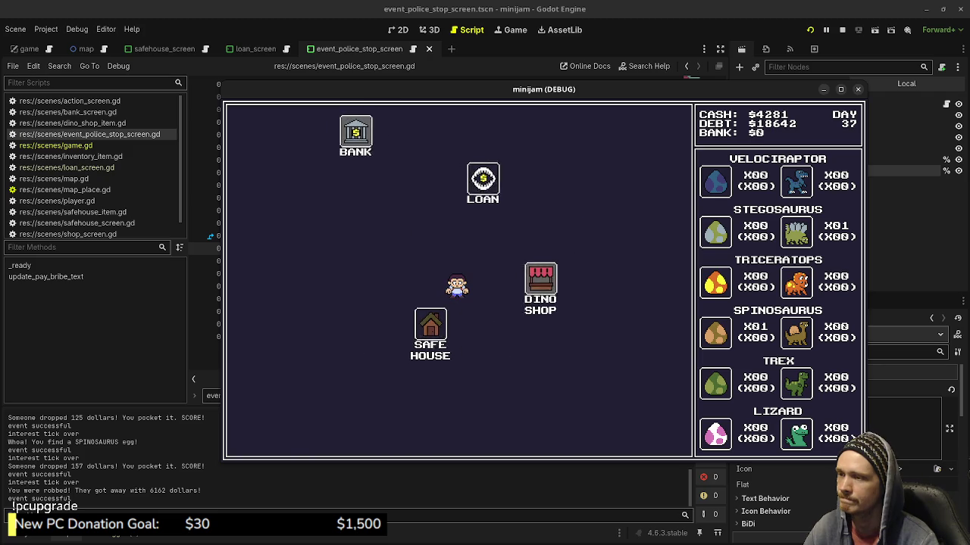
click(258, 438)
click(346, 360)
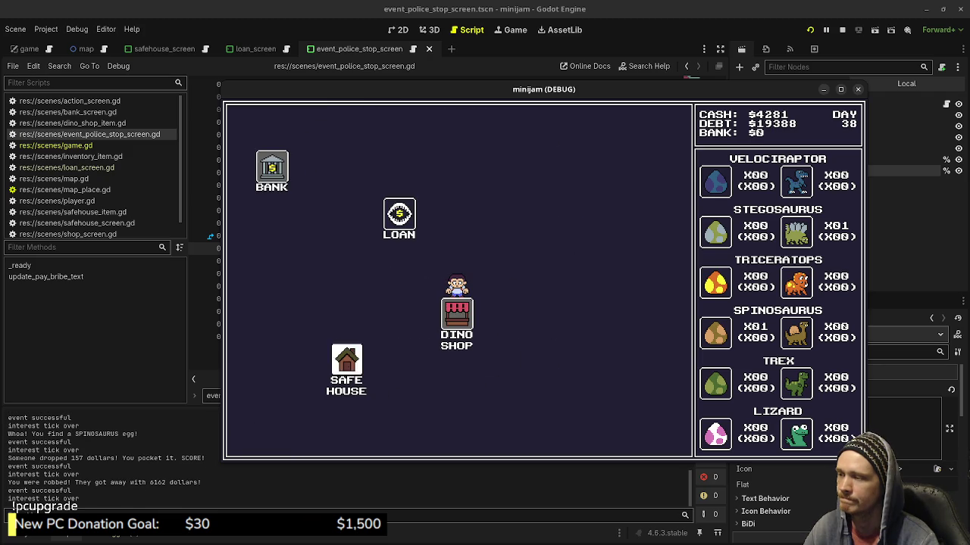
click(259, 438)
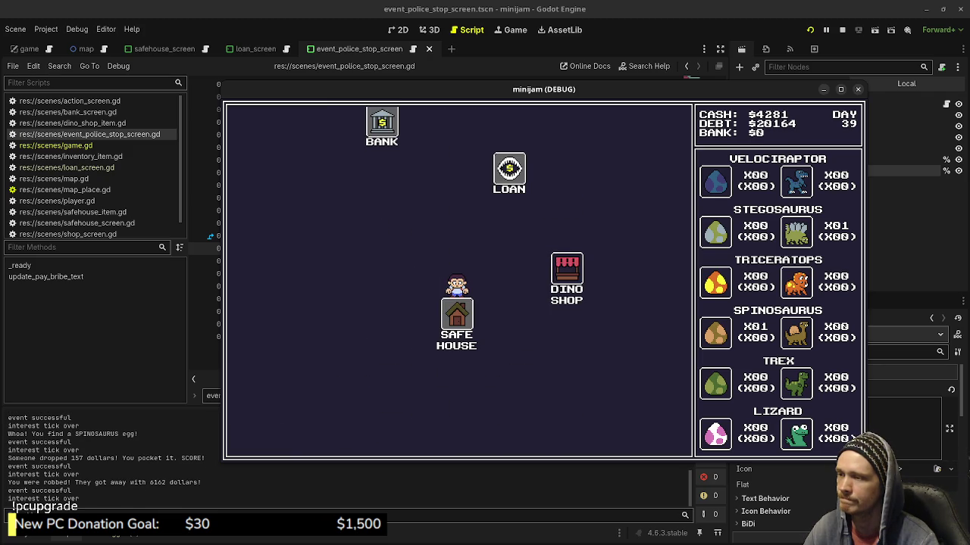
click(566, 269)
Alternate shop and safe house with arrow keys and Enter until day 63, then stop with F8
key(Right)
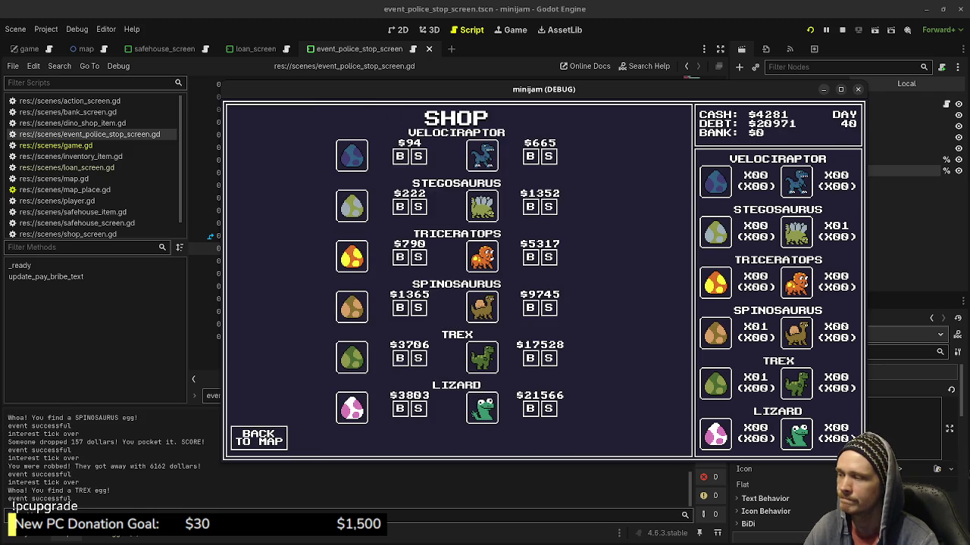
key(Return)
key(Left)
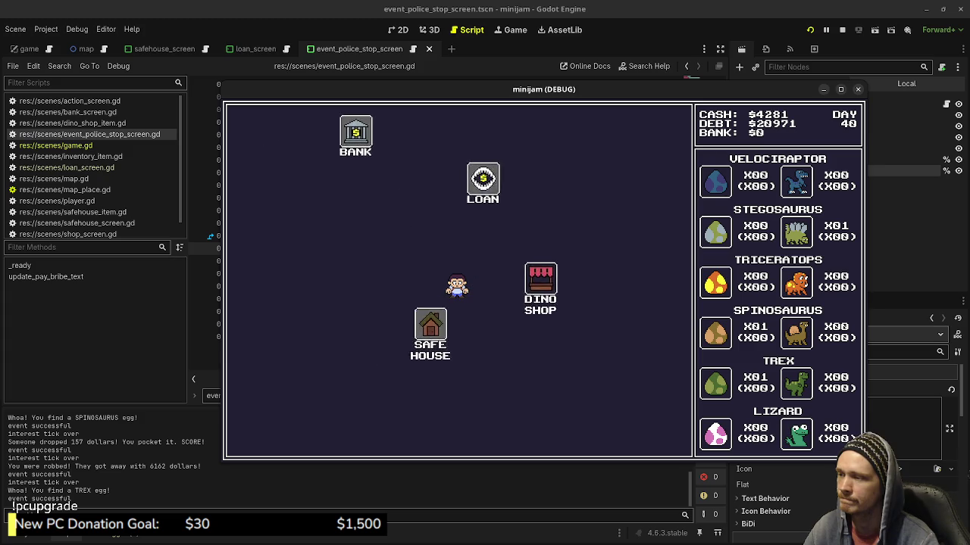
key(Return)
key(Return)
key(Right)
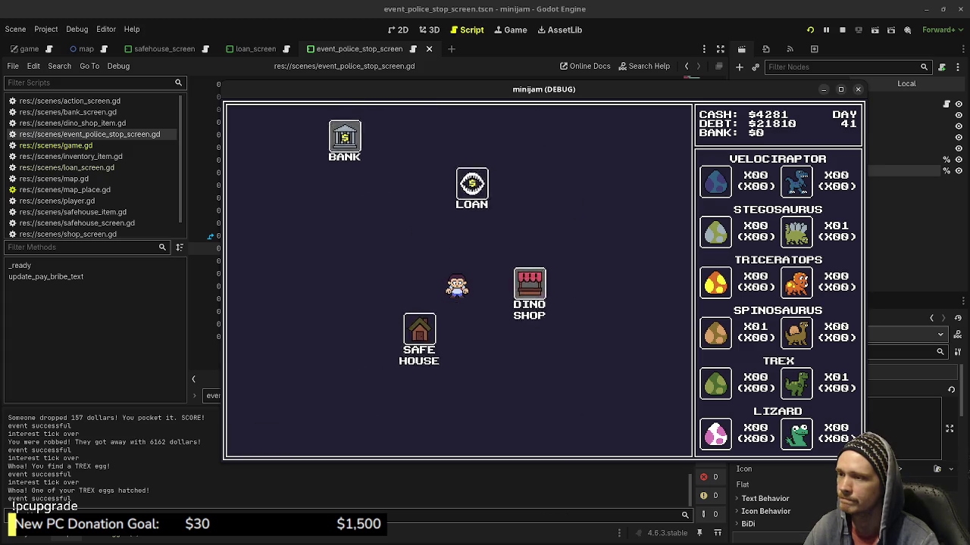
key(Return)
key(Left)
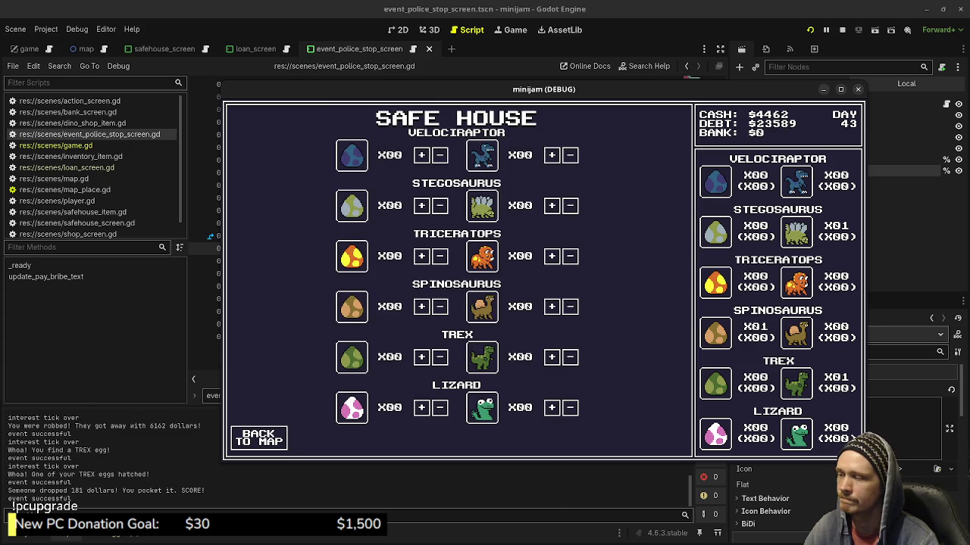
key(Return)
key(Right)
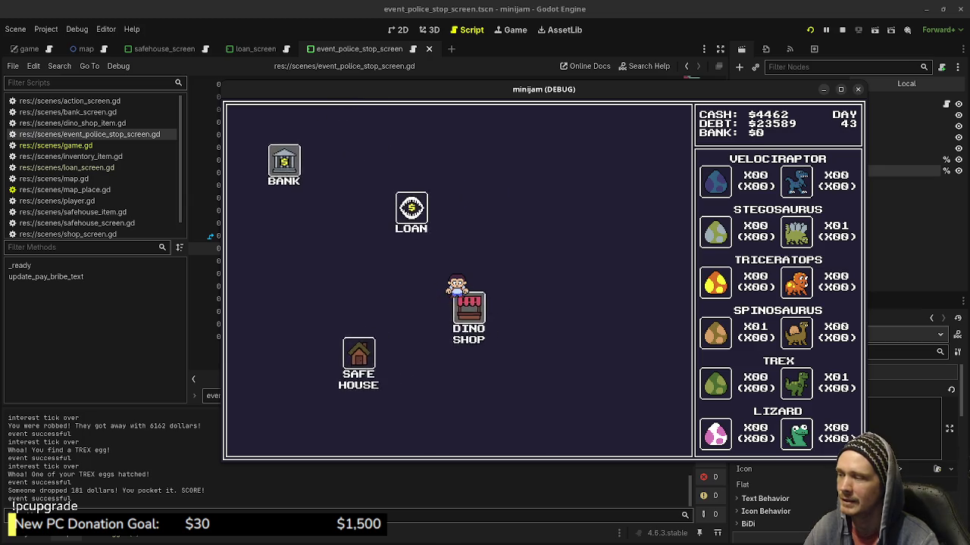
key(Return)
key(Left)
key(Return)
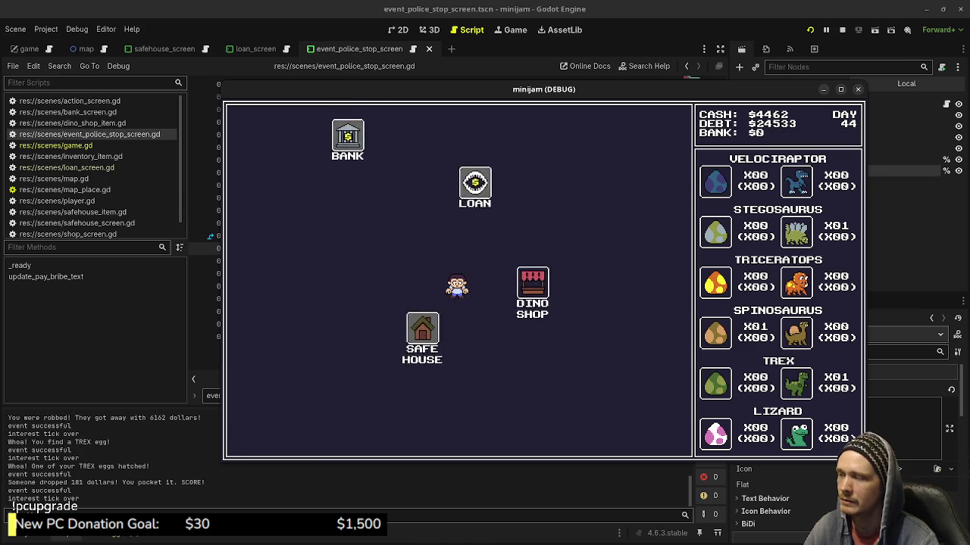
key(Return)
key(Right)
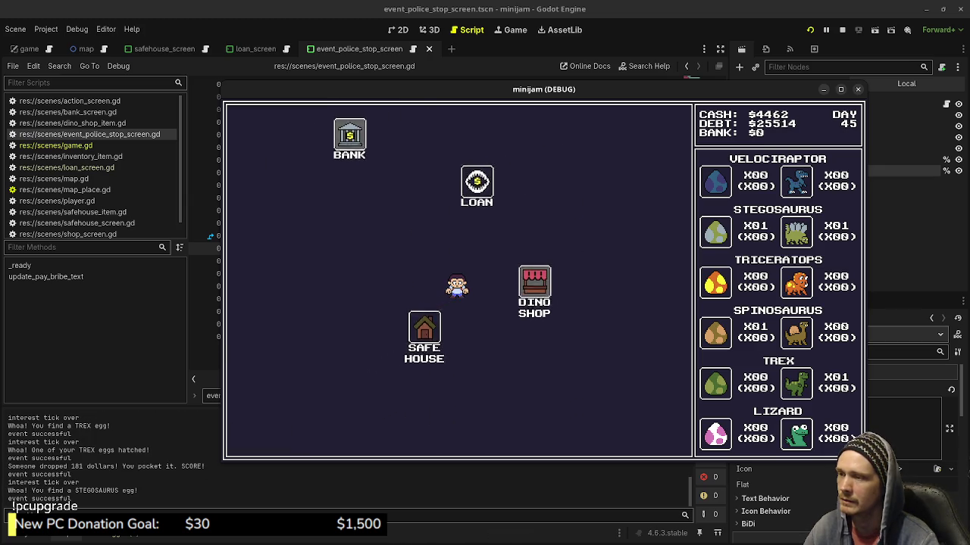
key(Return)
key(Left)
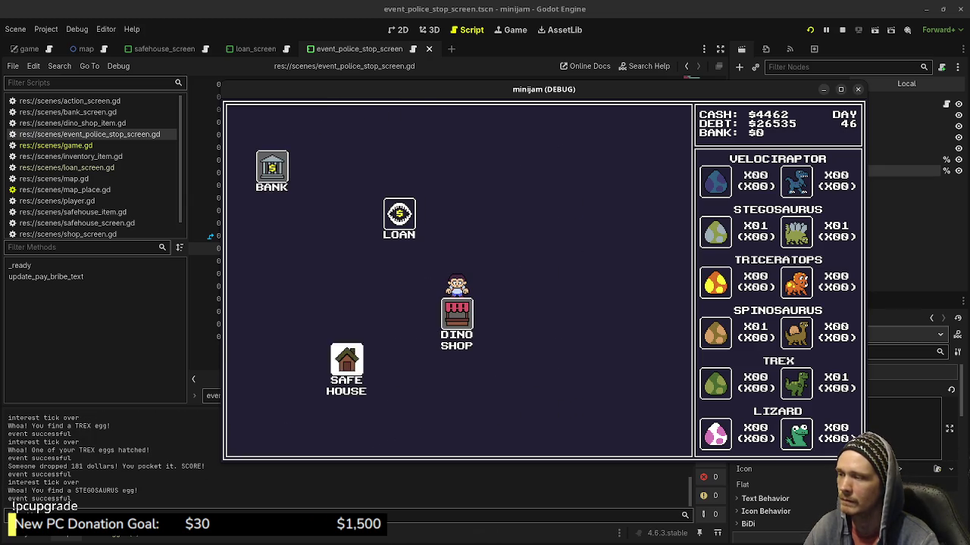
key(Return)
key(Return)
key(Right)
key(Return)
key(Return)
key(Left)
key(Return)
key(Return)
key(Right)
key(Return)
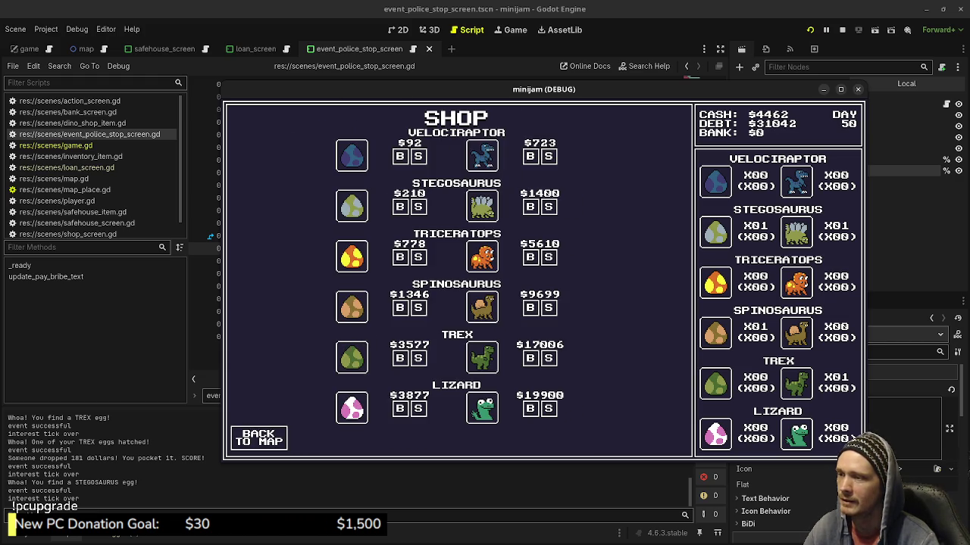
key(Return)
key(Left)
key(Return)
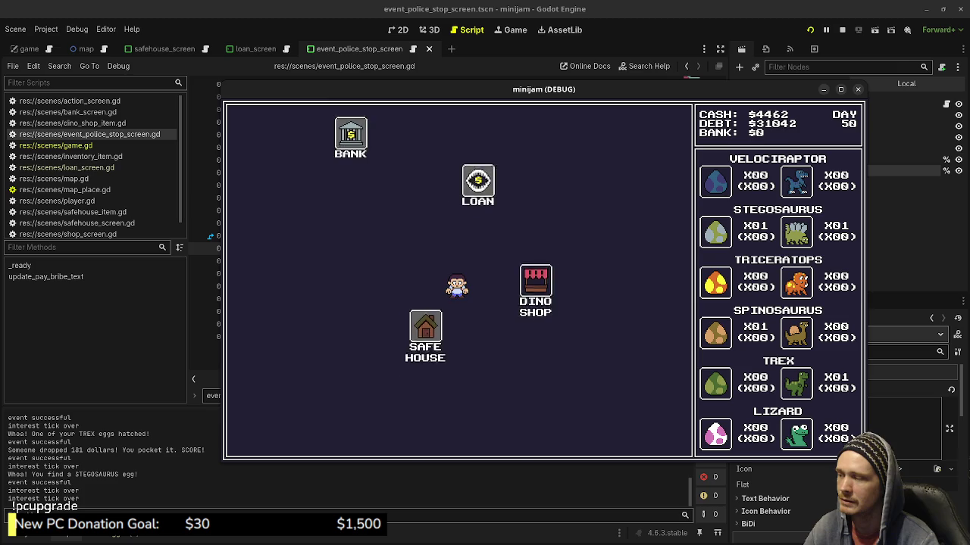
key(Return)
key(Right)
key(Return)
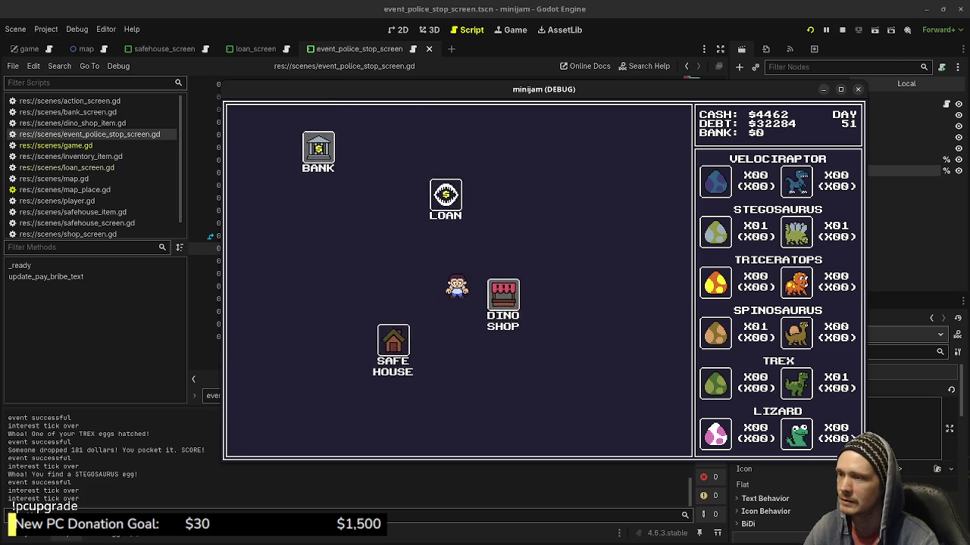
key(Return)
key(Left)
key(Return)
key(Return)
key(Right)
key(Return)
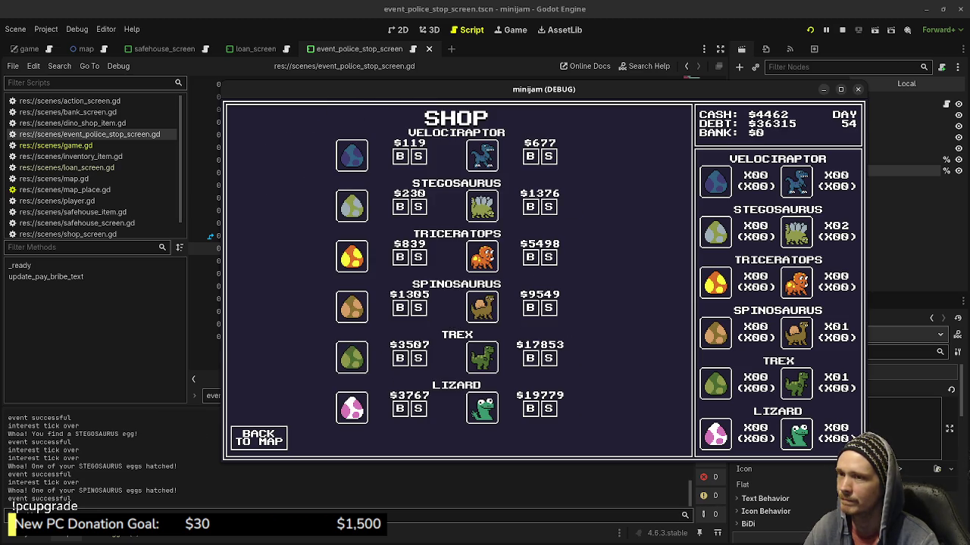
key(Return)
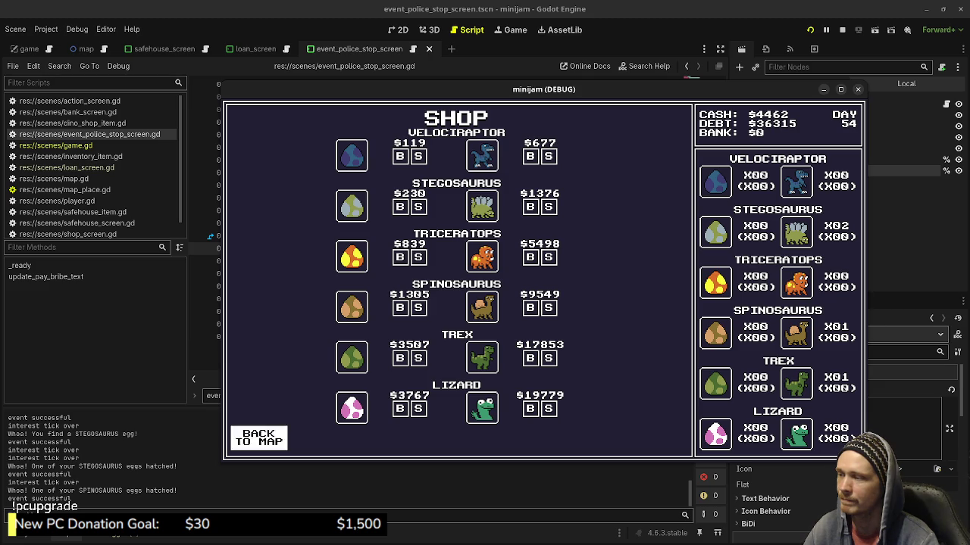
key(Left)
key(Return)
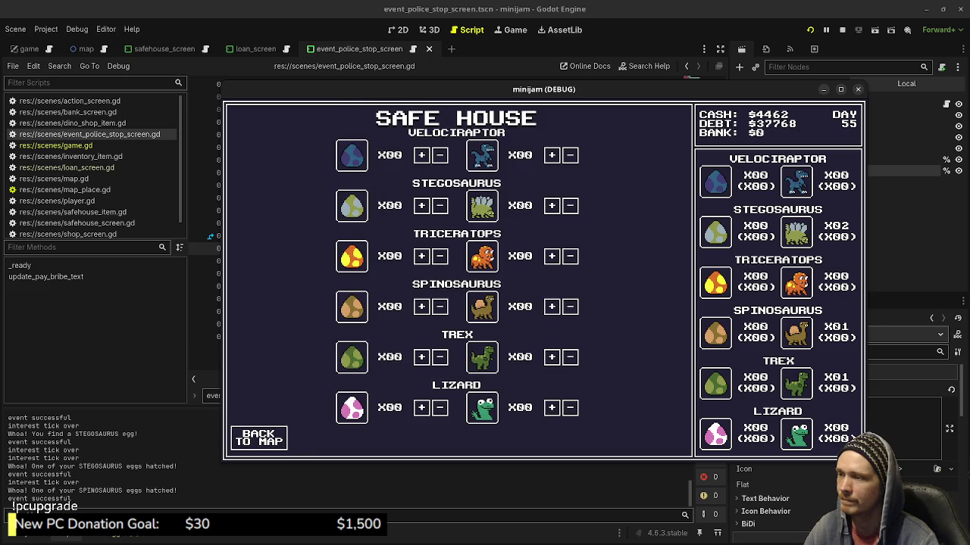
key(Return)
key(Right)
key(Return)
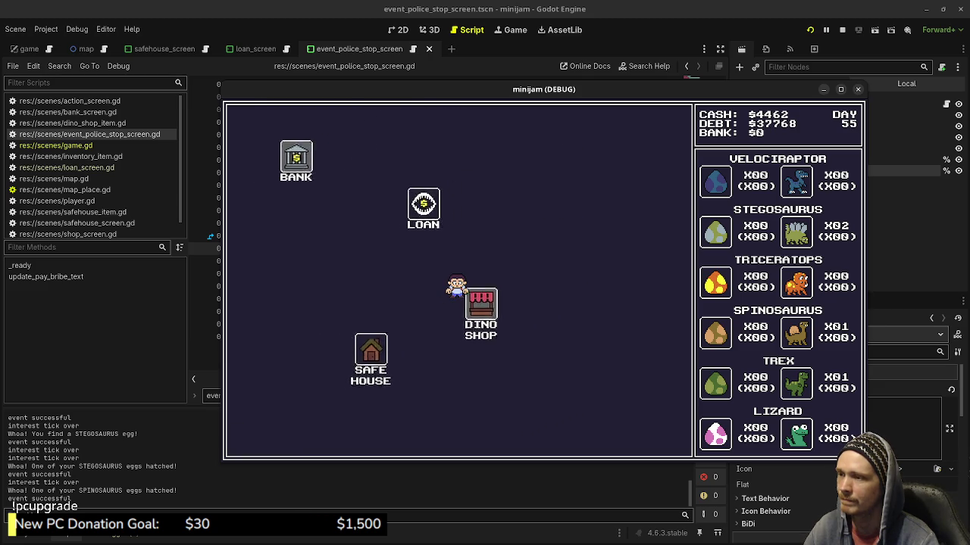
key(Return)
key(Left)
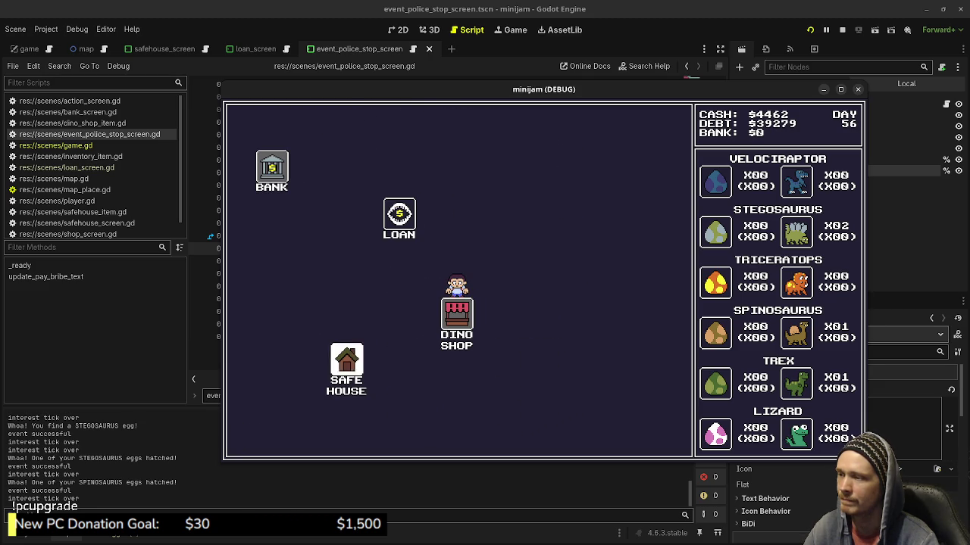
key(Return)
key(Return)
key(Right)
key(Return)
key(Return)
key(Left)
key(Return)
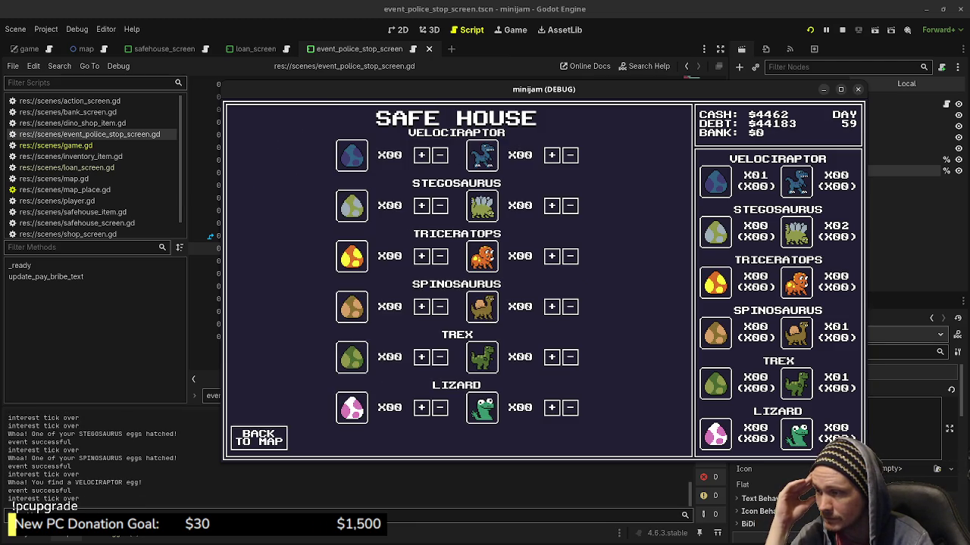
key(Return)
key(Right)
key(Return)
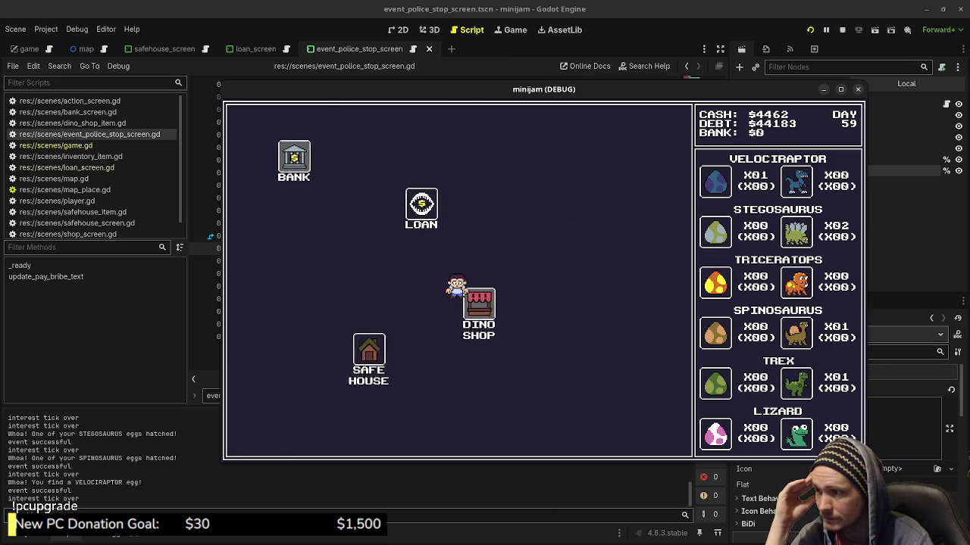
key(Return)
key(Left)
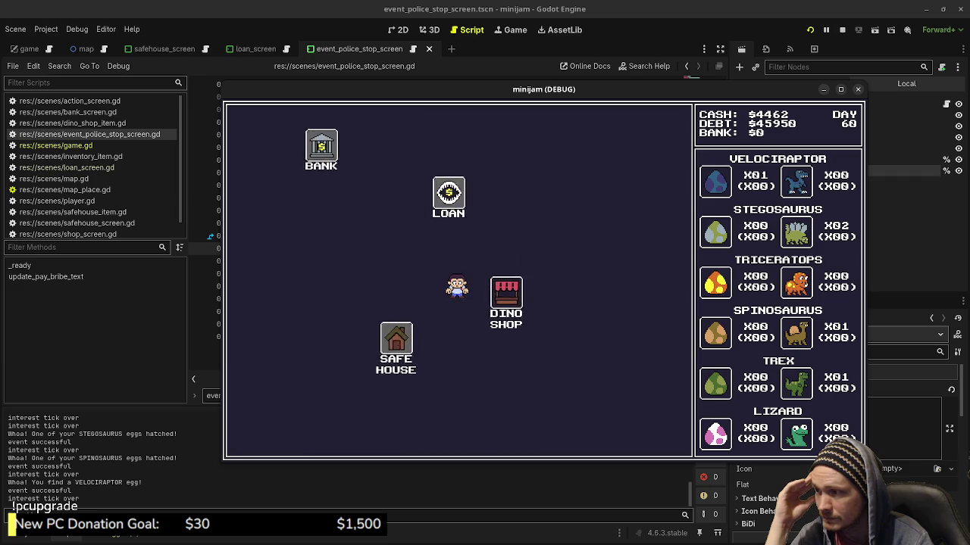
key(Return)
key(Return)
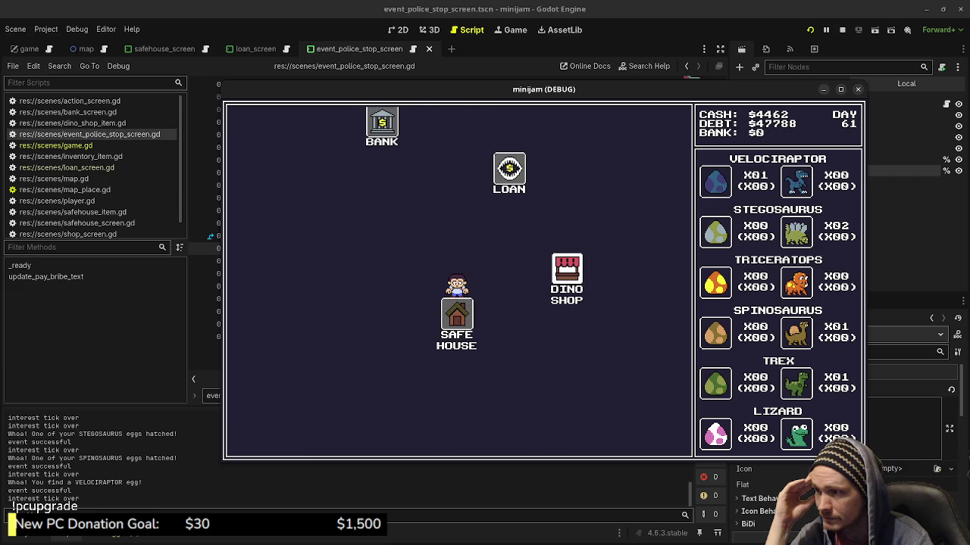
key(Right)
key(Return)
key(Return)
key(Left)
key(Return)
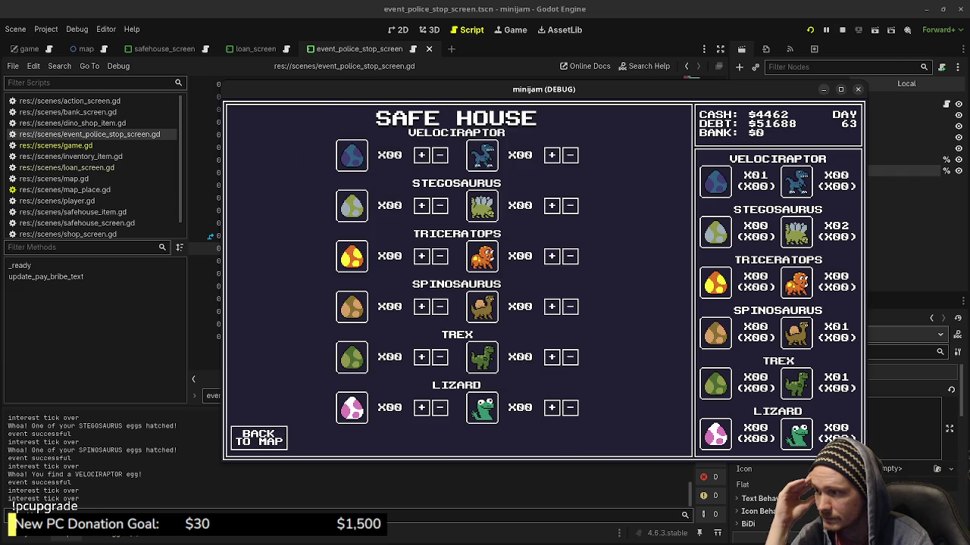
key(F8)
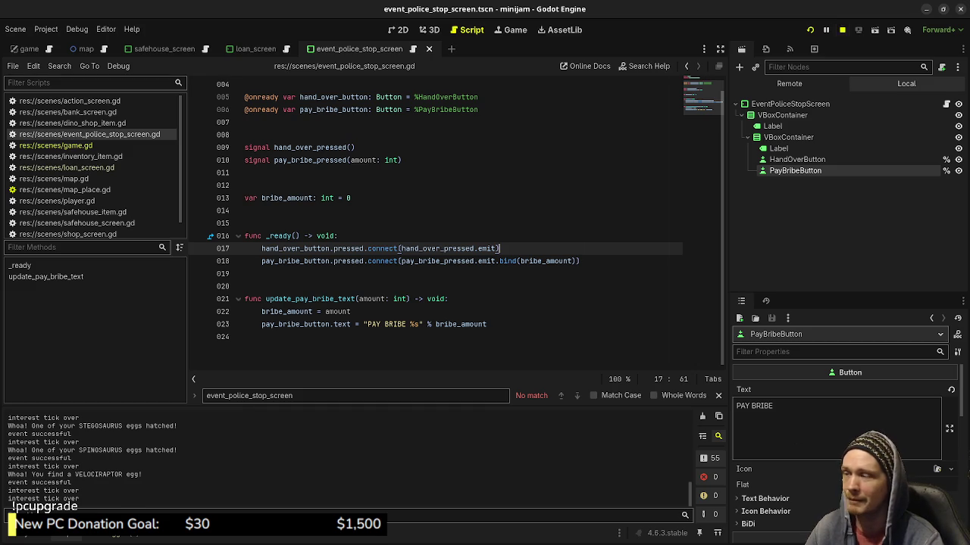
In game.gd's events dictionary, change police_stop weight 1.0 to 5.0, save, and run the project
key(alt+Left)
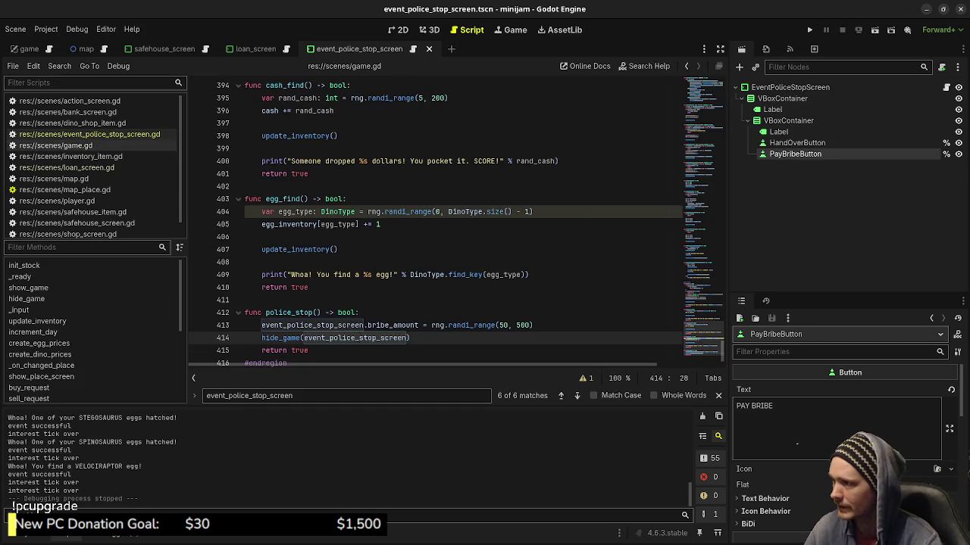
scroll(454, 219, up, 20)
scroll(454, 219, up, 20)
scroll(454, 219, up, 20)
scroll(455, 220, up, 15)
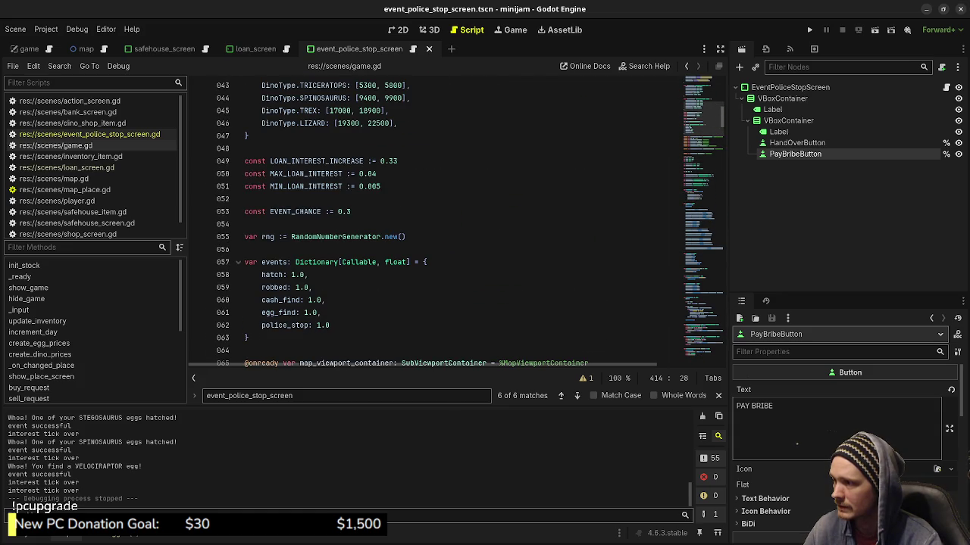
click(318, 325)
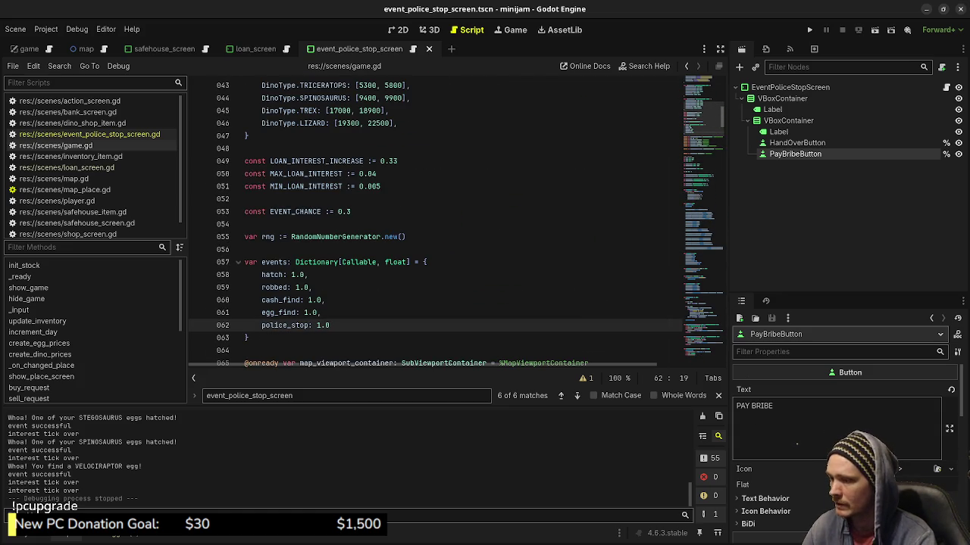
key(ctrl+s)
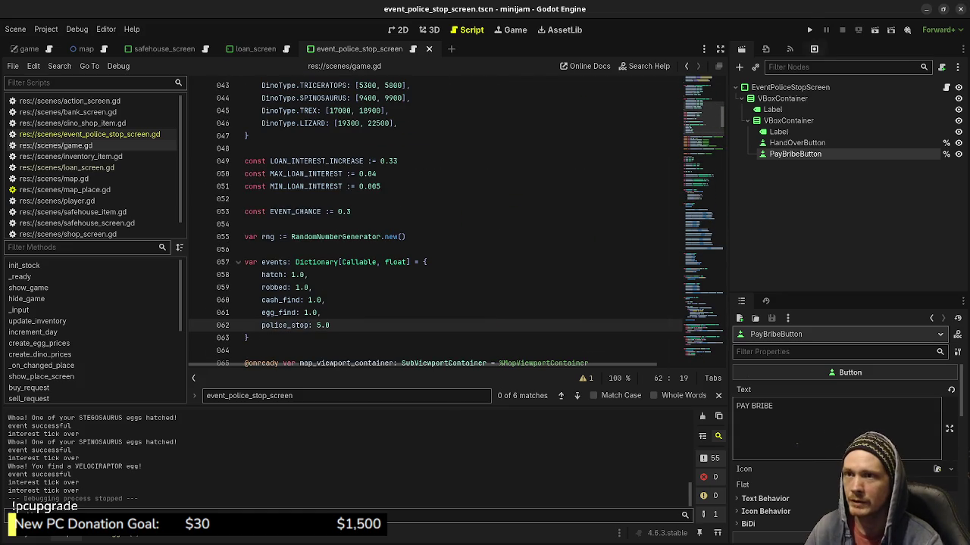
click(809, 30)
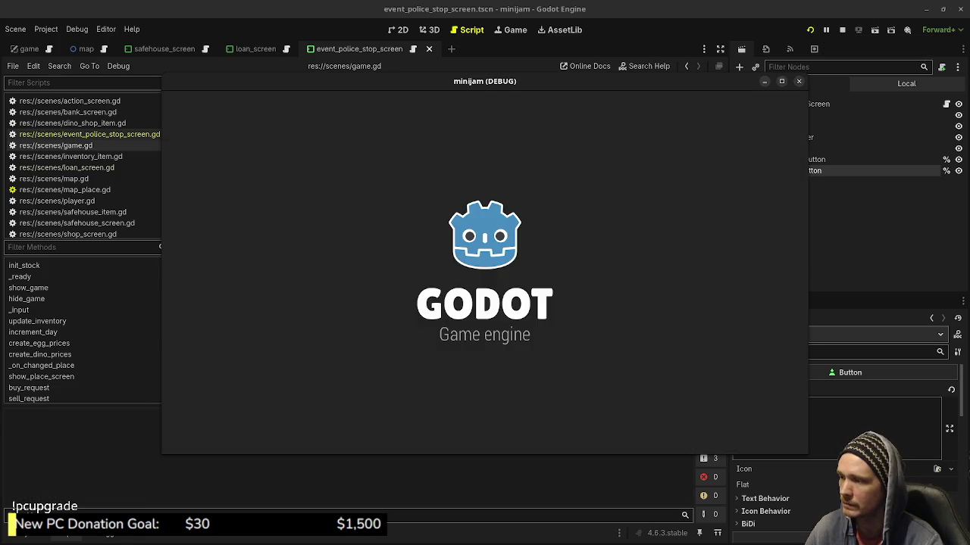
Travel between the Dino Shop and Safe House on the map until the police stop appears
click(507, 261)
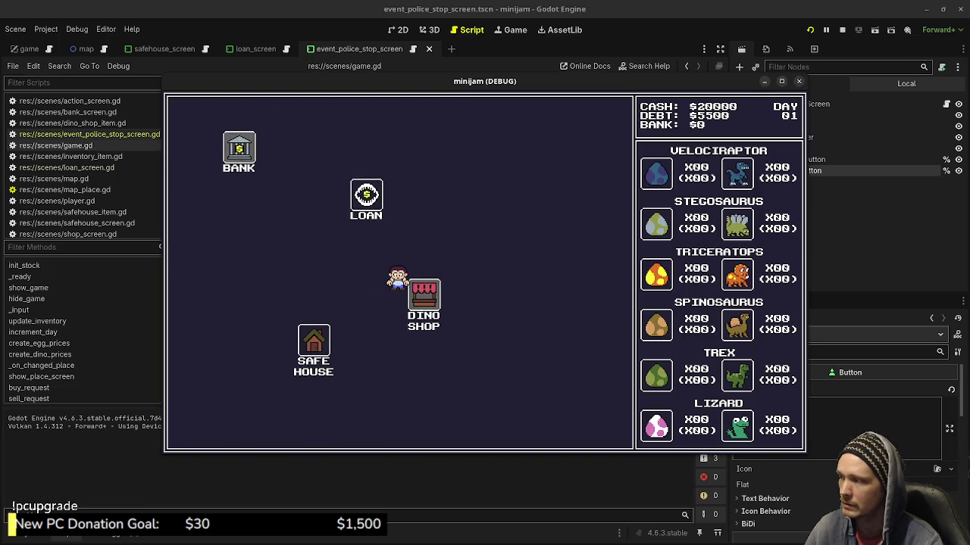
click(199, 429)
click(288, 350)
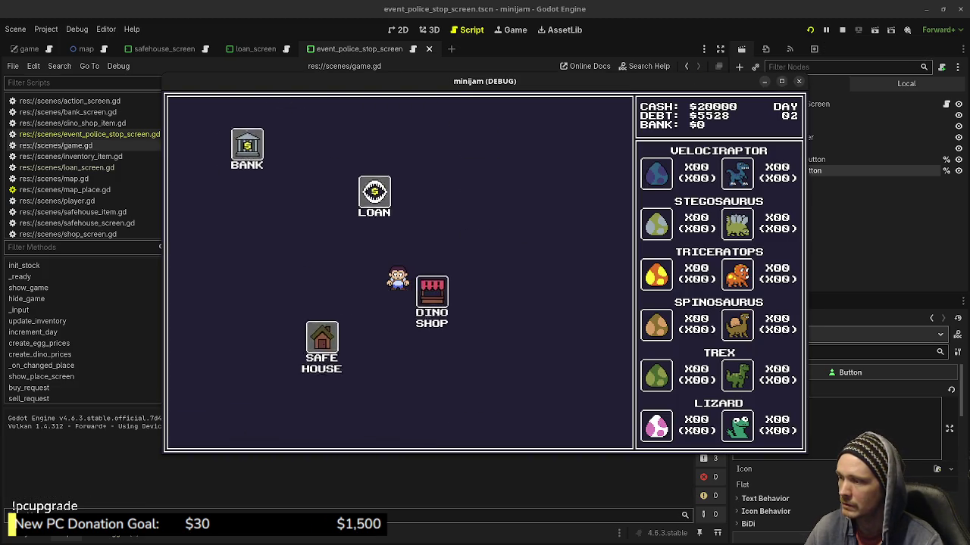
click(199, 430)
click(505, 265)
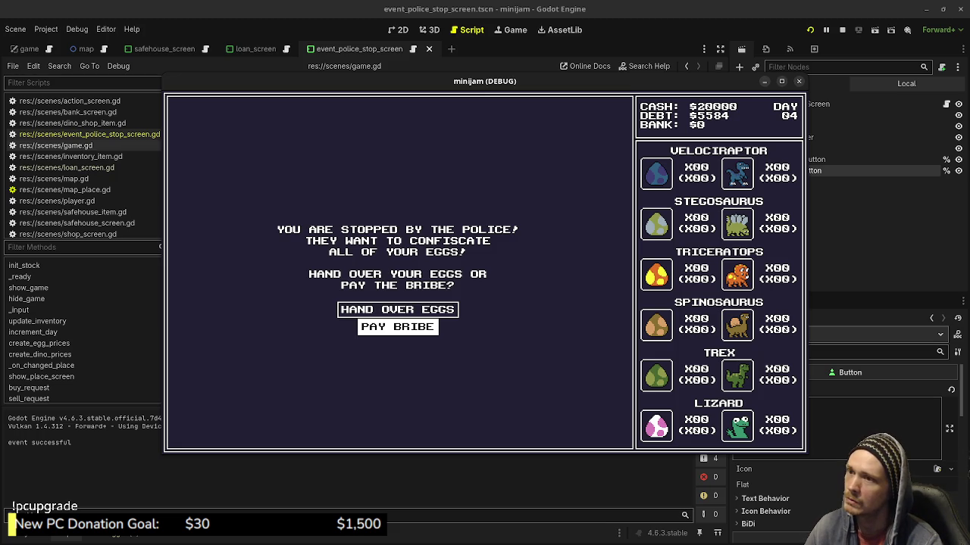
Move the game window aside and open event_police_stop_screen.gd
drag(485, 81, 434, 489)
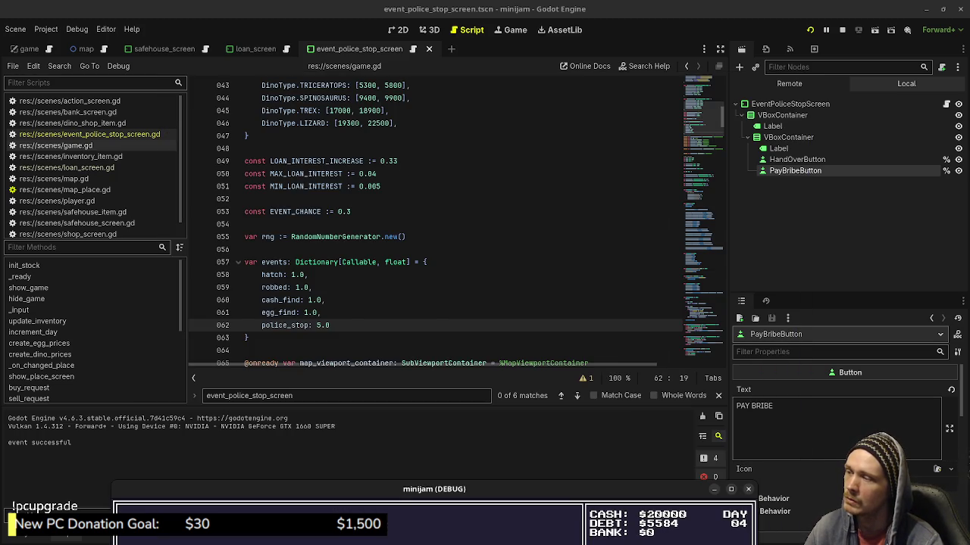
scroll(454, 227, down, 15)
click(89, 134)
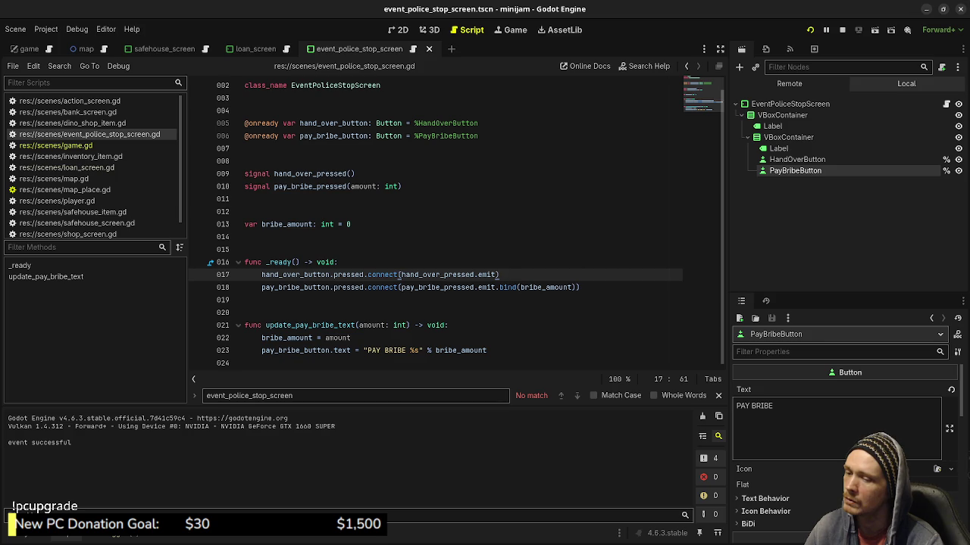
Pay the police bribe, which logs 0 dollars, and drag the game window down
mouse_move(398, 275)
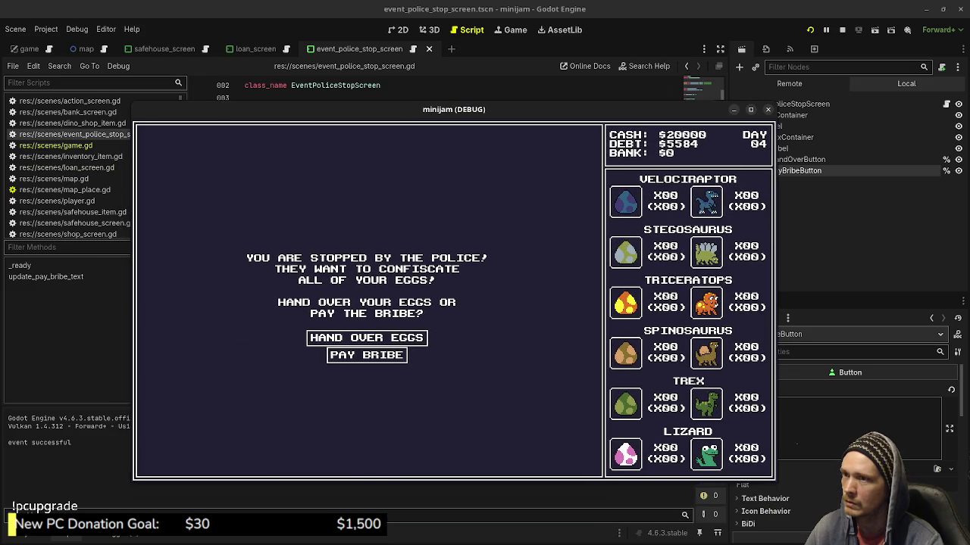
click(366, 354)
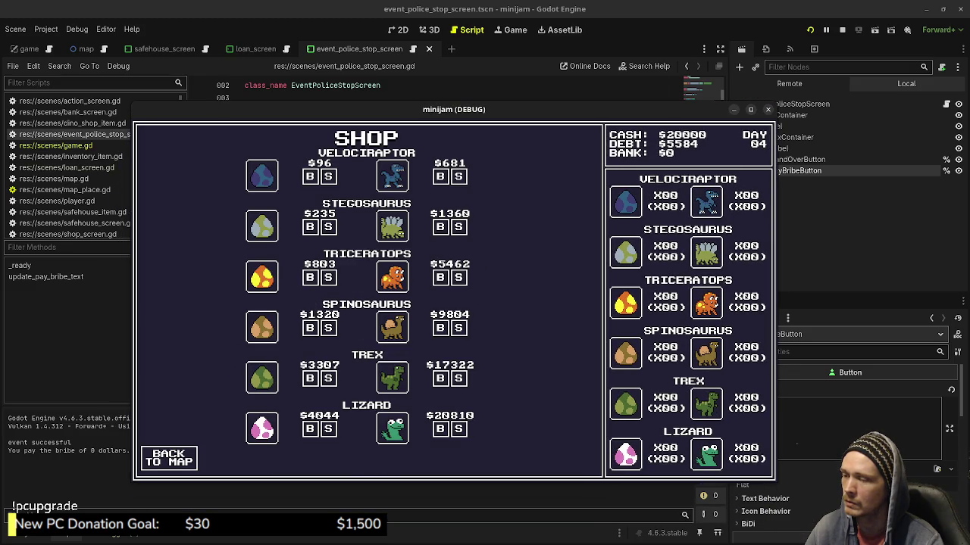
drag(453, 109, 449, 446)
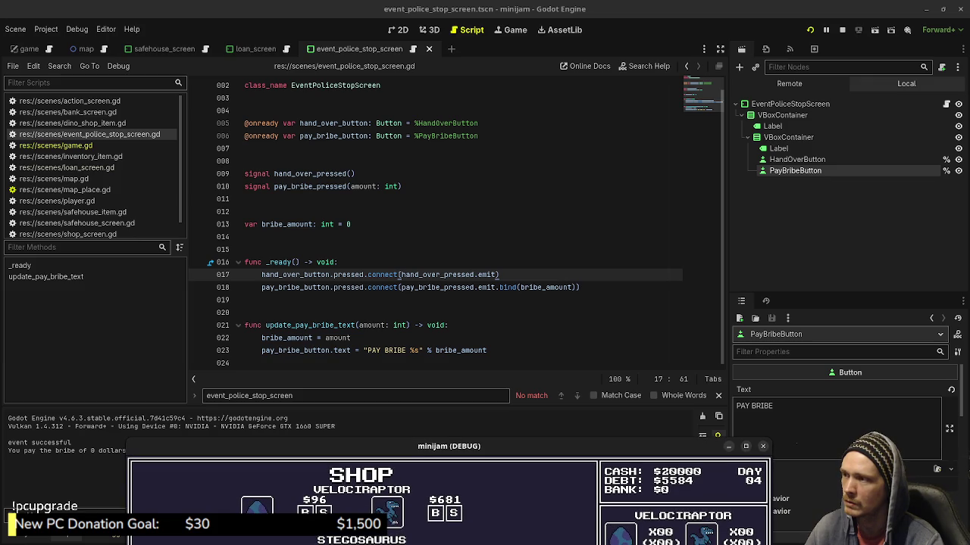
Add a dollar sign to the pay-bribe text formatting on line 23 and save
click(410, 350)
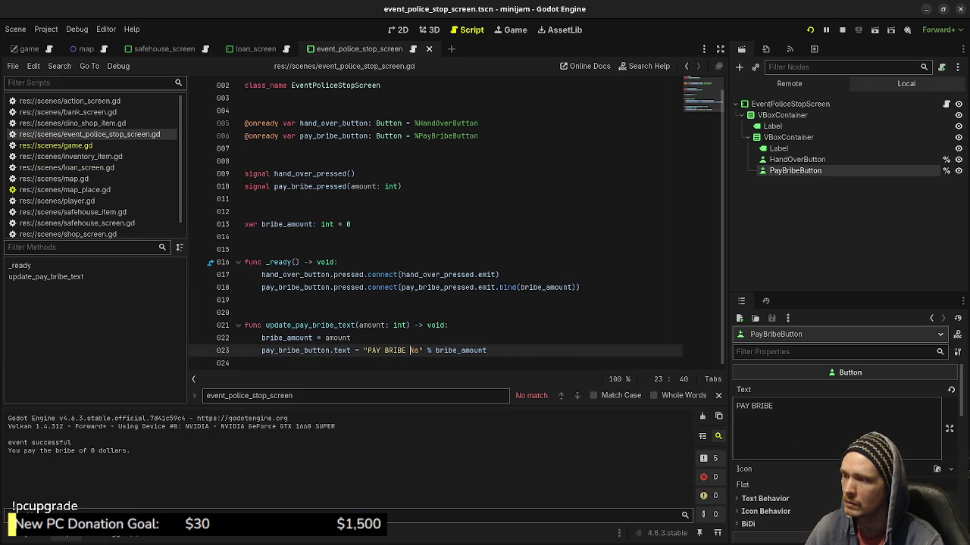
text($)
key(ctrl+s)
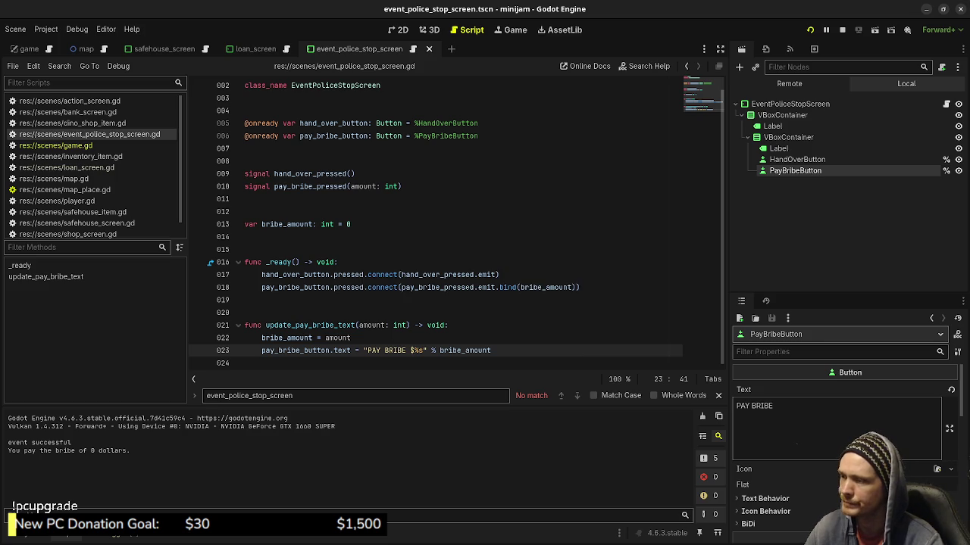
In game.gd's police_stop, add an update_pay_bribe_text() call after the bribe assignment
mouse_move(338, 338)
double_click(311, 325)
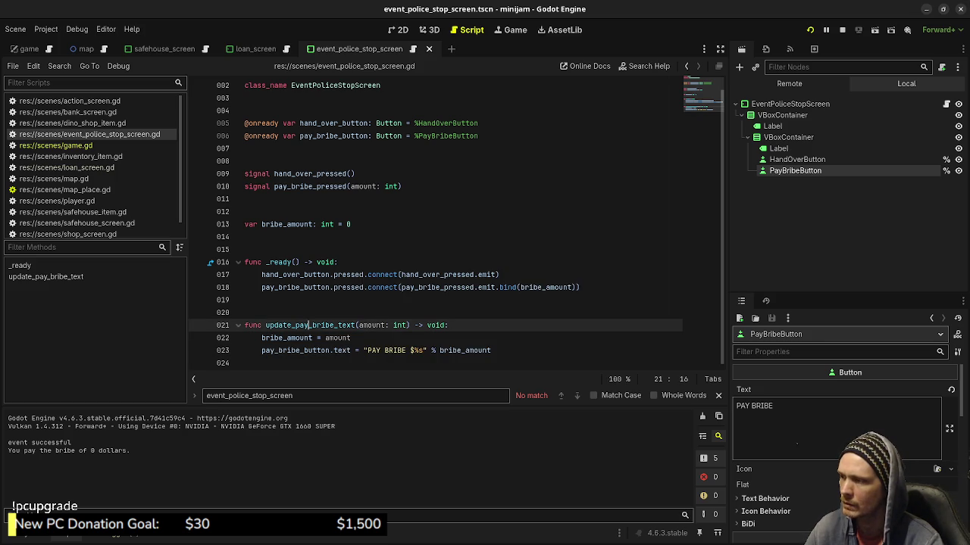
key(alt+Left)
scroll(455, 219, down, 20)
scroll(455, 220, down, 10)
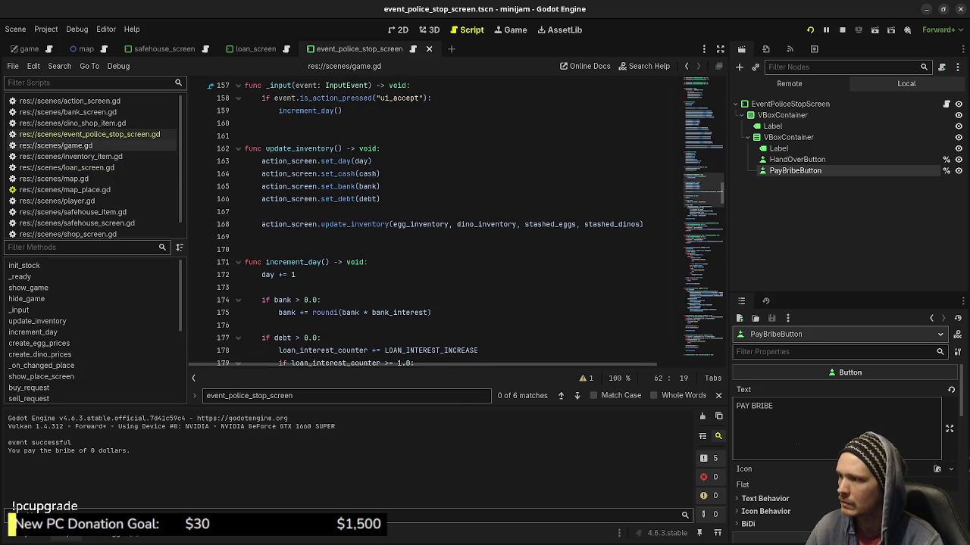
scroll(454, 220, down, 20)
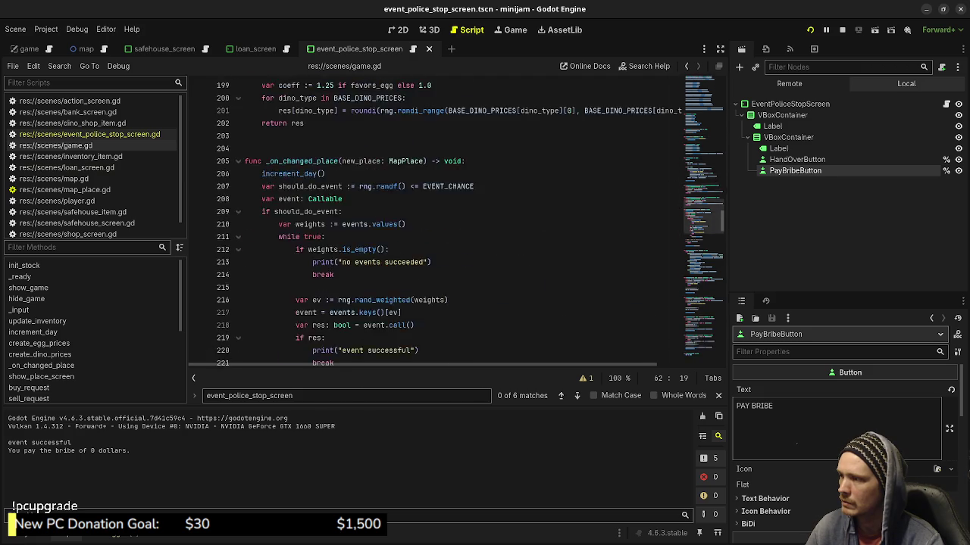
scroll(454, 219, down, 9)
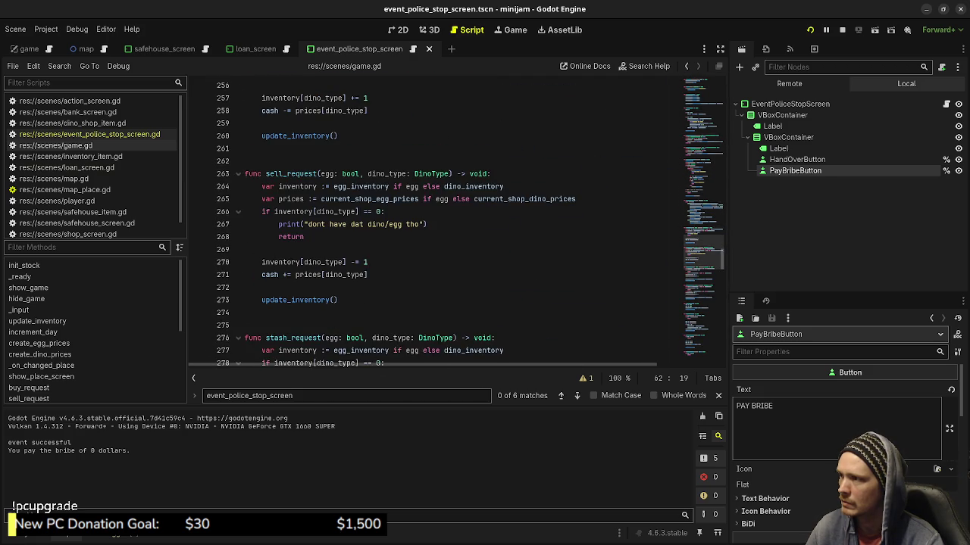
scroll(455, 220, down, 16)
scroll(454, 220, down, 5)
scroll(454, 219, down, 20)
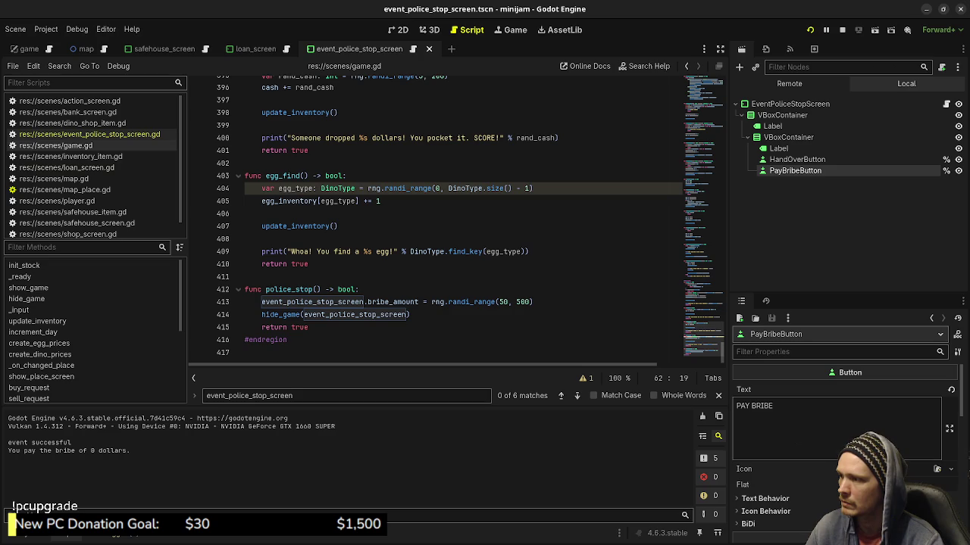
drag(533, 302, 422, 301)
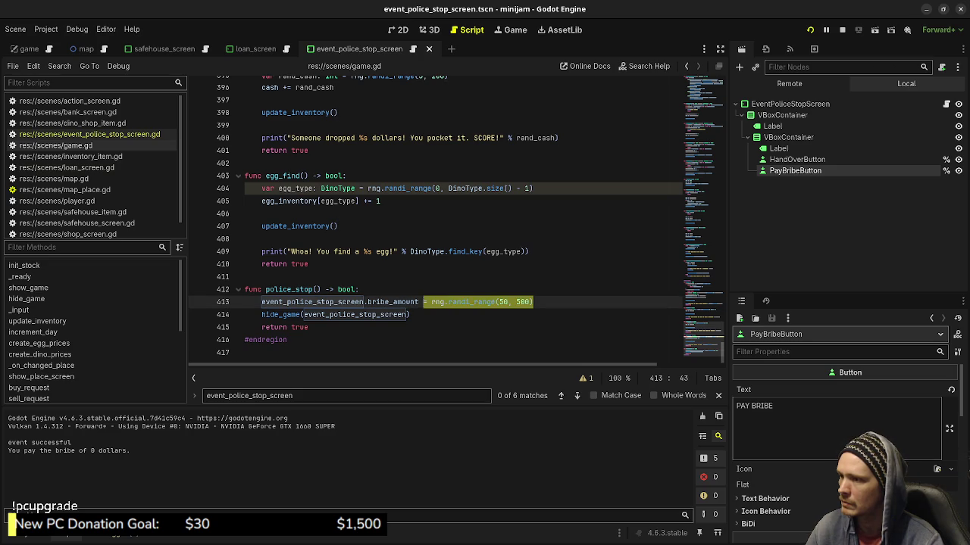
click(534, 301)
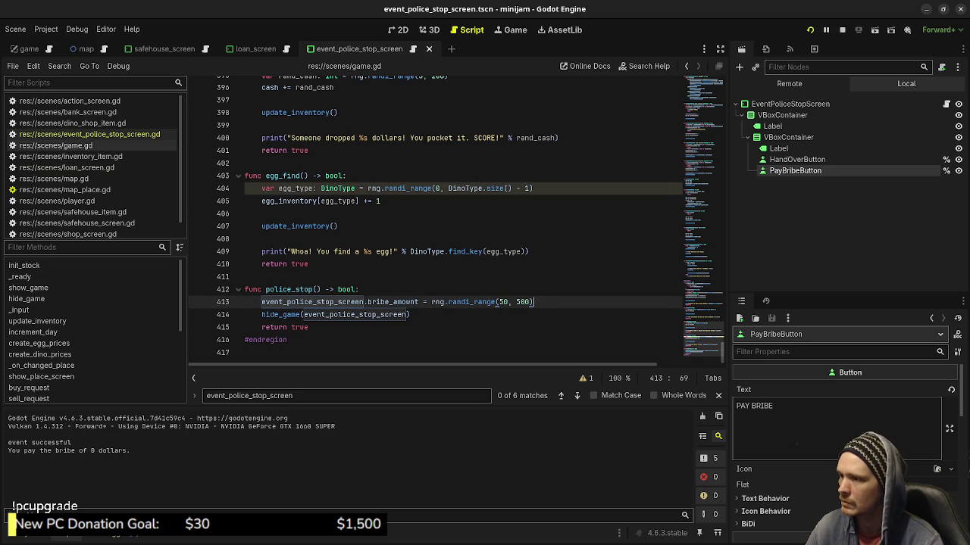
key(Return)
text(update_pay_bribe_text)
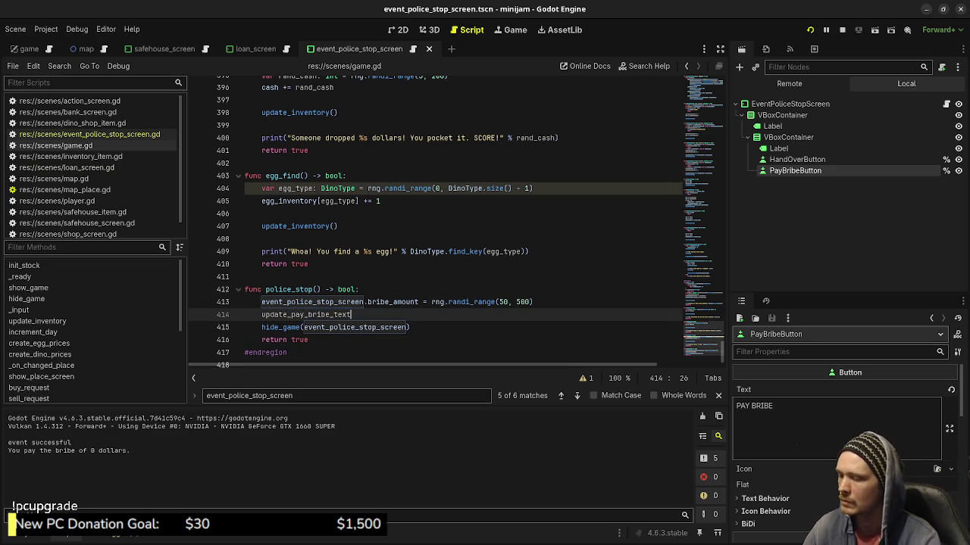
text(()
Move rng.randi_range(50, 500) into the call, delete the leftover bribe_amount line, and save
drag(532, 312, 431, 312)
key(ctrl+x)
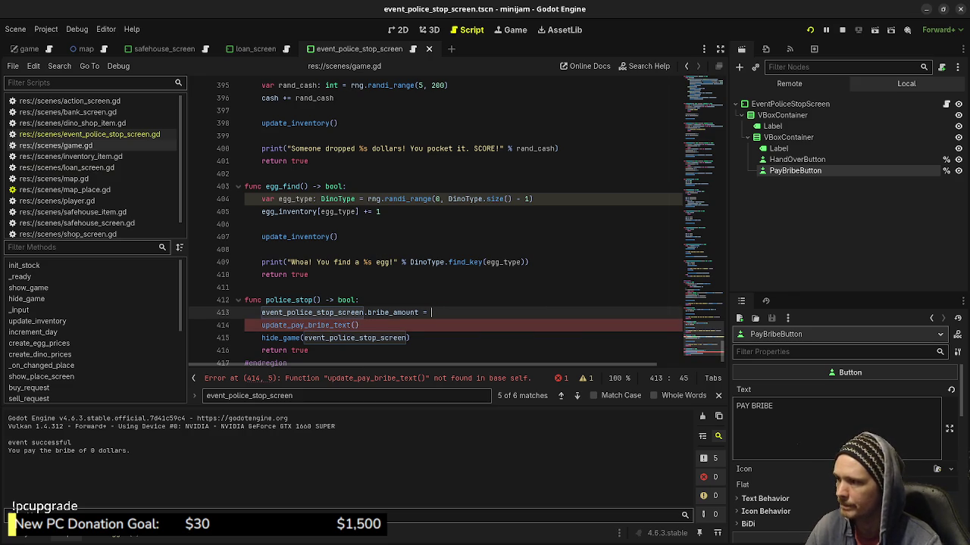
click(353, 325)
key(ctrl+v)
click(431, 312)
key(shift+Home)
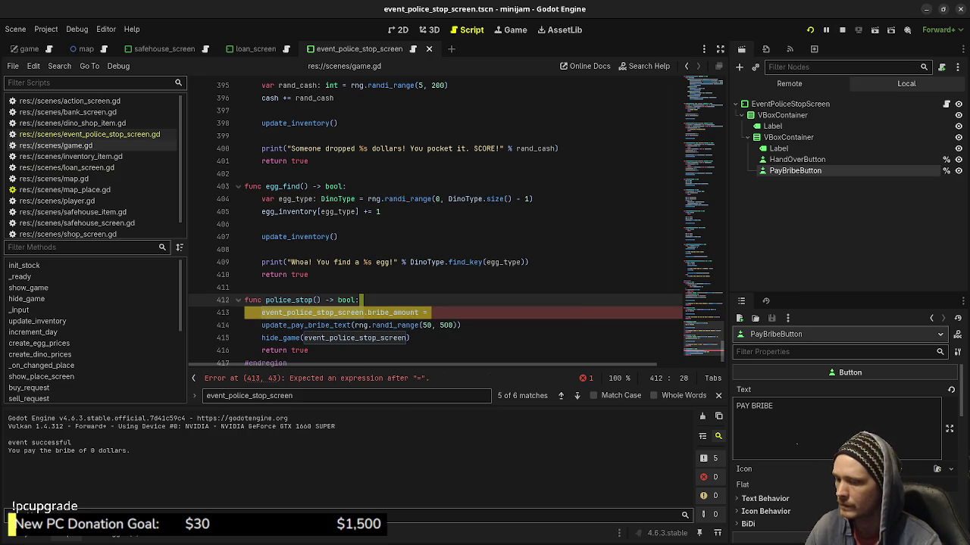
key(BackSpace)
key(BackSpace)
key(BackSpace)
key(ctrl+s)
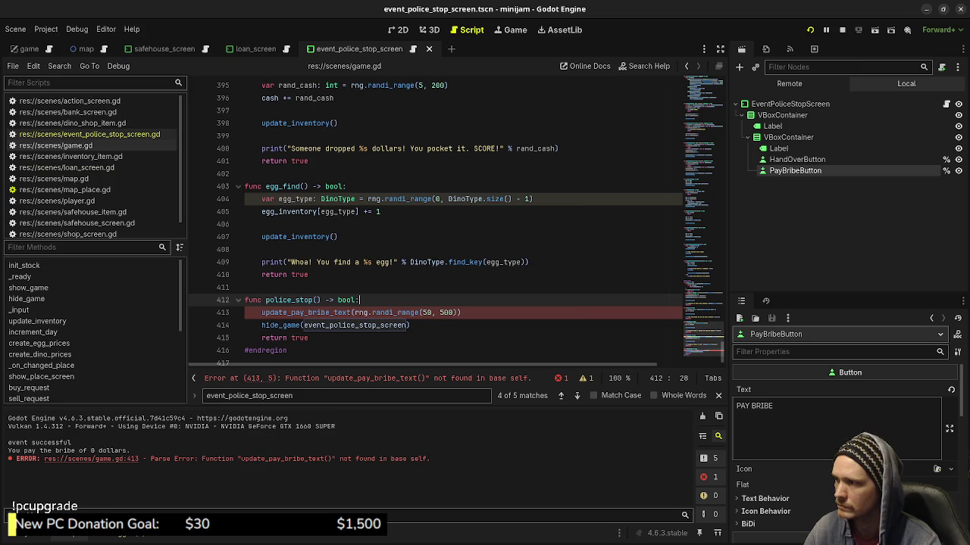
Prefix the call with event_police_stop_screen., save, and relaunch the game
click(464, 312)
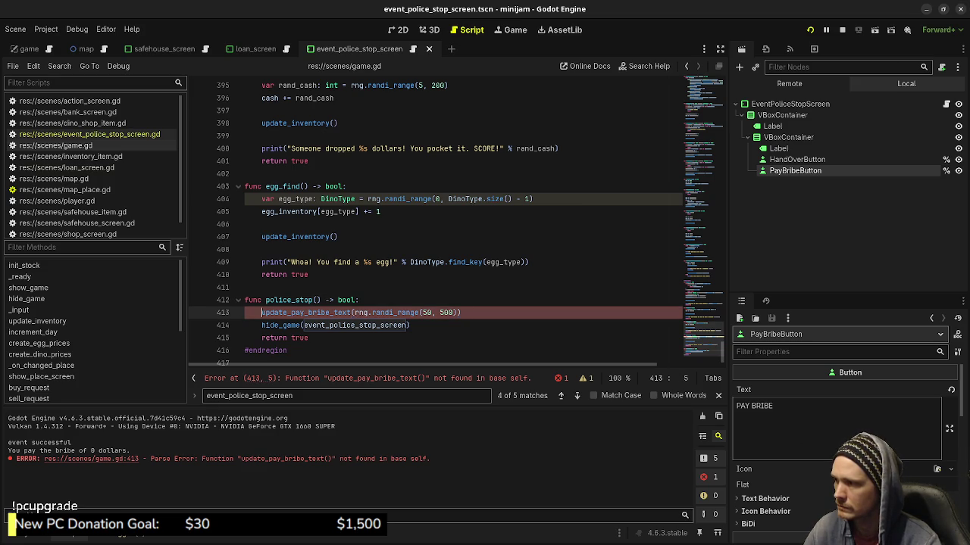
key(F3)
key(ctrl+c)
click(262, 312)
key(ctrl+v)
text(.)
key(ctrl+s)
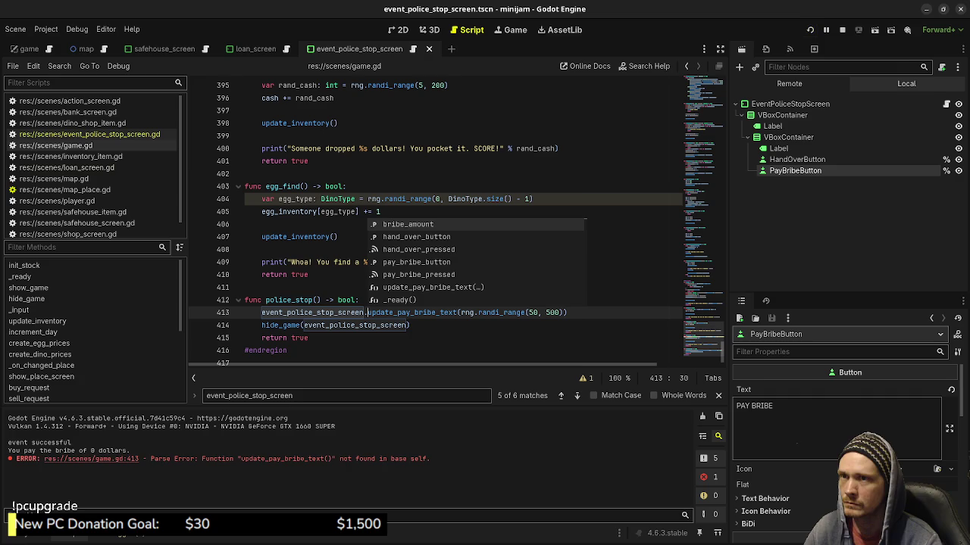
key(F8)
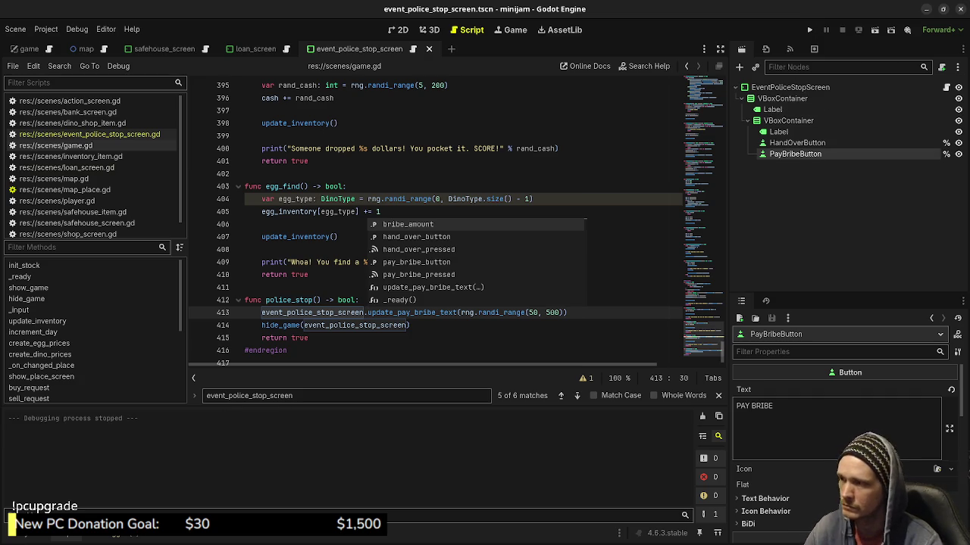
key(F5)
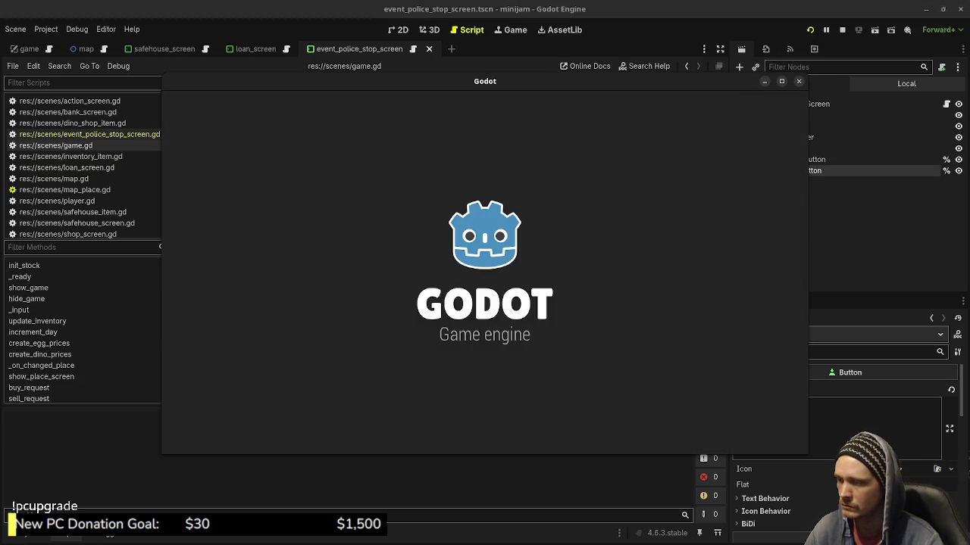
Travel back and forth between the Dino Shop and Safe House on the map
click(508, 271)
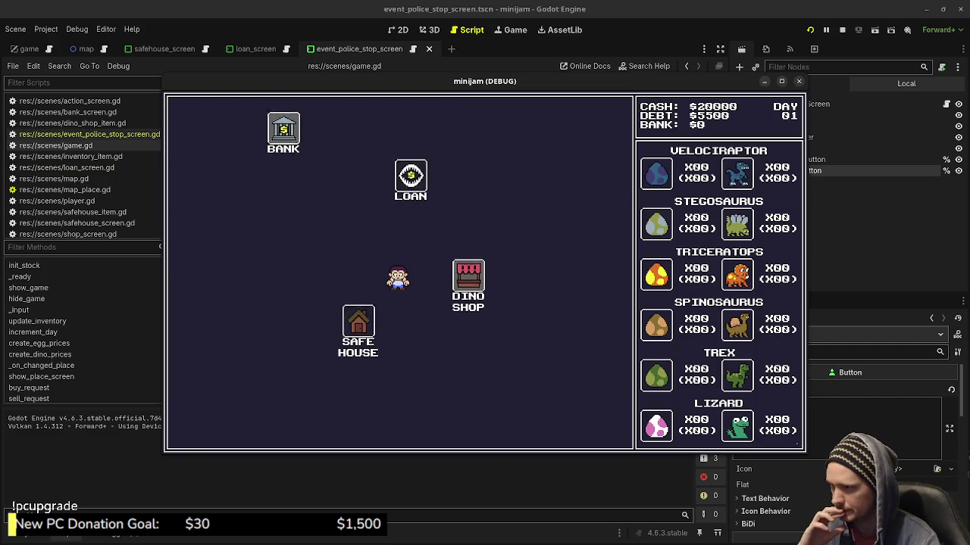
click(199, 429)
click(288, 352)
click(199, 429)
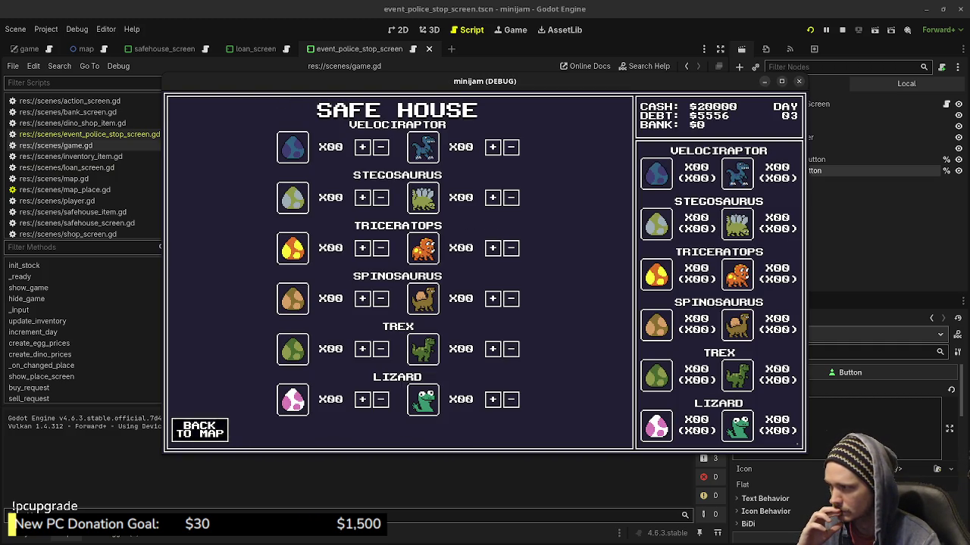
click(507, 261)
click(199, 429)
click(288, 352)
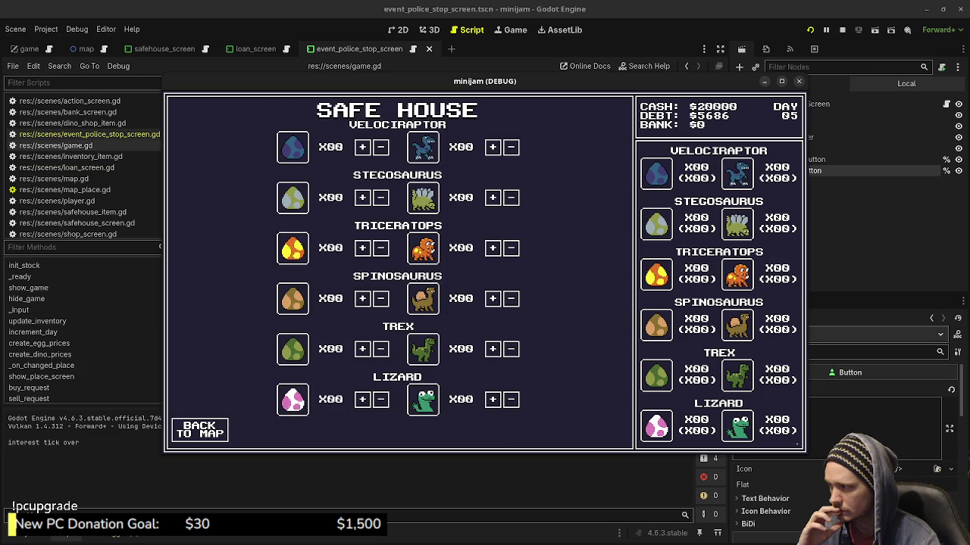
click(200, 429)
click(508, 261)
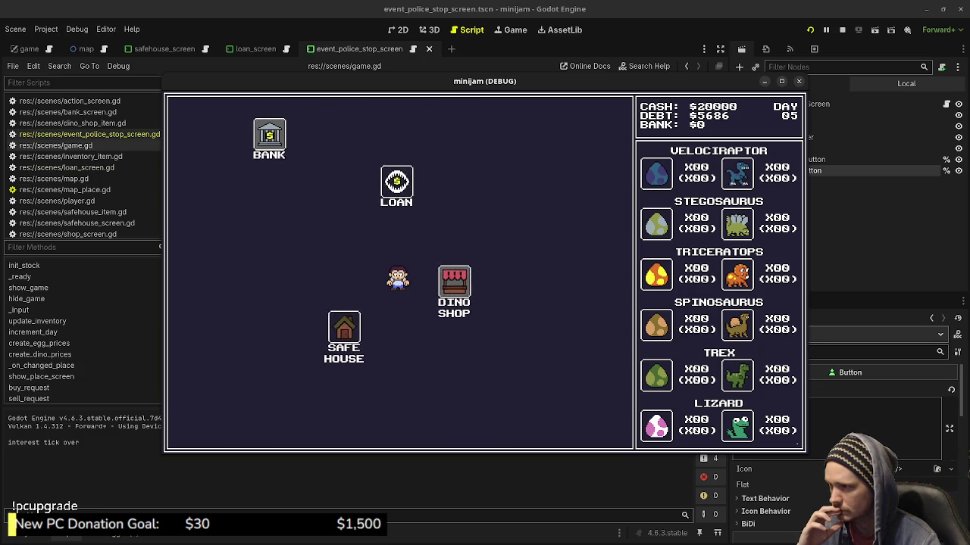
click(199, 429)
click(288, 353)
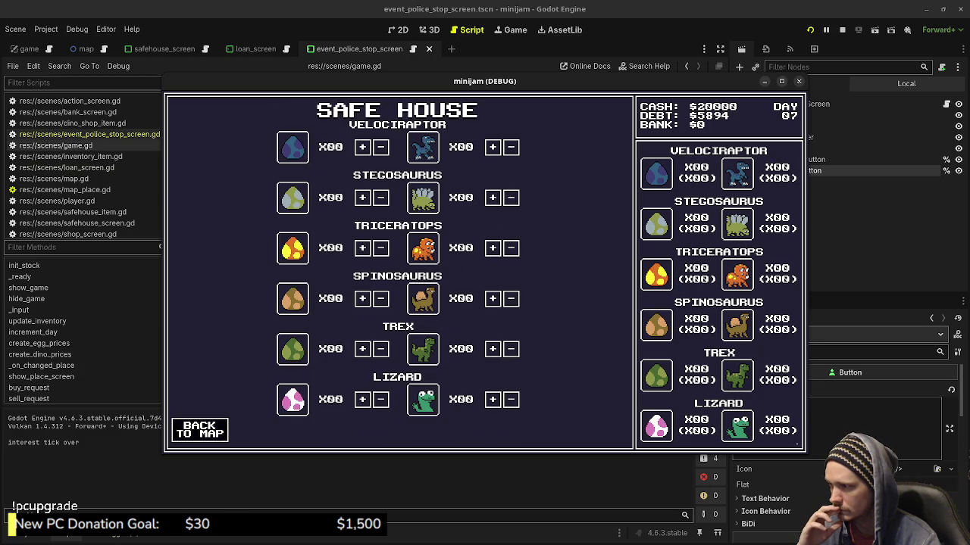
Keep travelling until the police stop appears, pay the $268 bribe, and close the game
click(199, 429)
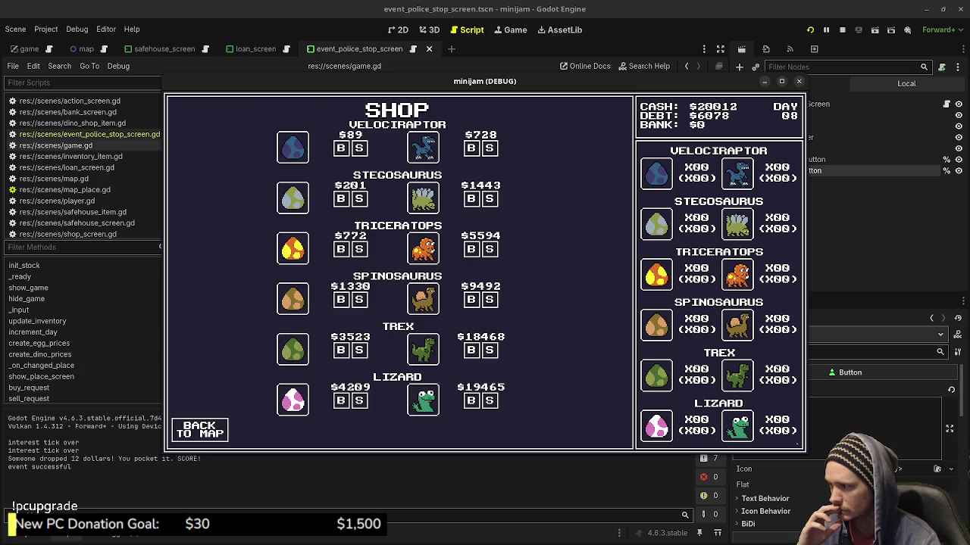
click(200, 430)
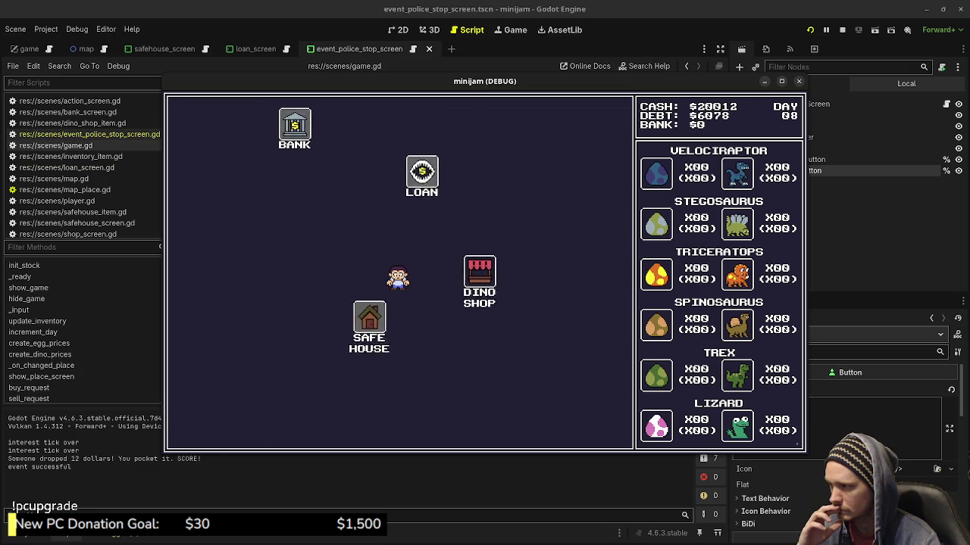
click(199, 430)
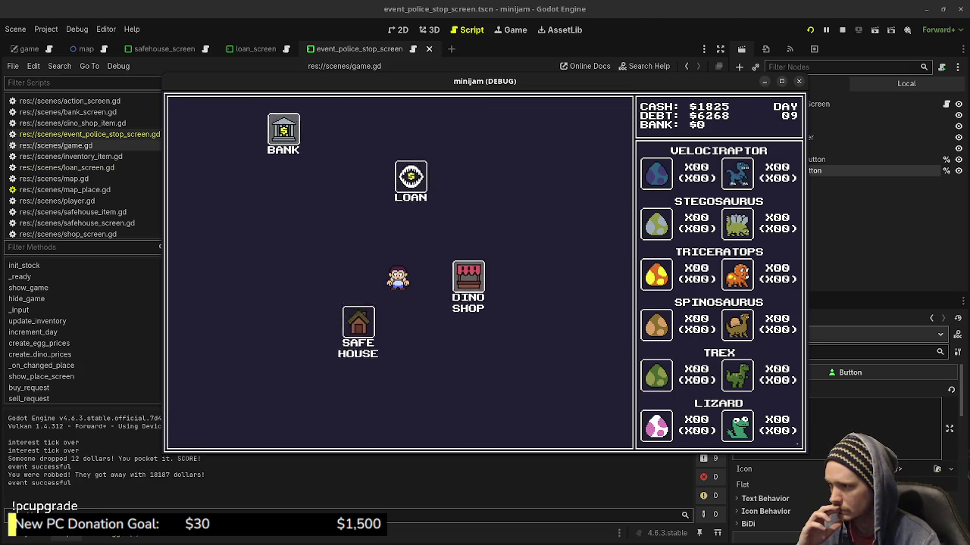
click(199, 429)
click(287, 352)
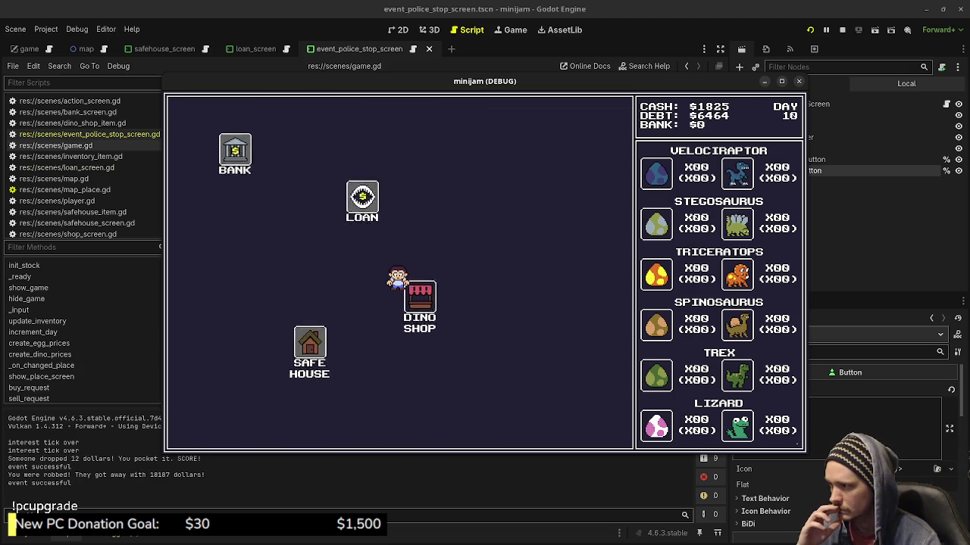
click(199, 430)
click(508, 261)
click(199, 430)
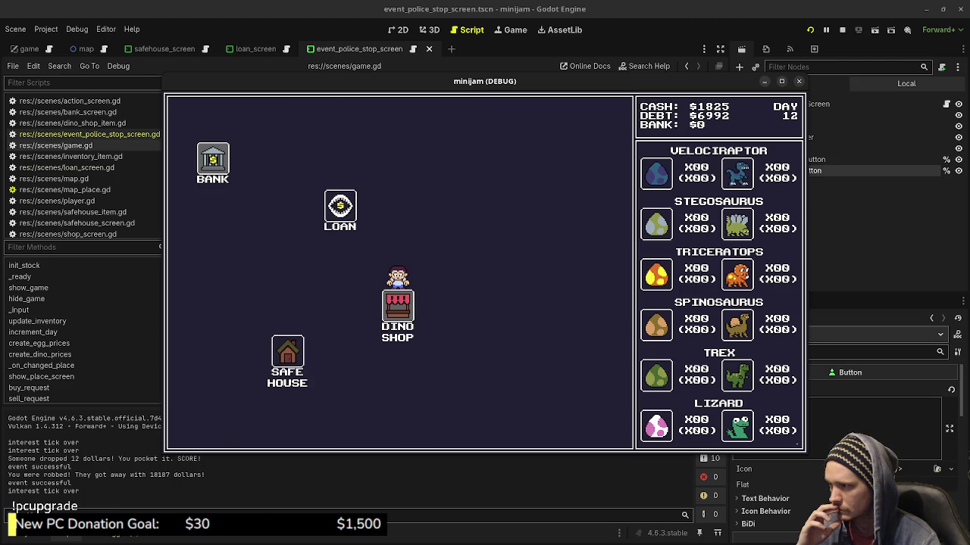
click(287, 353)
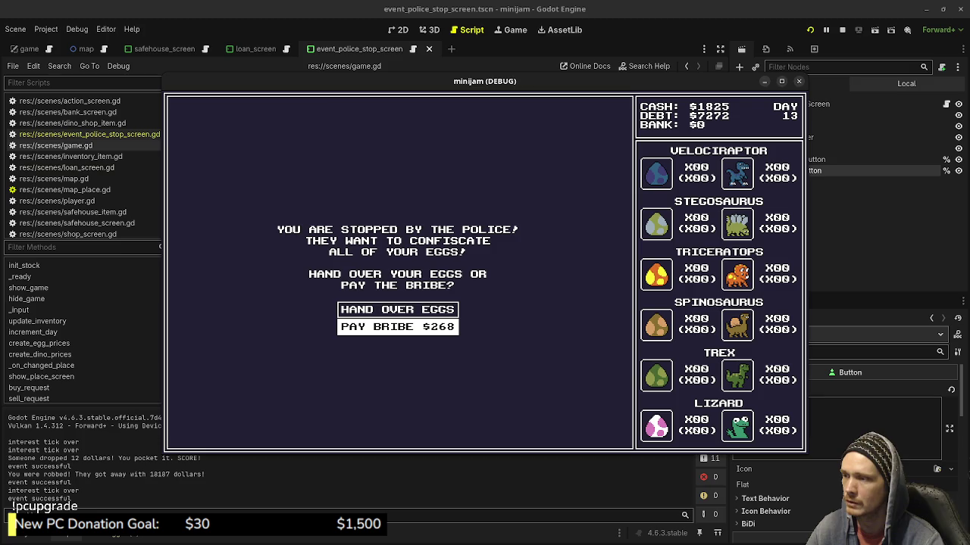
click(397, 326)
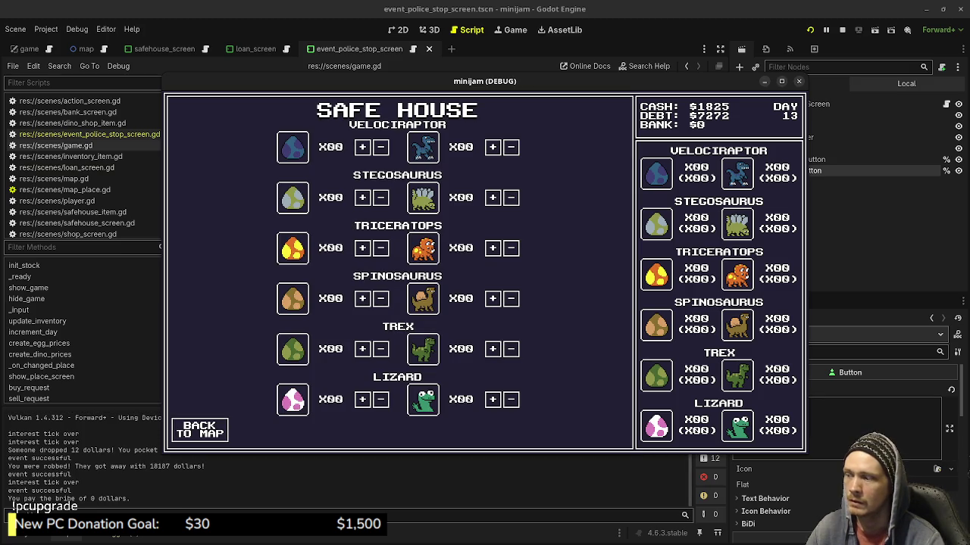
click(841, 30)
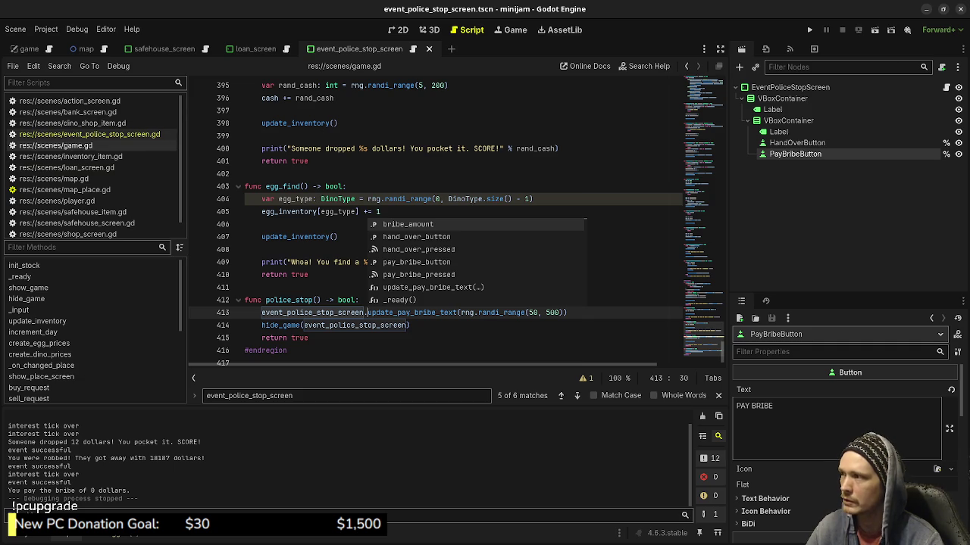
Move the pay_bribe_button connect line from _ready into update_pay_bribe_text
ctrl+click(425, 312)
click(244, 249)
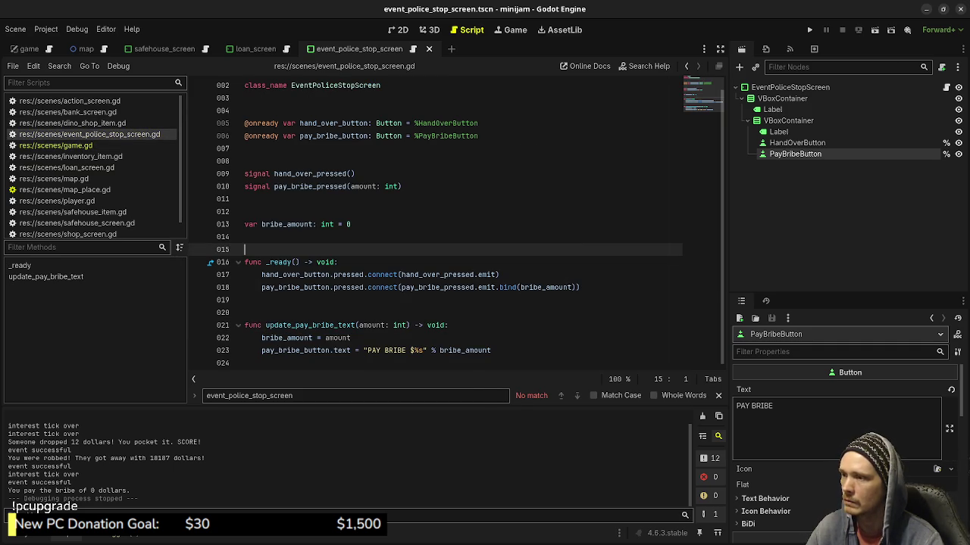
mouse_move(505, 287)
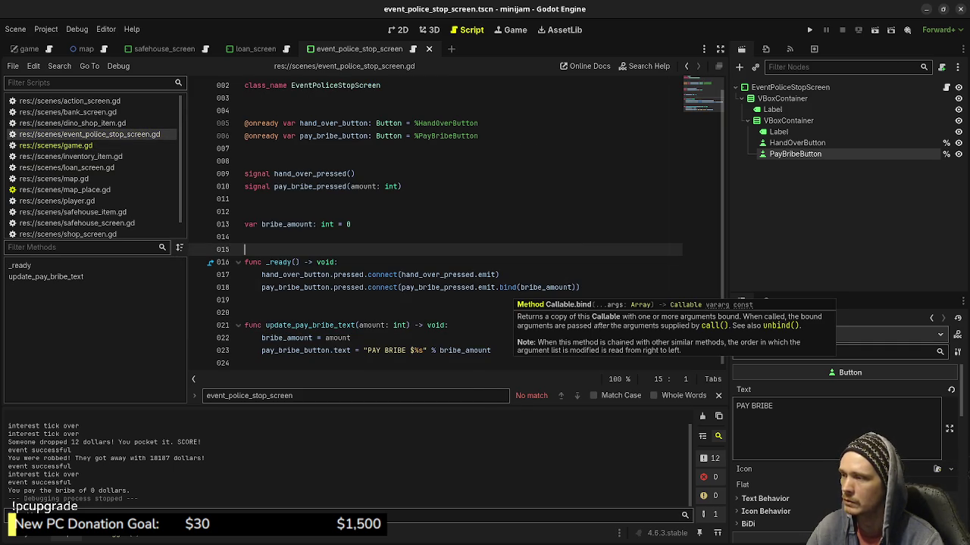
drag(580, 287, 262, 287)
key(BackSpace)
click(262, 363)
key(Return)
key(ctrl+v)
Add an unfinished if pay_bribe_button.pressed.is_connected() check above the connect call
key(ctrl+z)
key(ctrl+v)
key(ctrl+shift+Return)
text(if pay_bribe_button.pres)
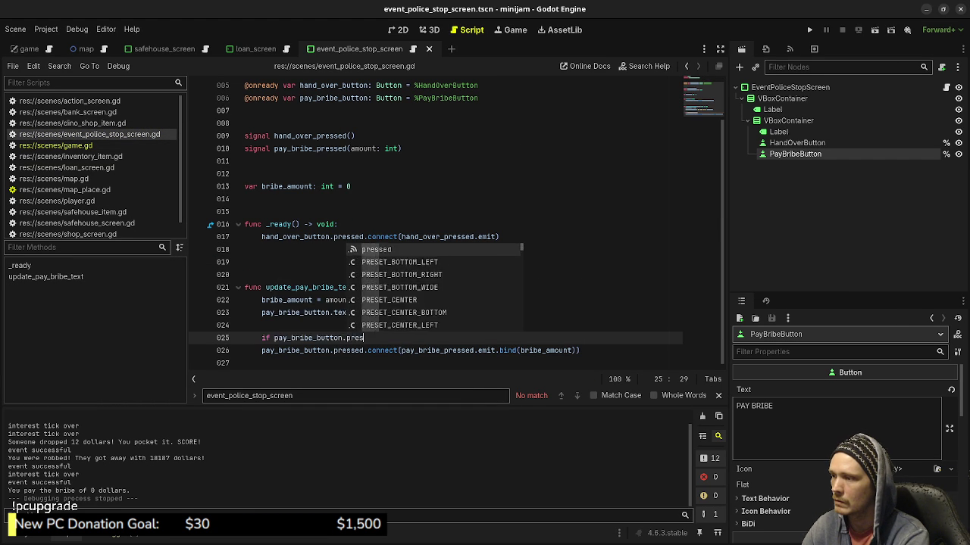
text(sed.is)
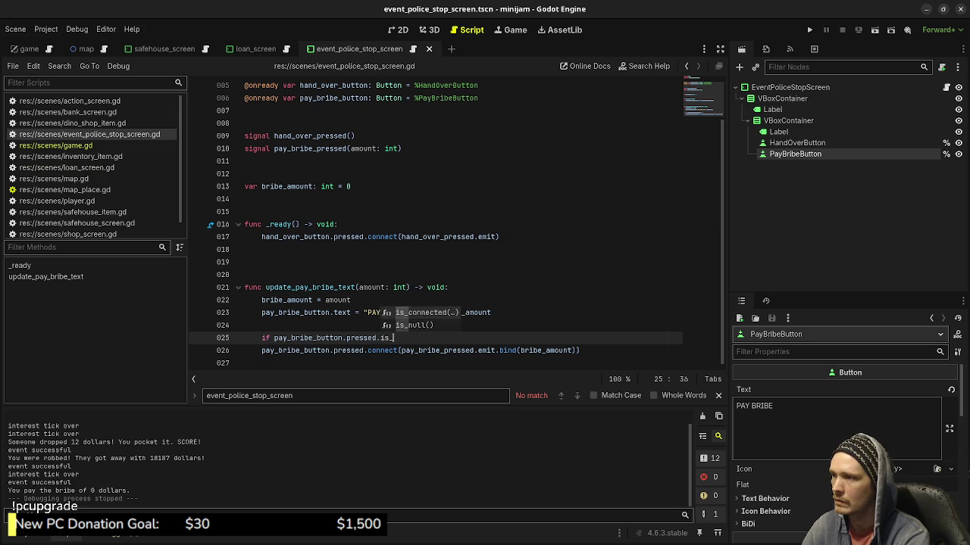
key(Return)
click(448, 288)
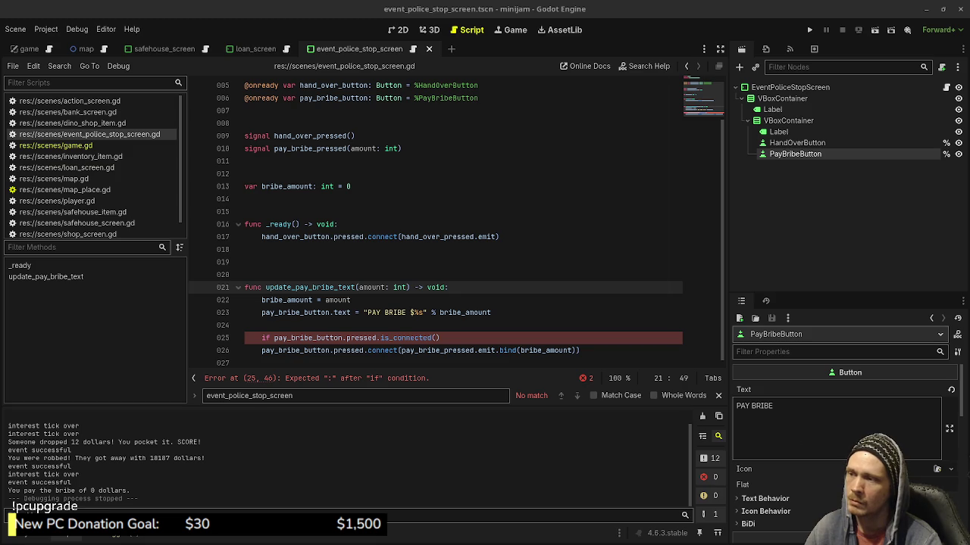
Inspect update_pay_bribe_text's connect and is_connected code, and add blank lines below the function
key(Up)
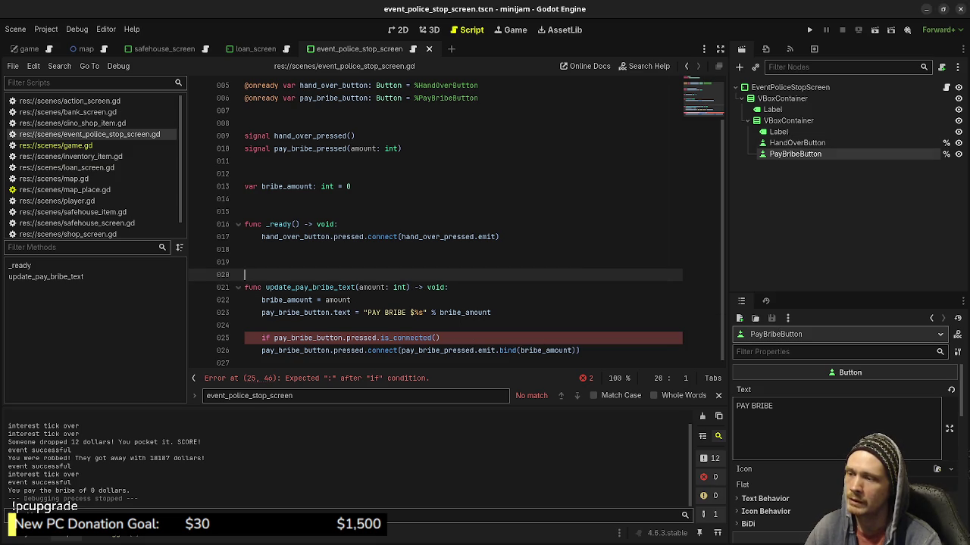
double_click(437, 350)
double_click(545, 350)
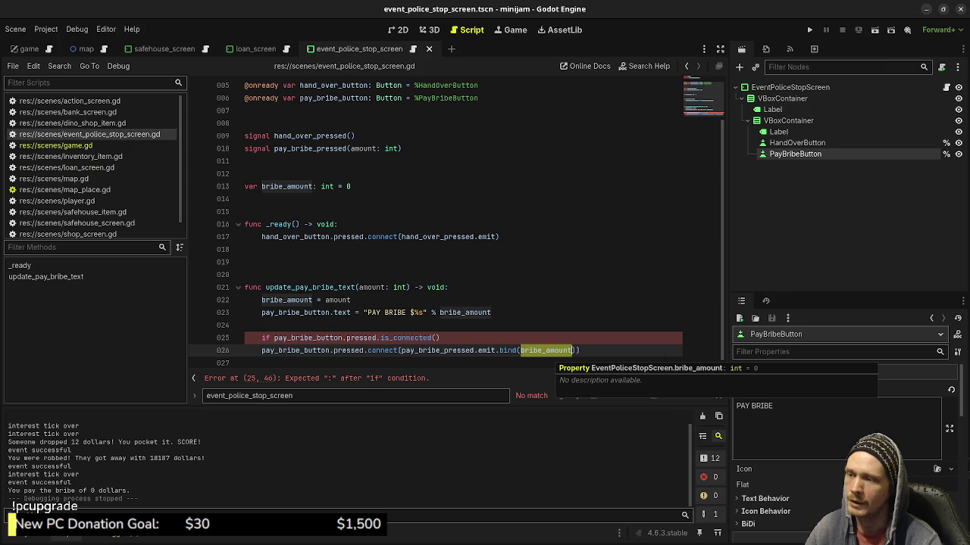
double_click(311, 287)
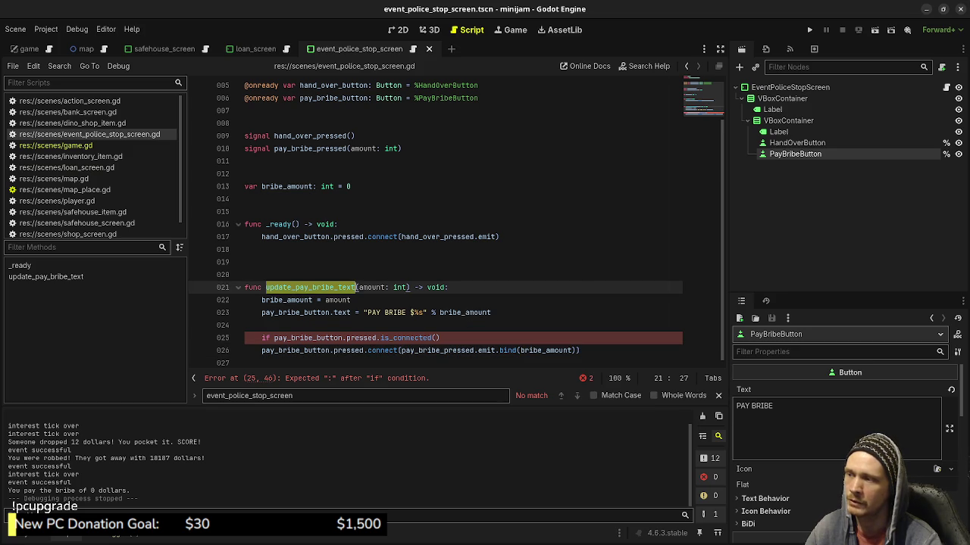
click(440, 337)
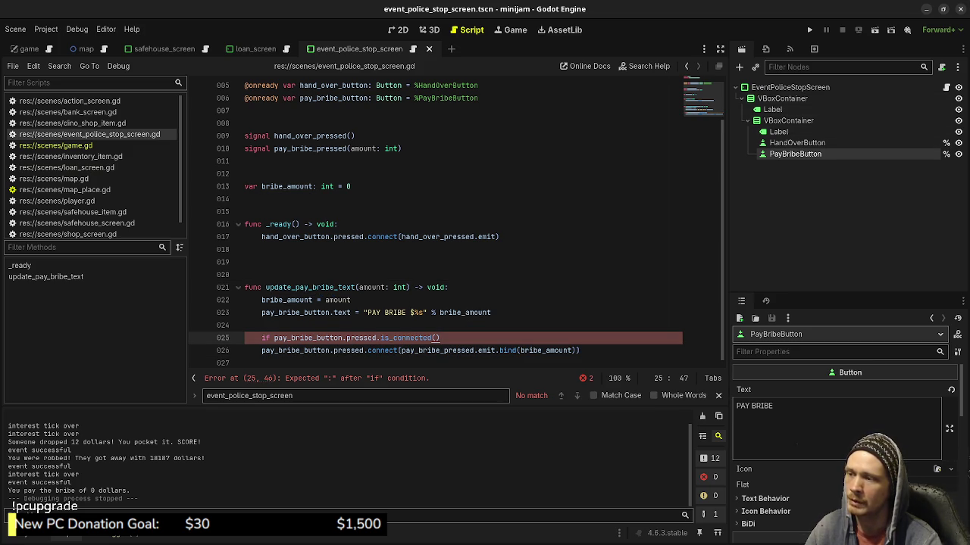
click(435, 338)
click(245, 363)
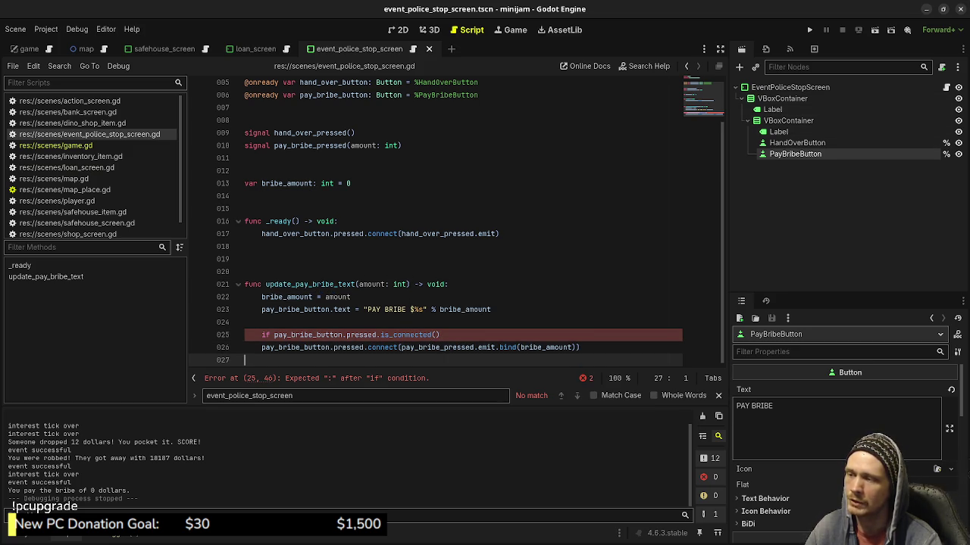
key(Return)
key(Return)
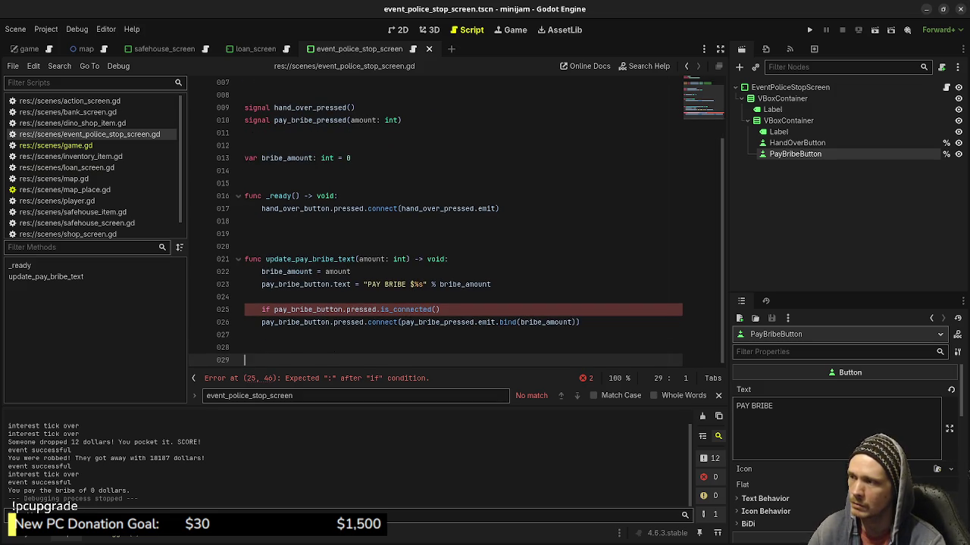
Move the connect statement back into _ready and remove its .bind(bribe_amount) call
click(262, 221)
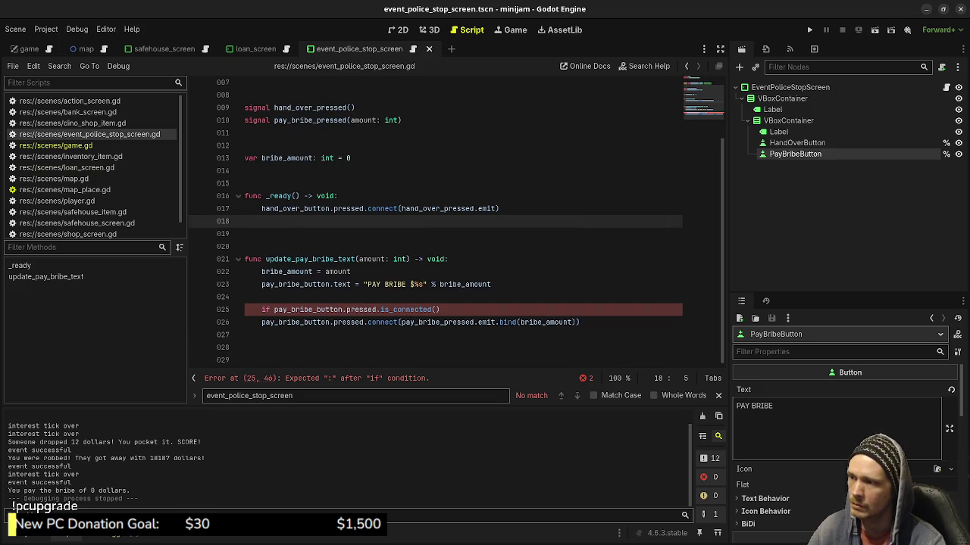
mouse_move(491, 323)
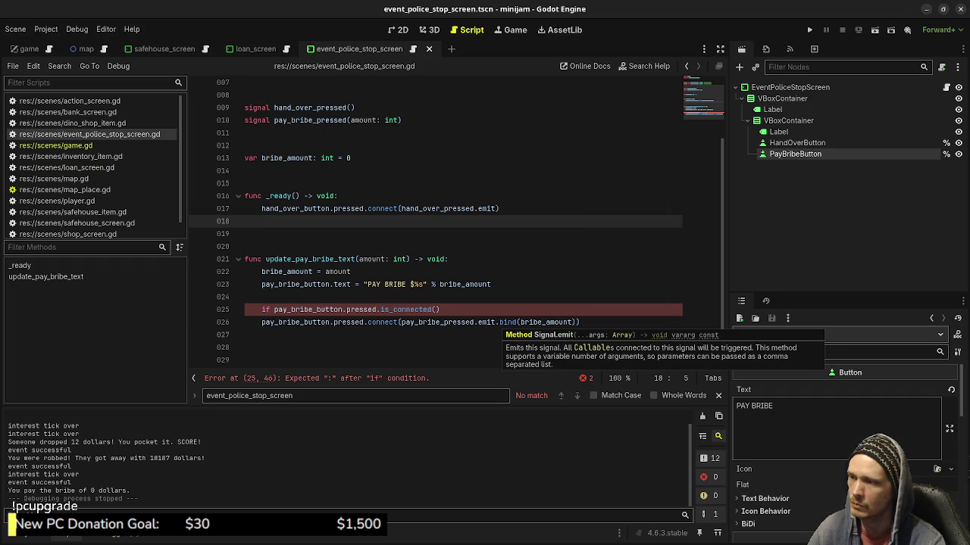
drag(580, 322, 261, 322)
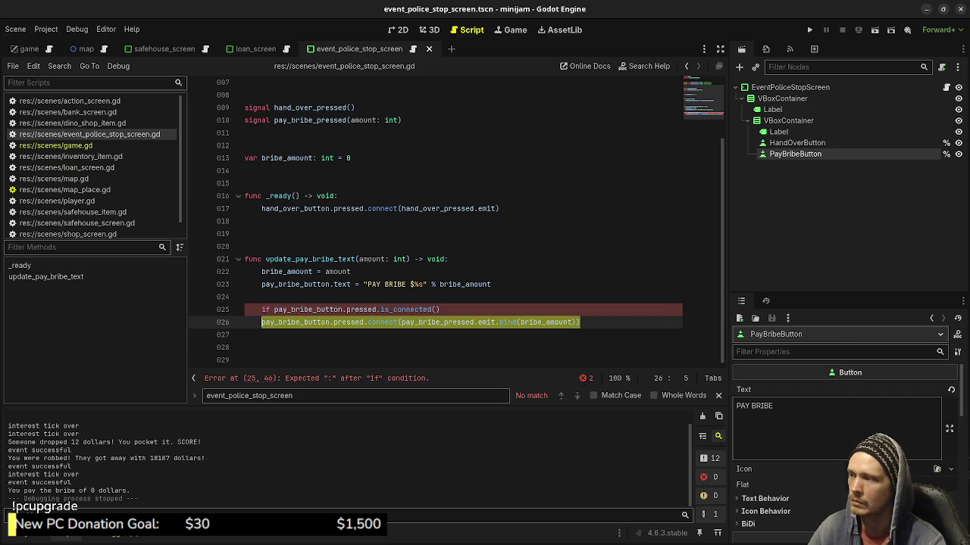
key(ctrl+x)
click(262, 221)
key(ctrl+v)
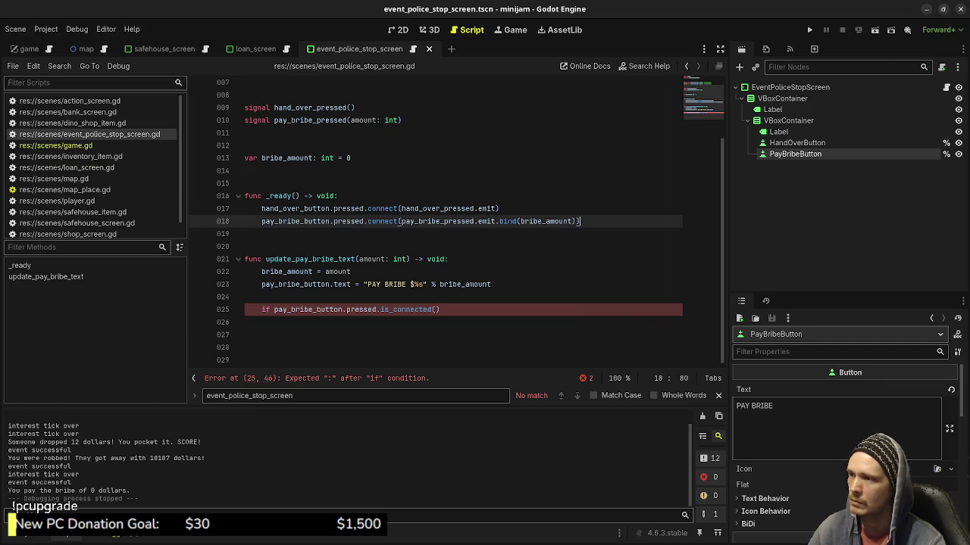
drag(500, 221, 574, 222)
key(BackSpace)
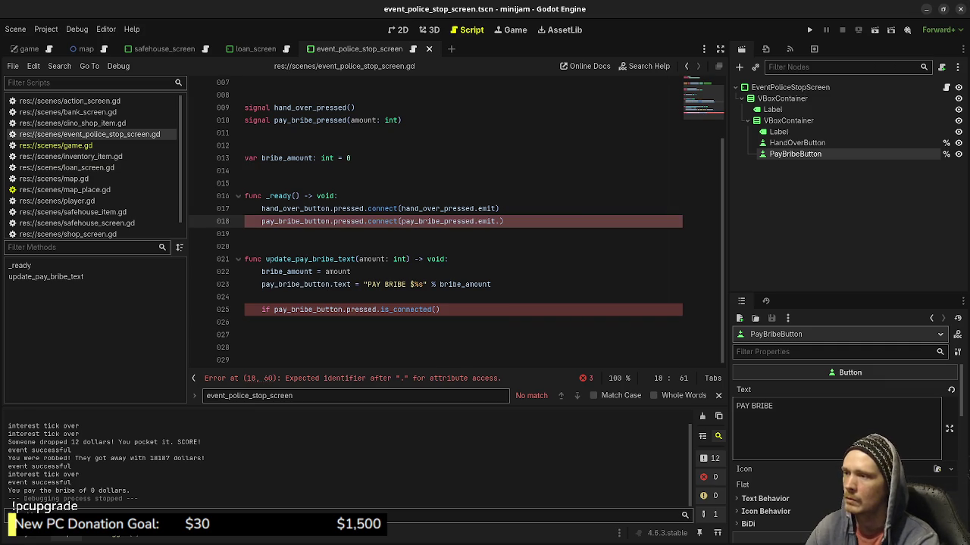
key(BackSpace)
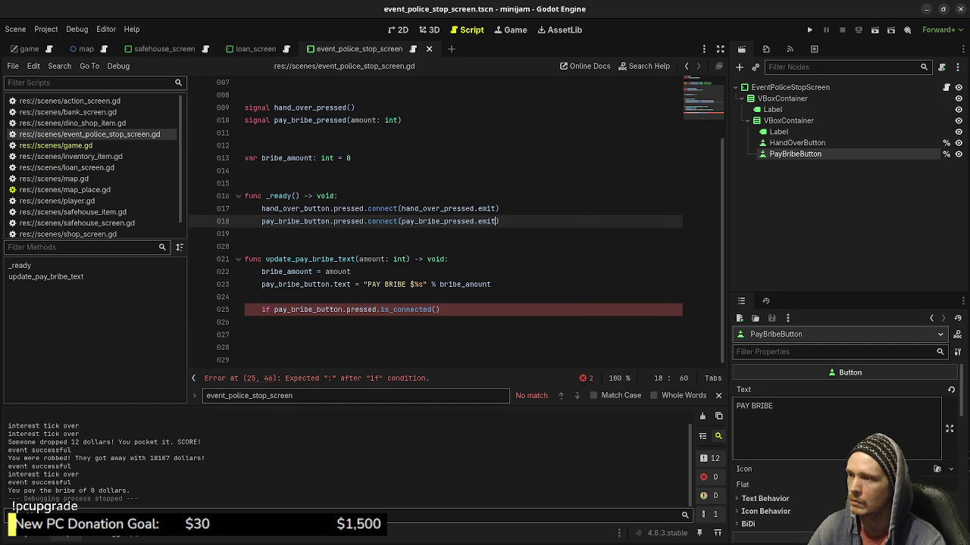
Wrap the handler in a lambda: func(): pay_bribe_pressed.emit(bribe_amount)
click(402, 221)
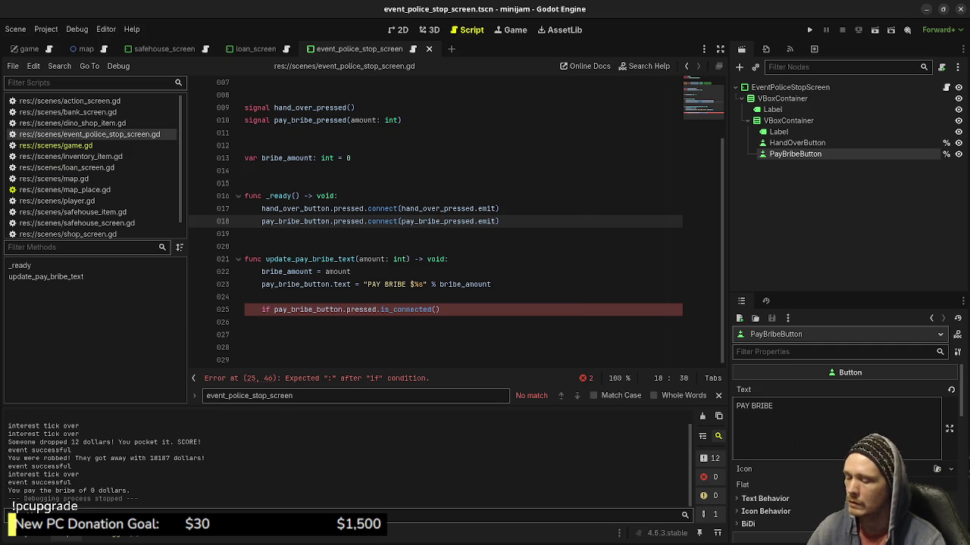
text(func():)
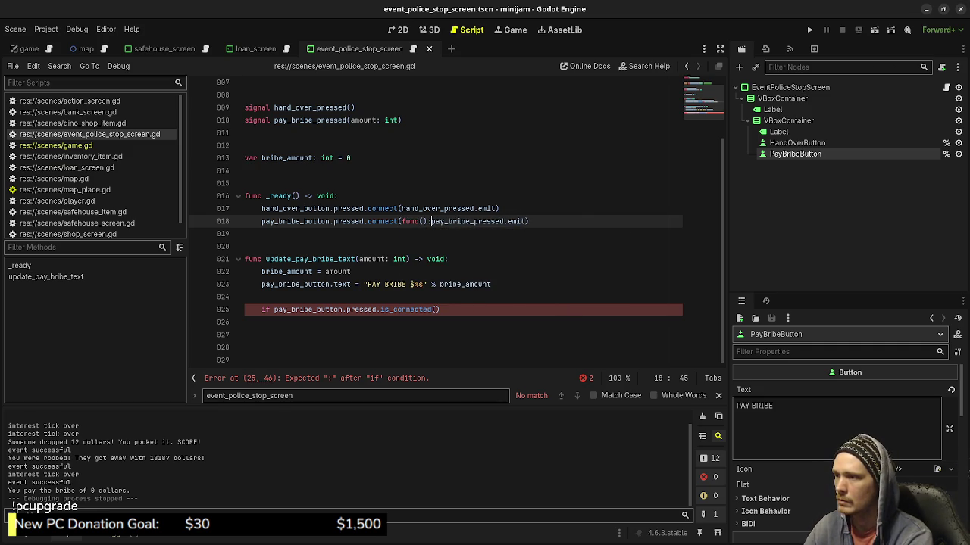
key(Return)
click(371, 234)
key(Return)
key(BackSpace)
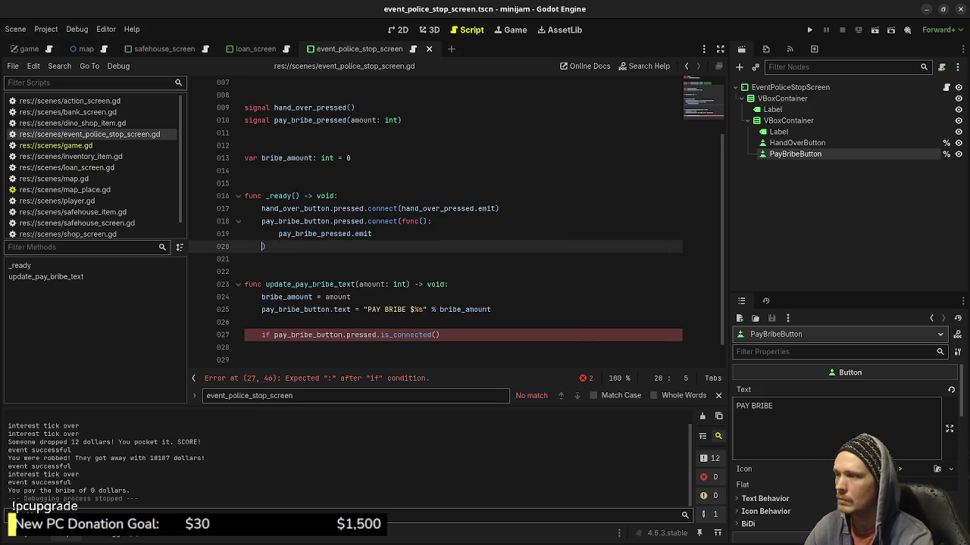
key(Up)
key(Up)
key(Down)
key(End)
text(()
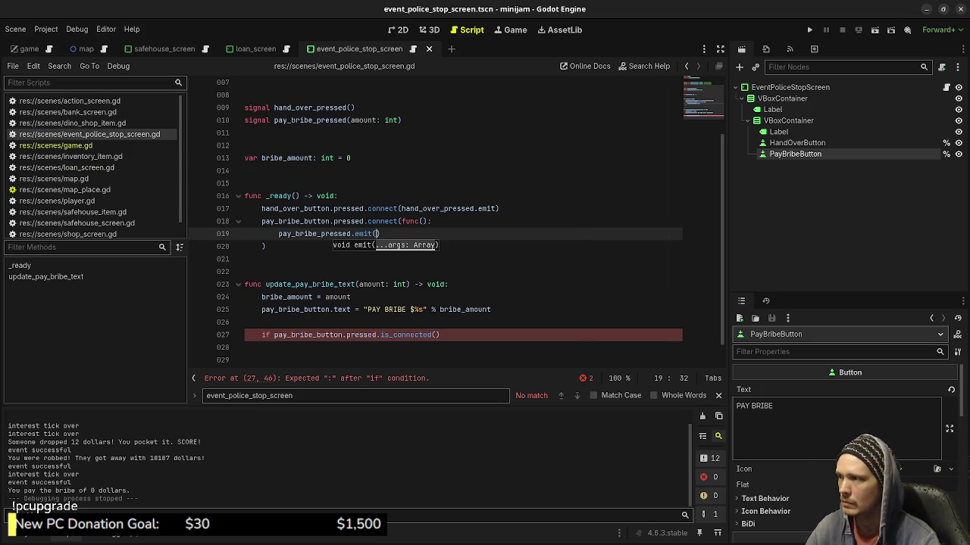
text(bribe_amount))
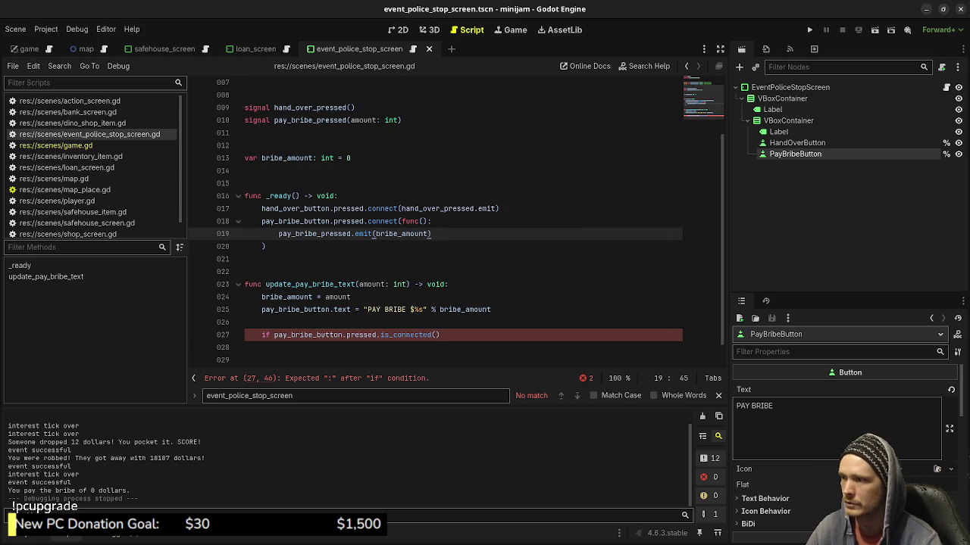
Delete the broken is_connected if line and run the game with F5
click(443, 335)
key(shift+Up)
key(shift+Up)
key(shift+End)
key(BackSpace)
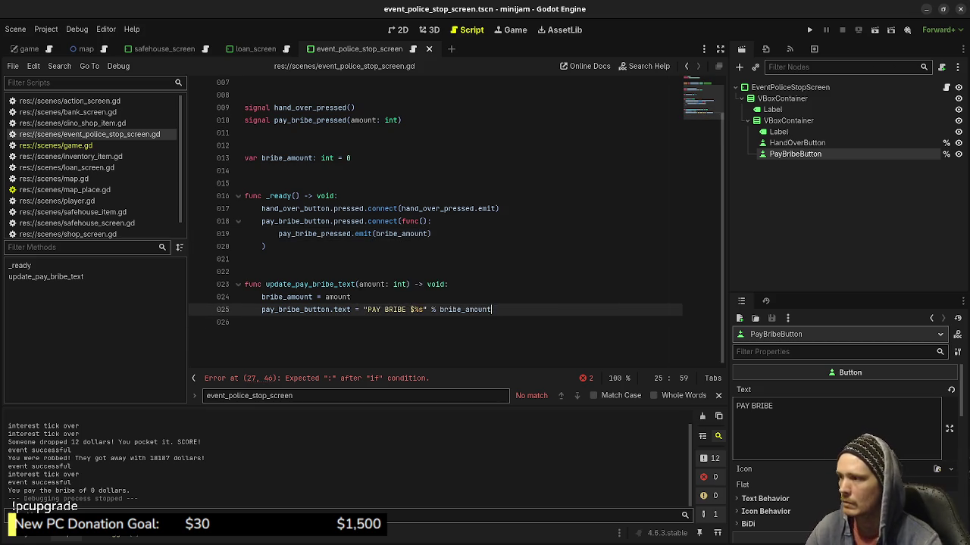
scroll(455, 227, up, 1)
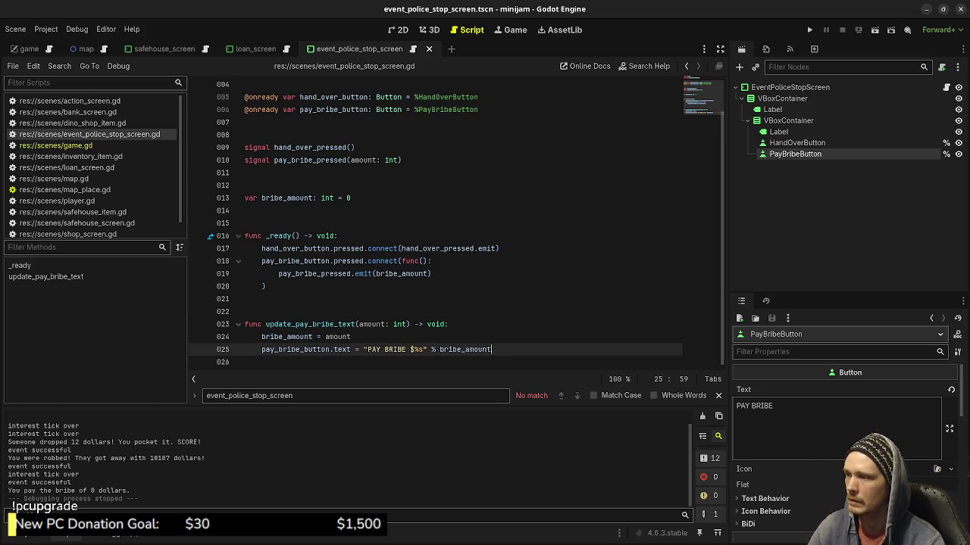
mouse_move(362, 274)
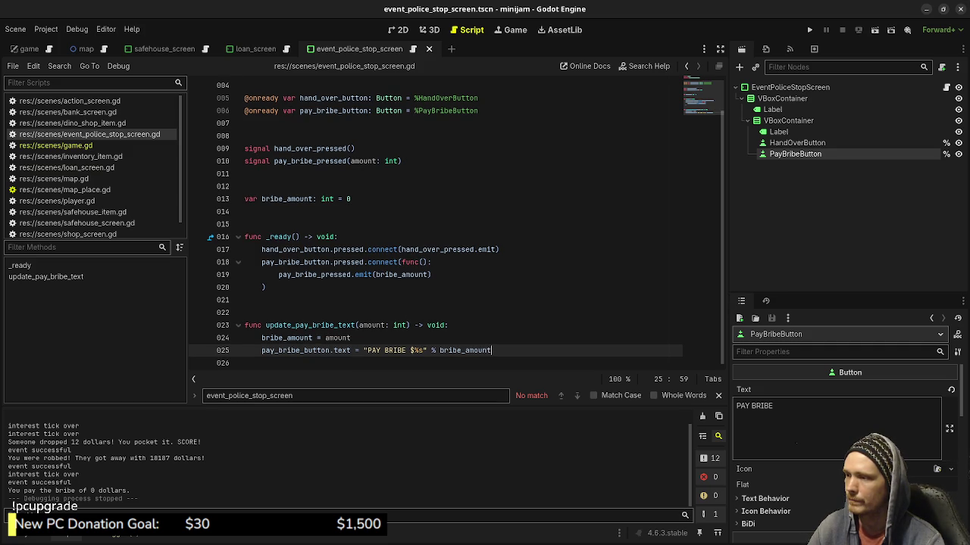
click(250, 300)
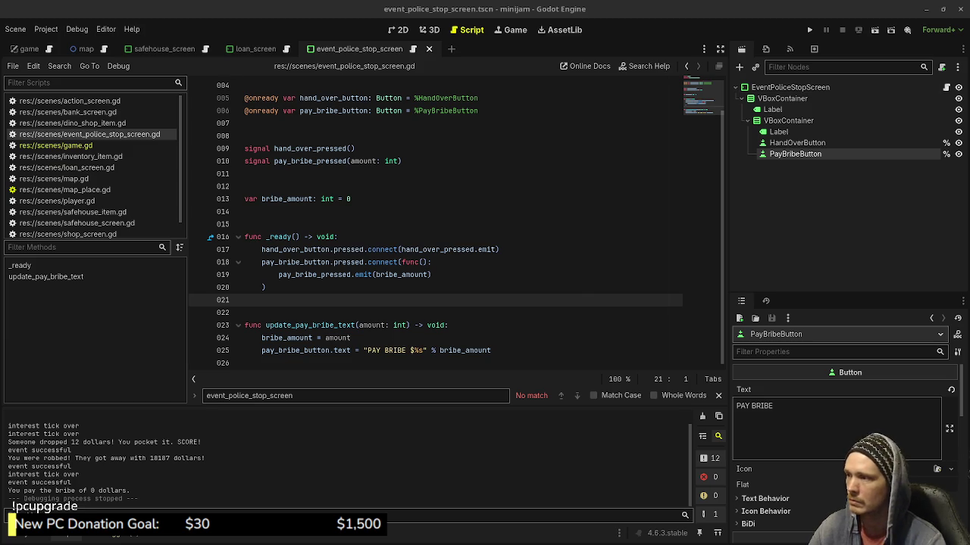
key(F5)
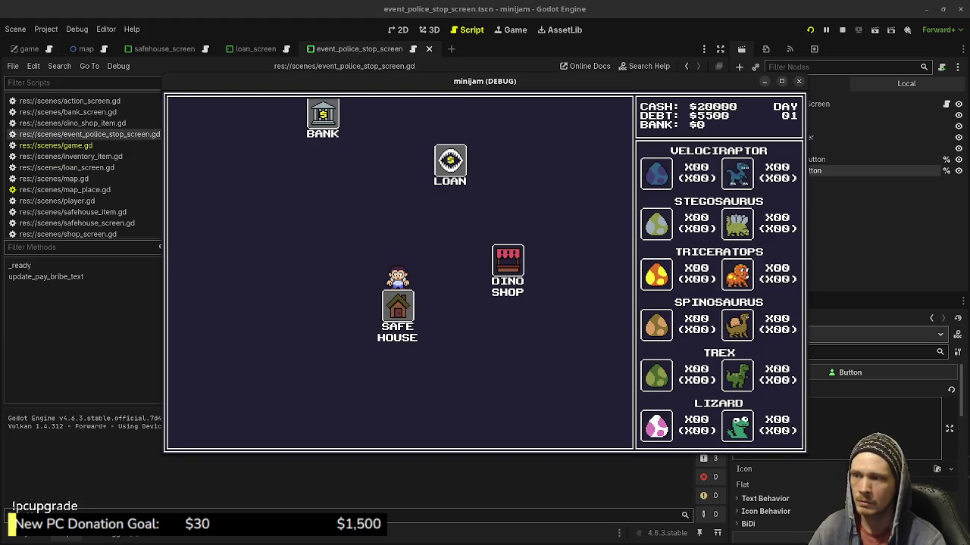
Travel to the Dino Shop and Safe House to trigger the police stop
click(507, 262)
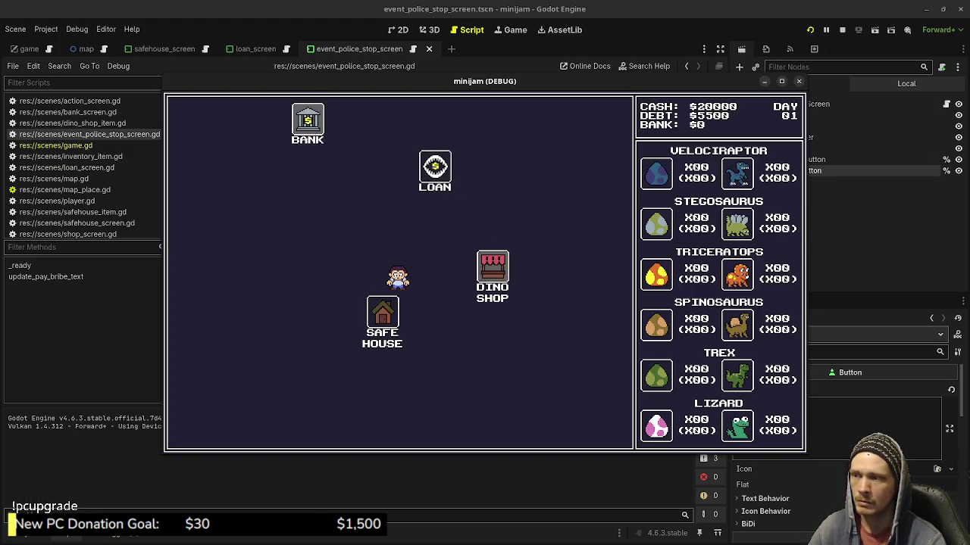
click(199, 429)
click(286, 350)
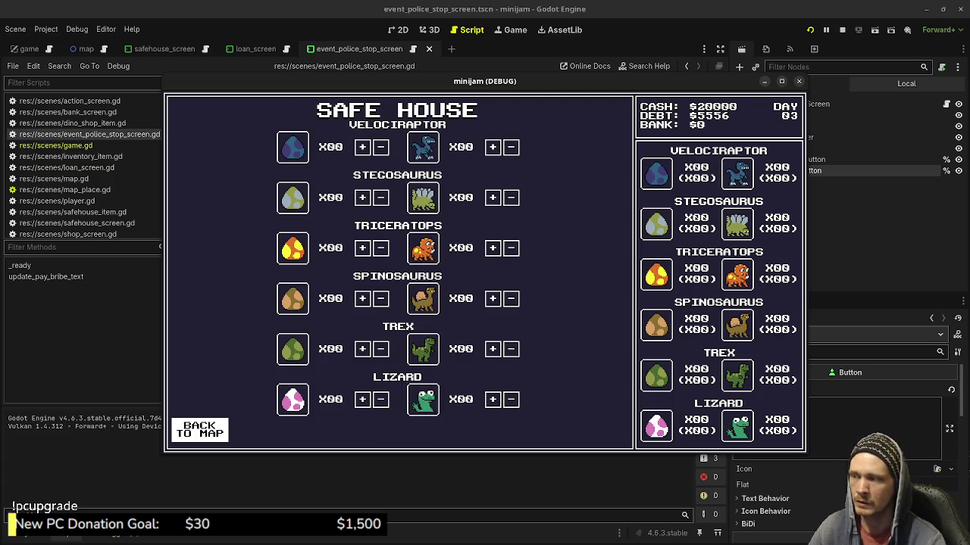
click(200, 430)
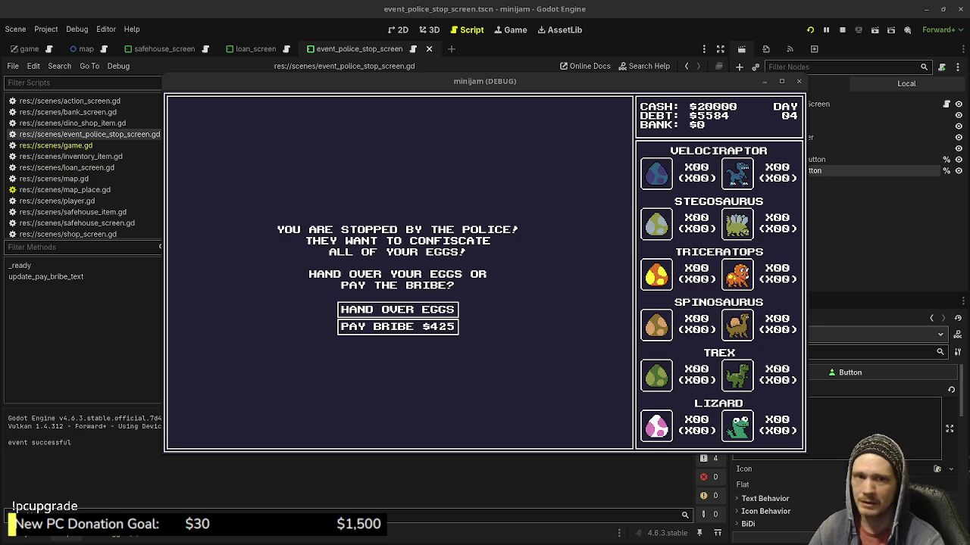
Pay the $425 bribe, stop the game, and open game.gd
click(397, 327)
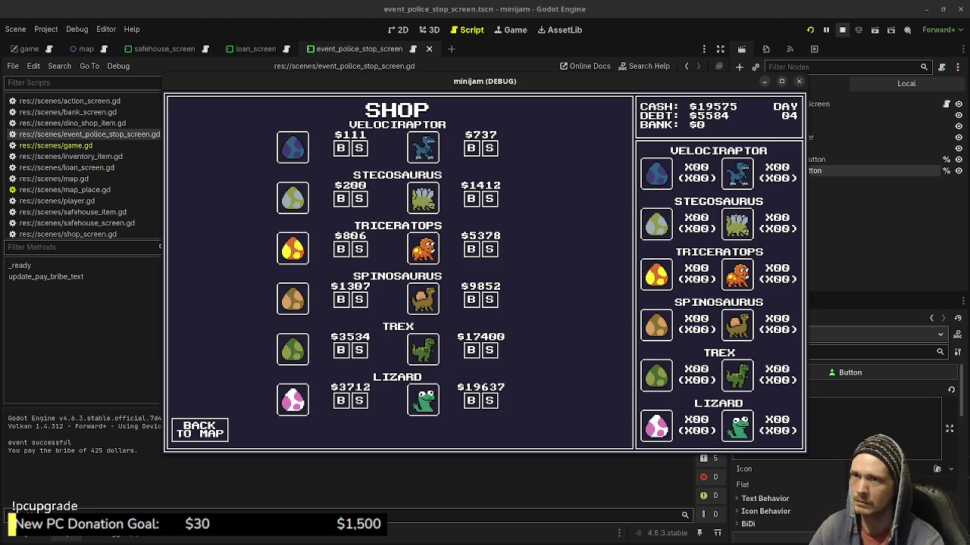
click(842, 30)
click(55, 145)
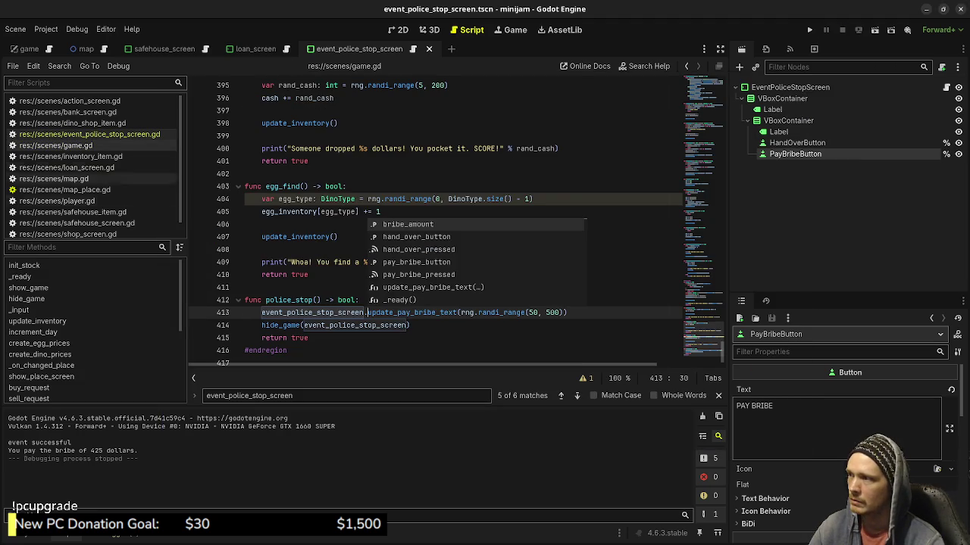
Lower the starting cash in game.gd from 20000 to 2000 and save
scroll(454, 227, up, 10)
scroll(454, 220, up, 20)
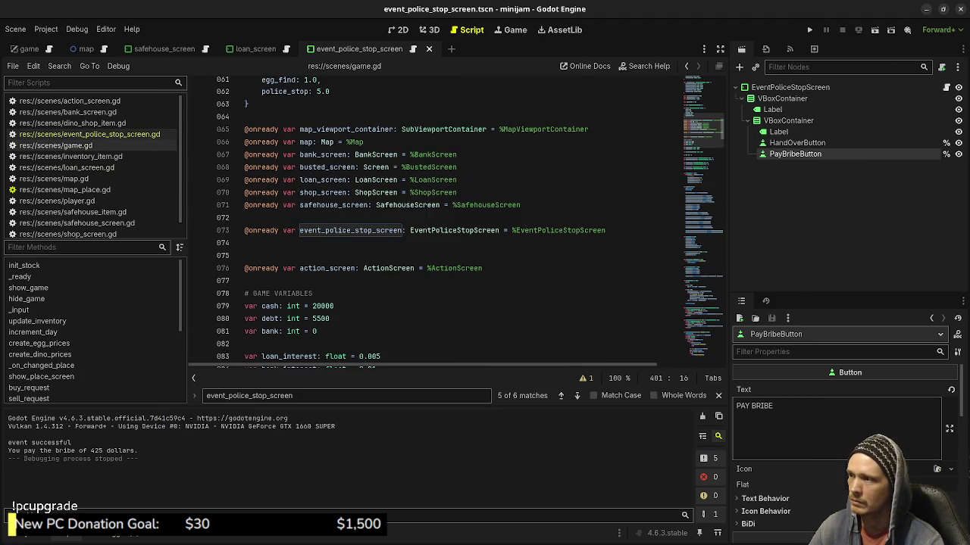
scroll(454, 219, up, 5)
scroll(455, 220, up, 15)
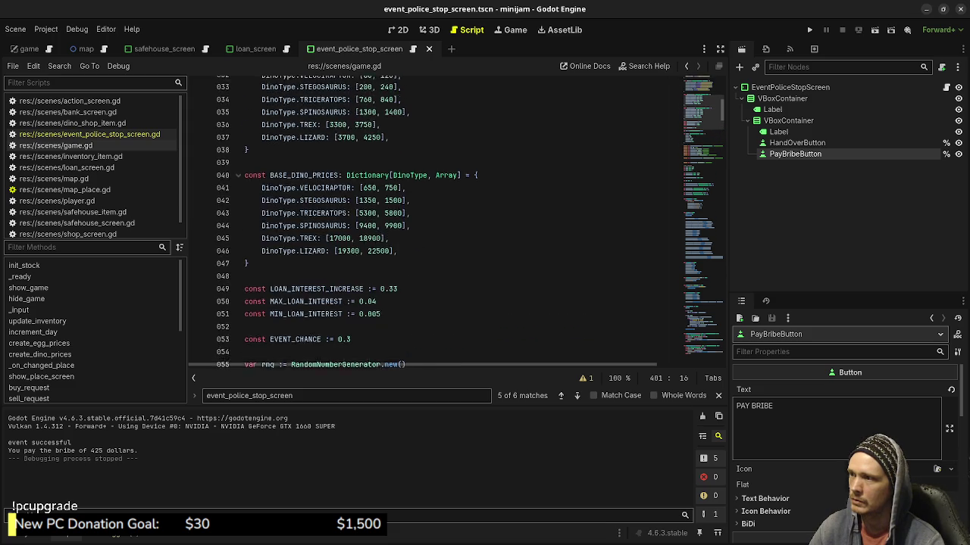
scroll(353, 223, down, 20)
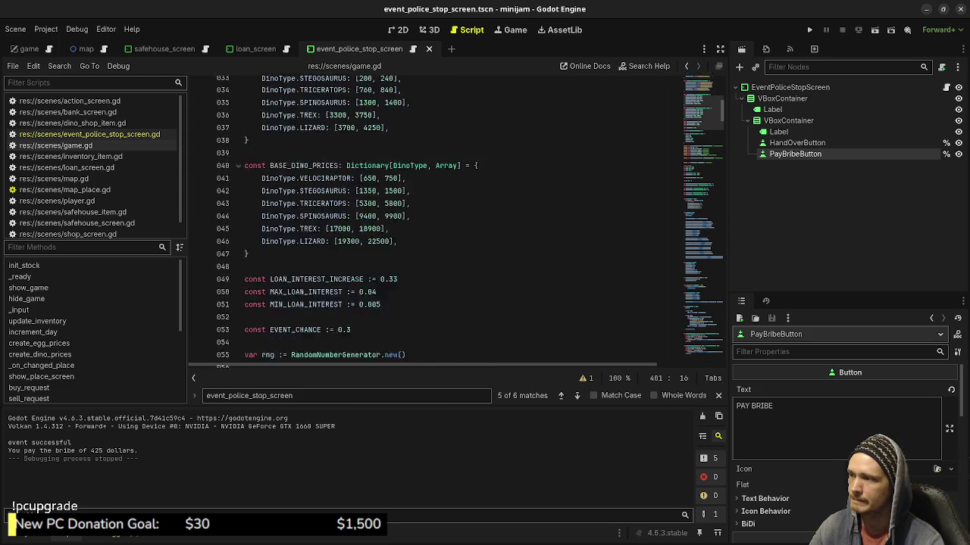
click(334, 274)
key(BackSpace)
key(ctrl+s)
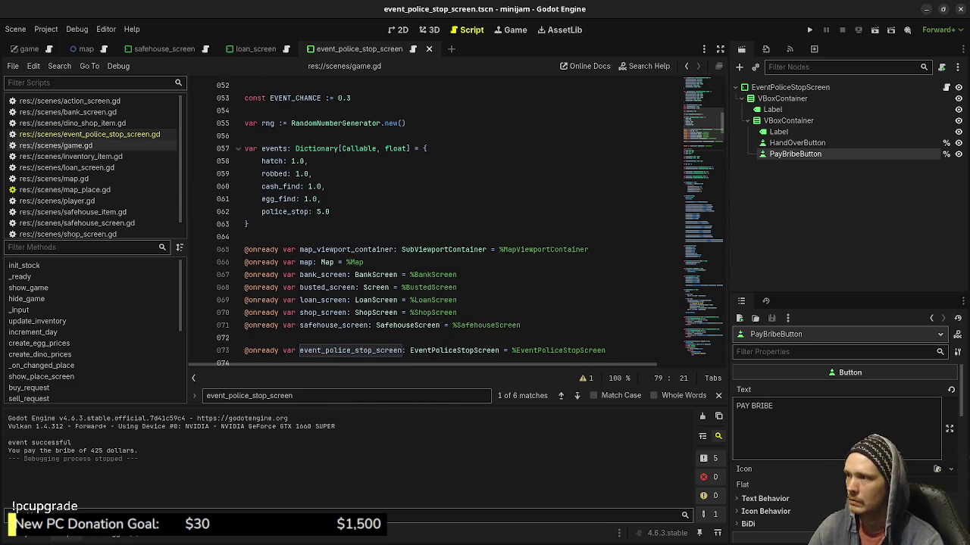
Change the police_stop event weight from 5.0 to 1.0 and save
click(320, 211)
key(BackSpace)
text(1)
key(ctrl+s)
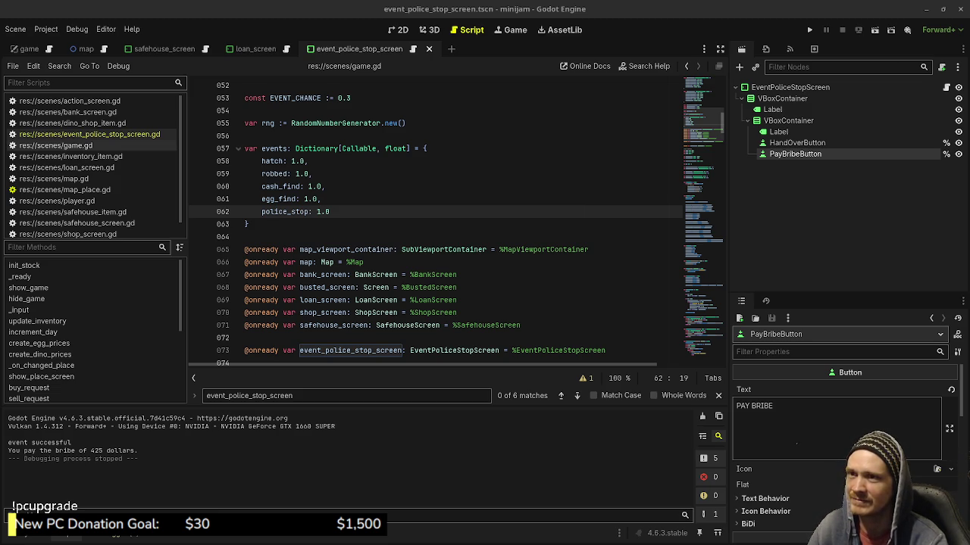
key(F5)
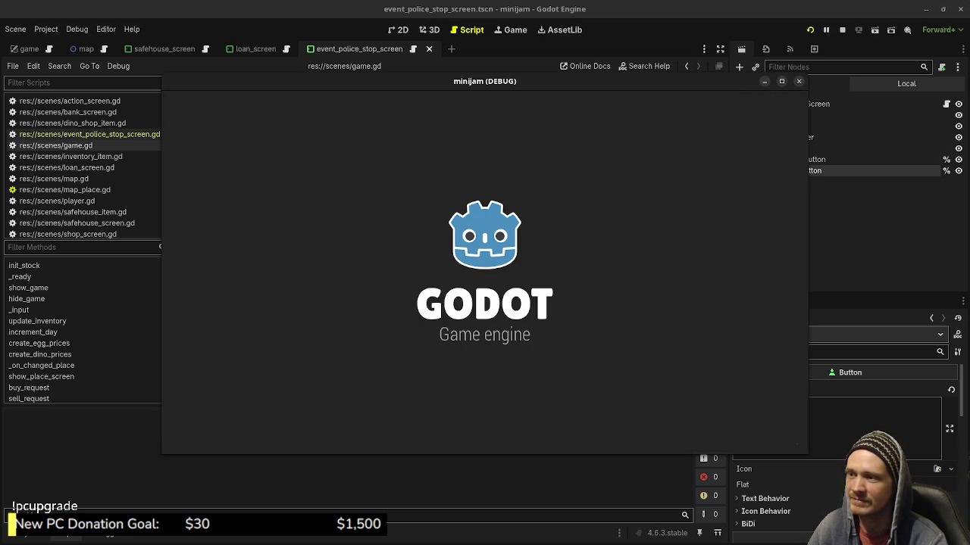
click(508, 265)
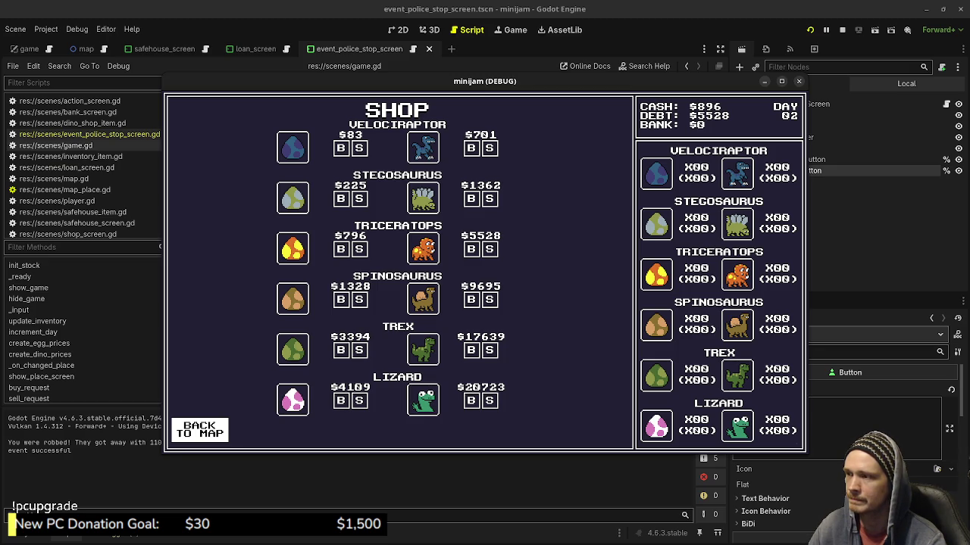
click(199, 429)
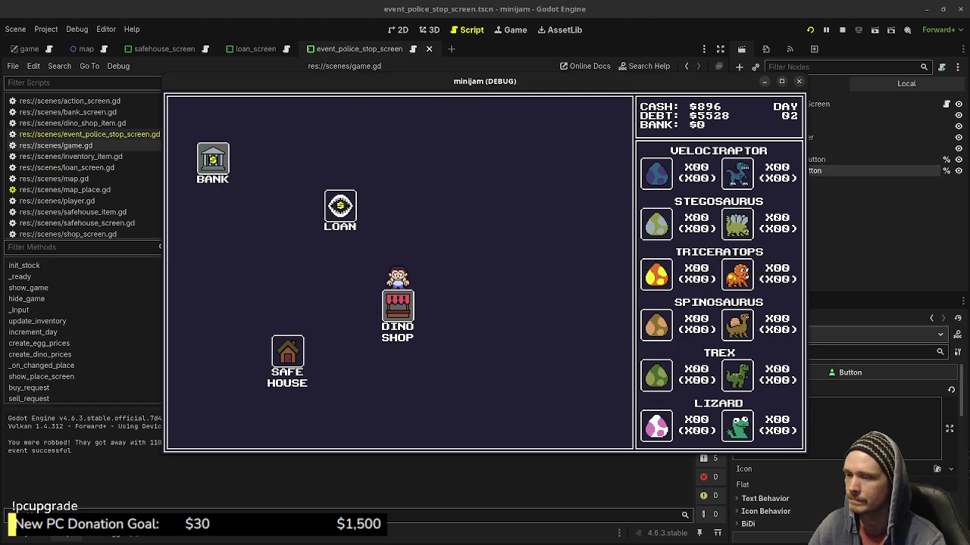
click(842, 30)
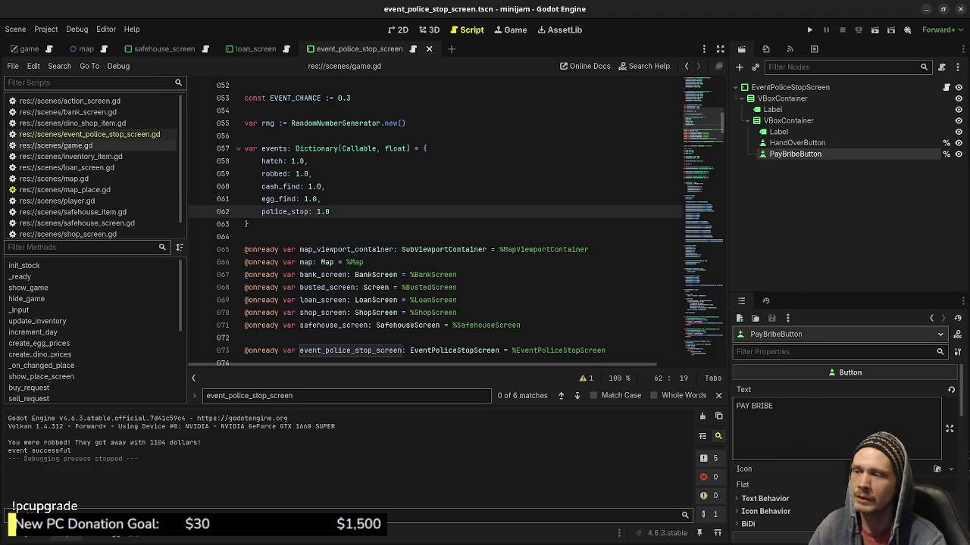
Add an 'egg_break: 1.0' entry to the events dictionary, placed above police_stop, and save
scroll(455, 219, down, 20)
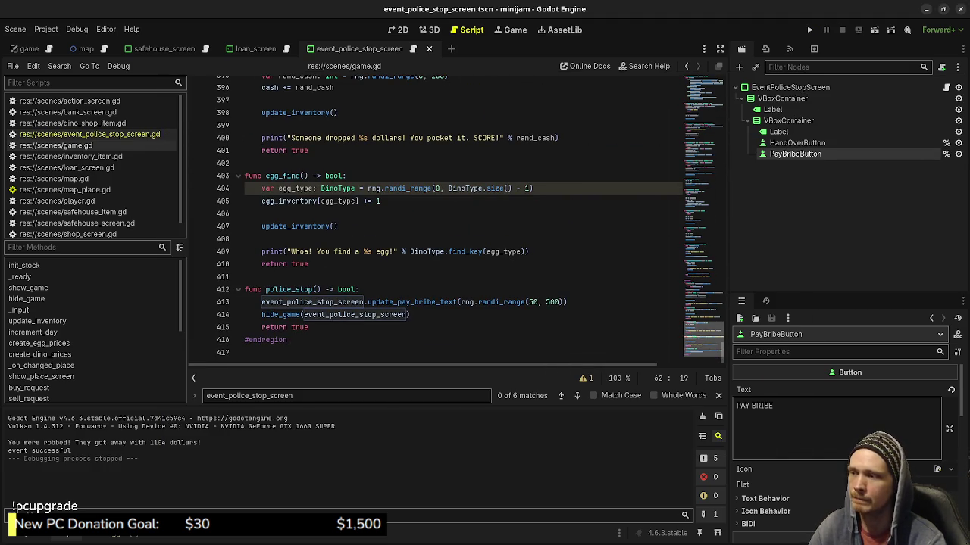
scroll(454, 220, up, 10)
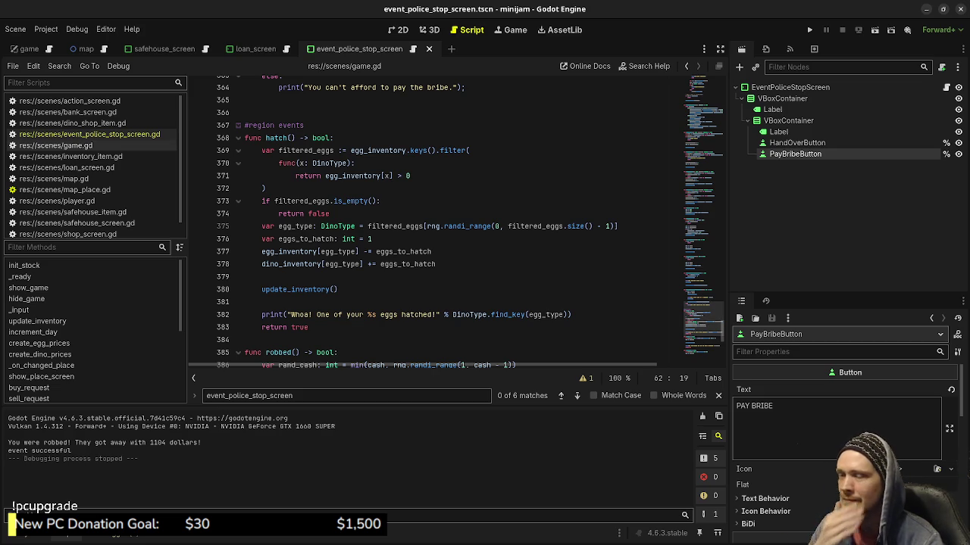
scroll(455, 219, up, 6)
scroll(455, 220, up, 20)
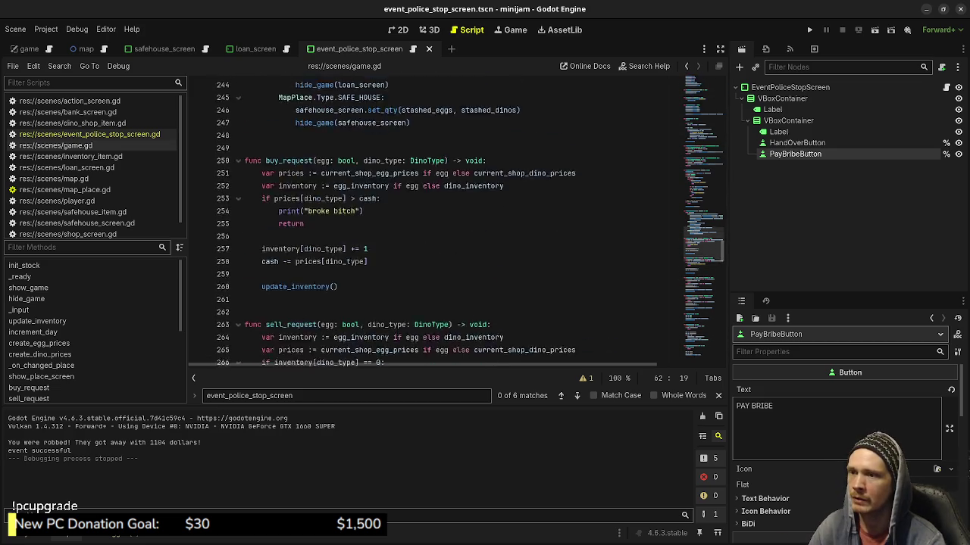
scroll(454, 220, up, 20)
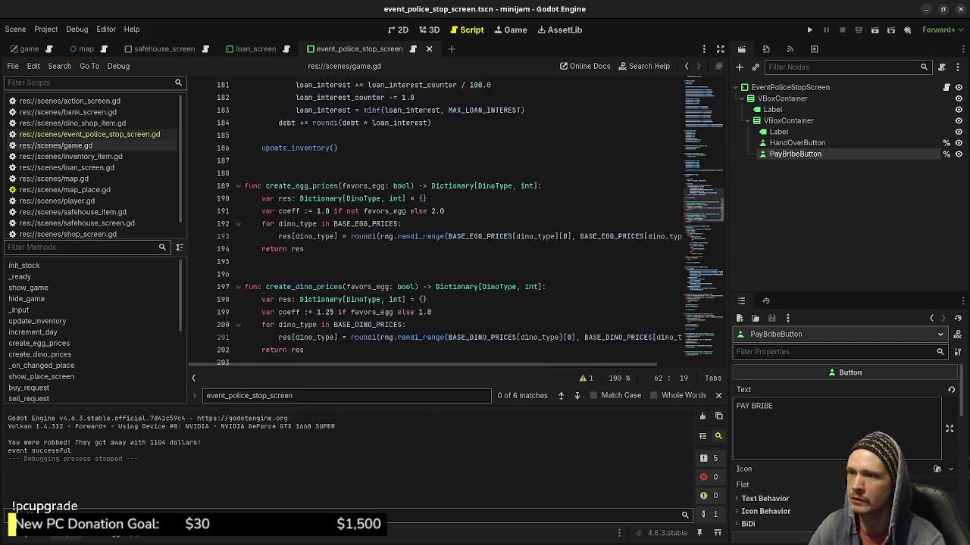
scroll(455, 220, up, 6)
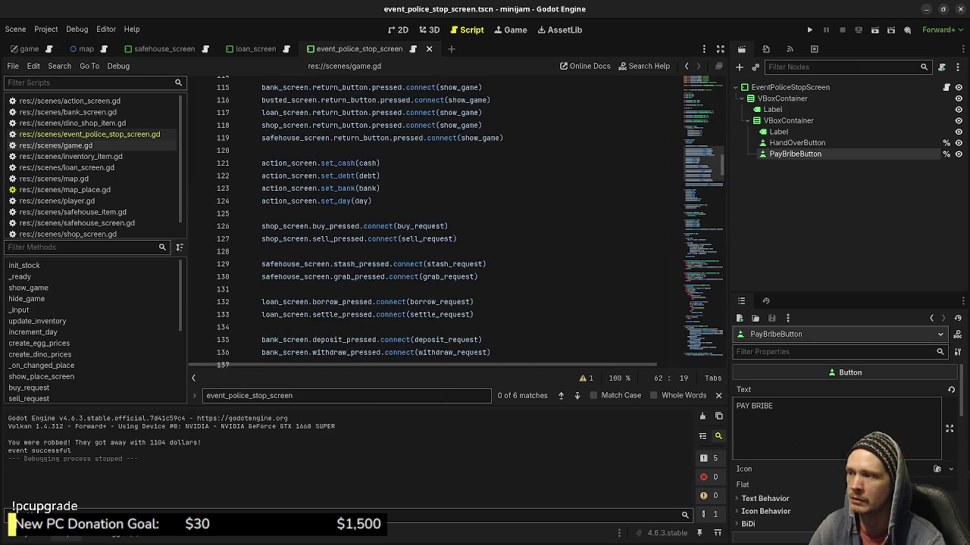
scroll(454, 220, up, 10)
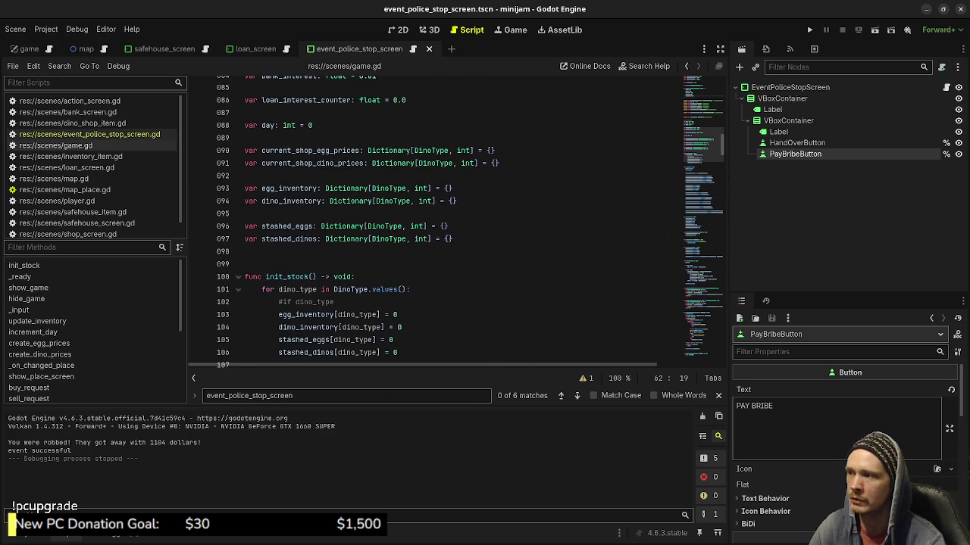
scroll(454, 220, up, 2)
scroll(455, 220, down, 10)
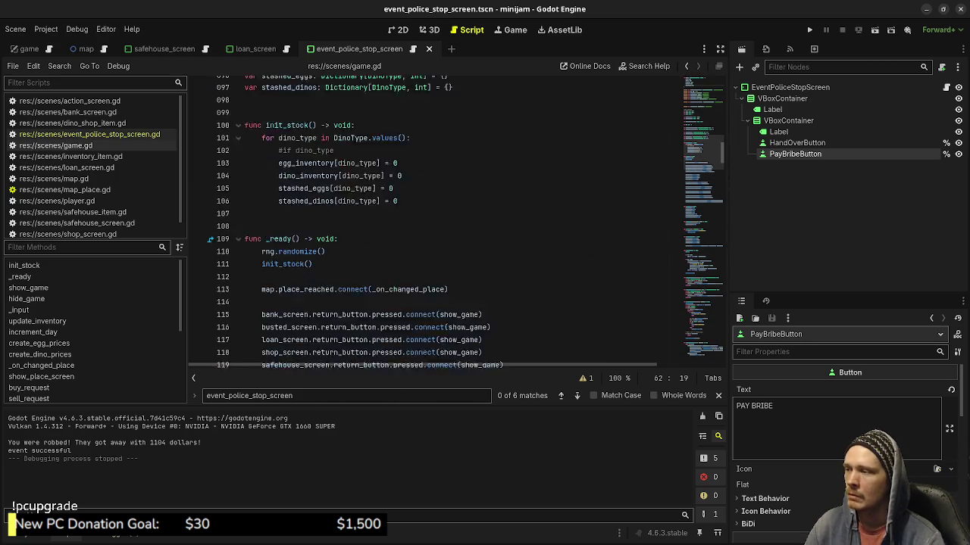
scroll(455, 220, up, 16)
scroll(455, 220, up, 4)
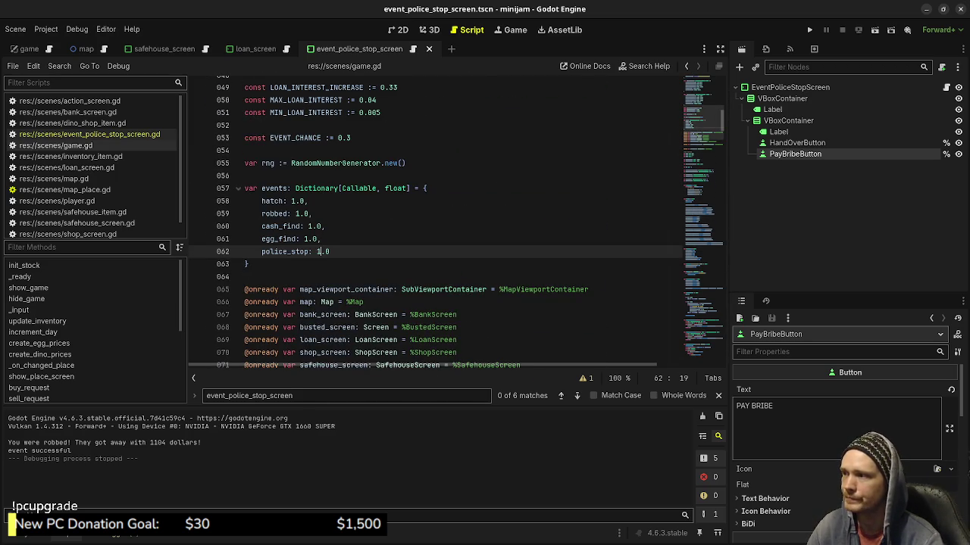
text(,)
key(Return)
text(egg_break)
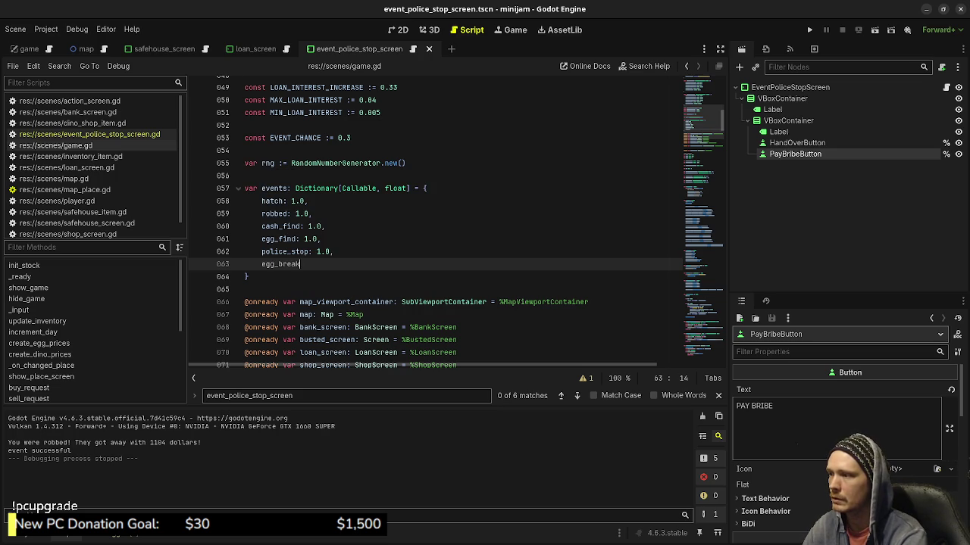
text(: 1.0)
key(ctrl+s)
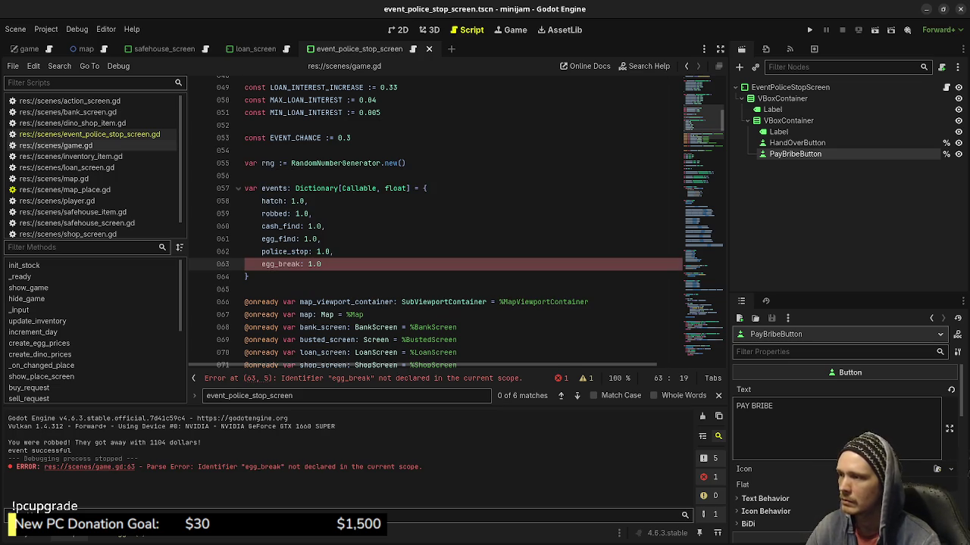
key(alt+Up)
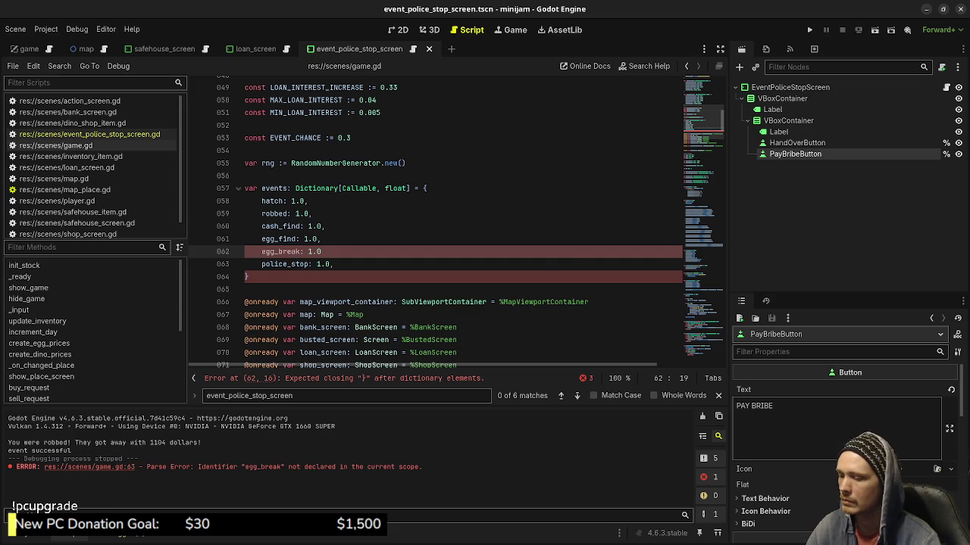
text(,)
Declare a new 'func egg_break() -> bool:' function after egg_find
click(302, 251)
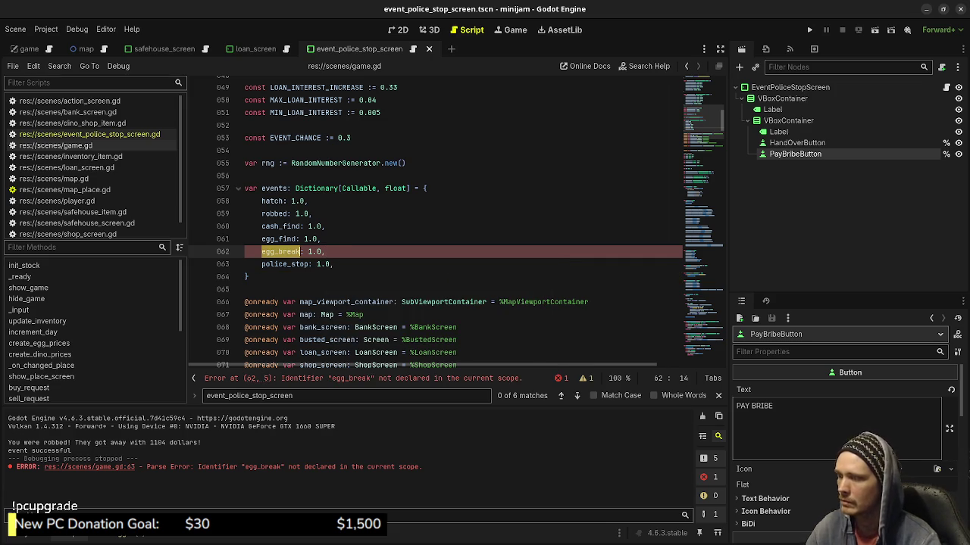
scroll(455, 220, down, 20)
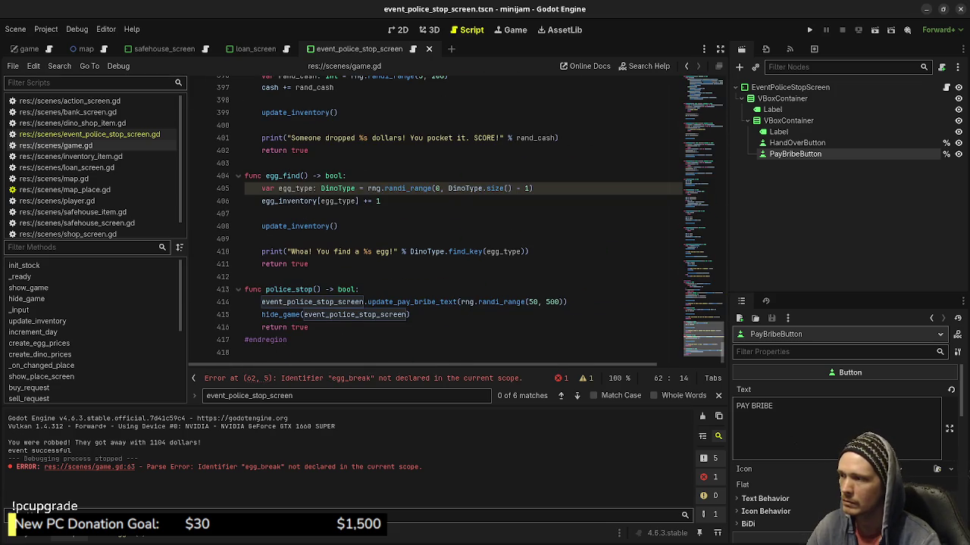
click(318, 263)
key(Return)
key(Return)
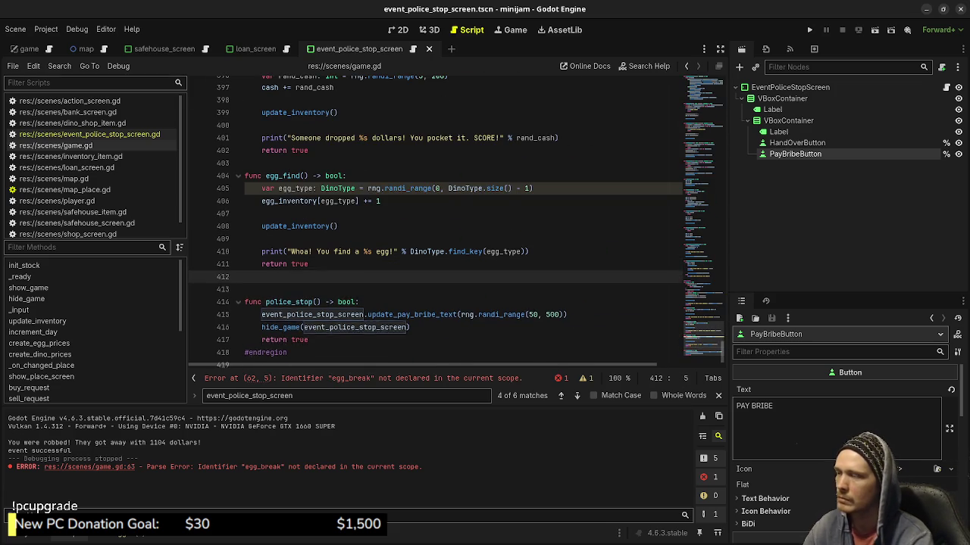
text(f)
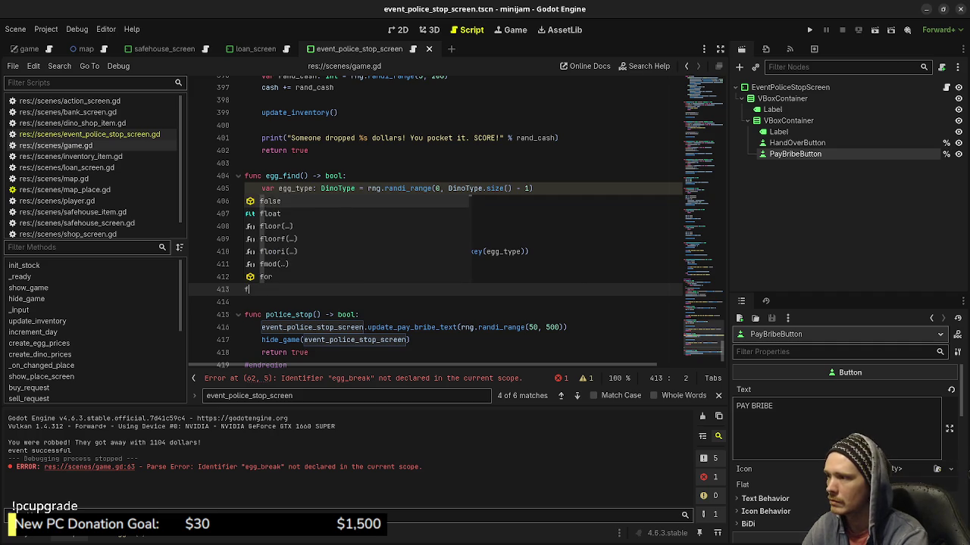
text(unc egg_break() -> boo)
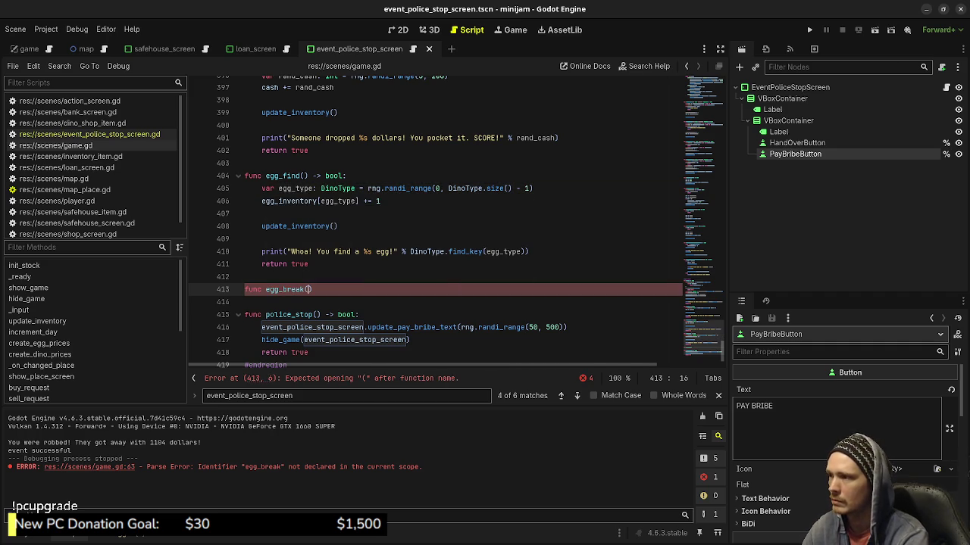
text(l:)
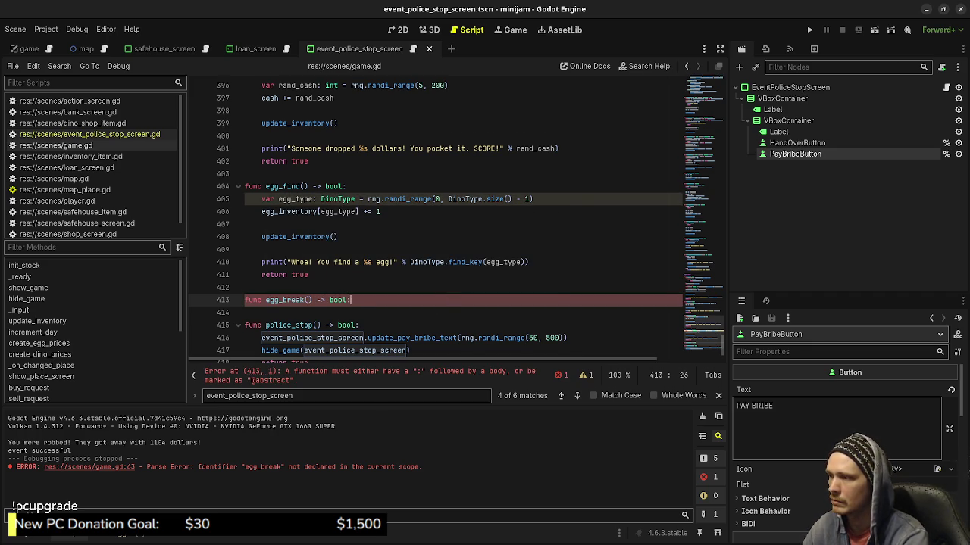
key(Return)
Copy the hatch function's body and paste it into egg_break
scroll(454, 220, up, 6)
scroll(454, 219, up, 6)
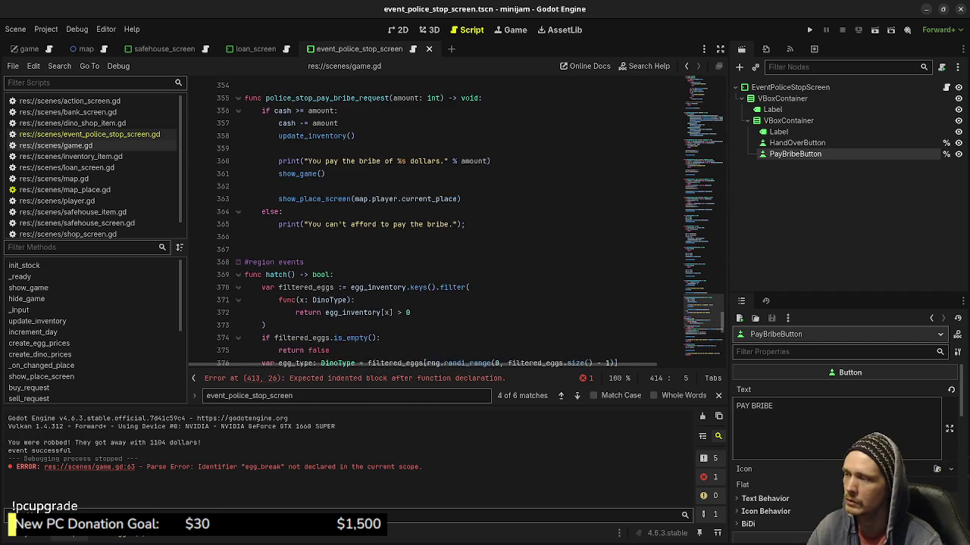
scroll(454, 220, down, 2)
scroll(455, 220, up, 3)
scroll(455, 219, down, 4)
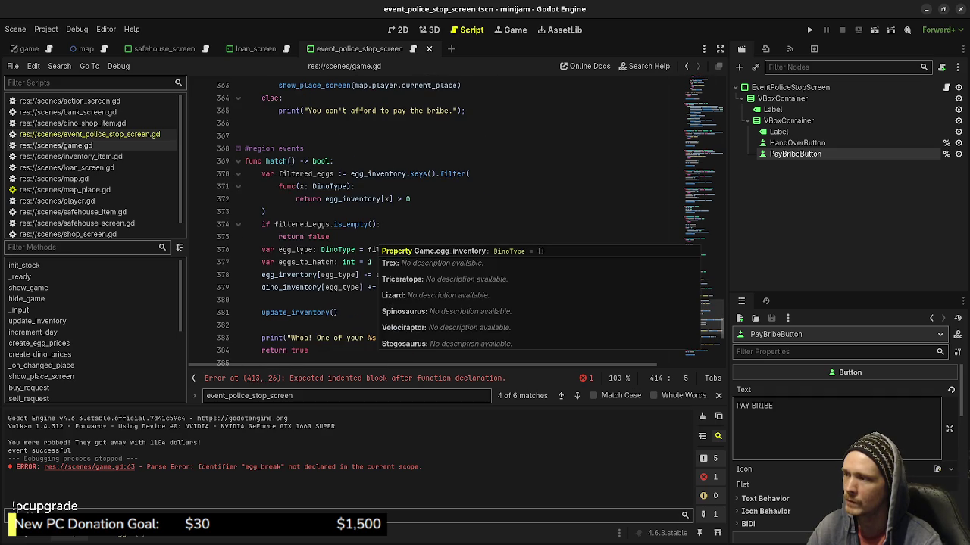
click(265, 211)
scroll(455, 220, down, 1)
mouse_move(309, 313)
mouse_down()
mouse_move(265, 198)
mouse_move(258, 123)
mouse_move(262, 136)
mouse_up()
key(ctrl+c)
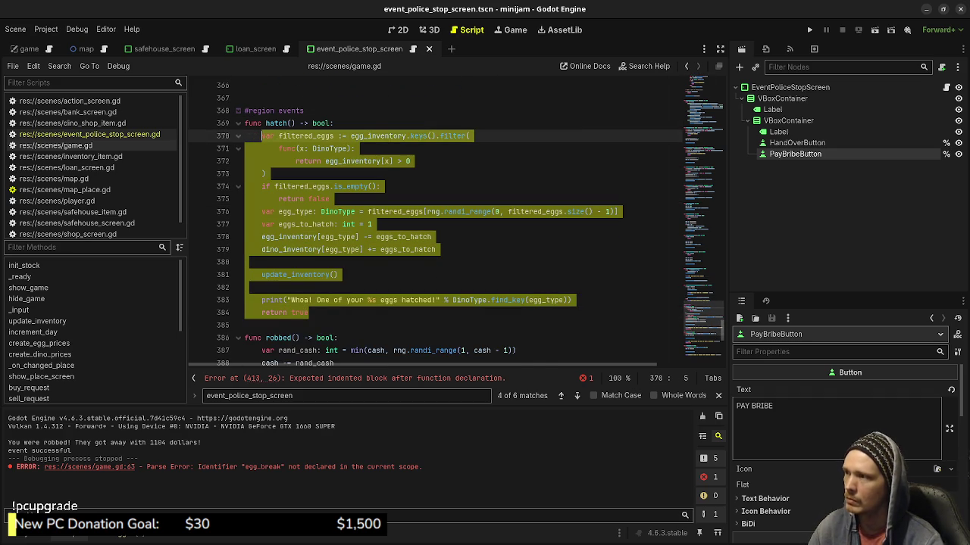
scroll(455, 220, down, 11)
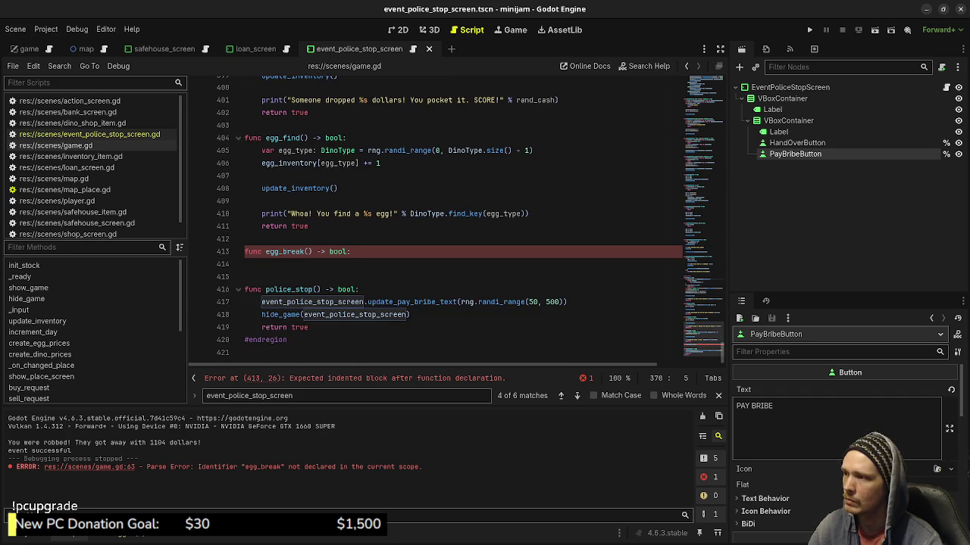
click(273, 263)
key(ctrl+v)
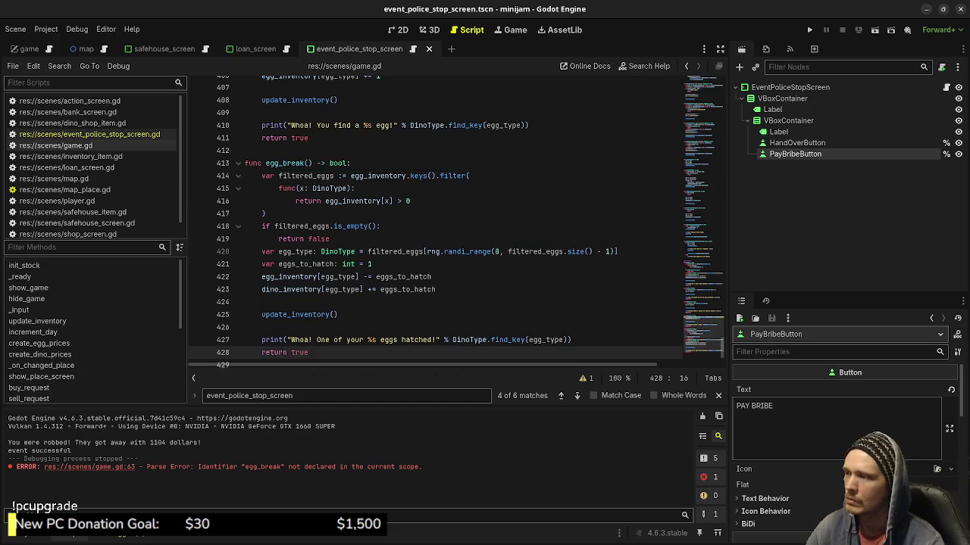
Add blank-line spacing before the egg_break, cash_find and robbed functions
scroll(455, 220, down, 2)
scroll(454, 220, up, 13)
scroll(455, 220, down, 13)
scroll(455, 220, up, 5)
click(262, 239)
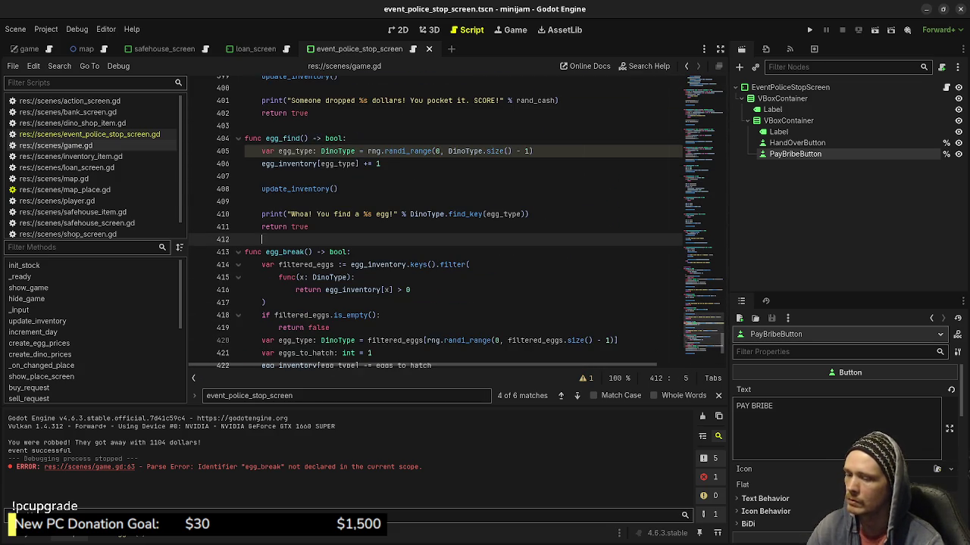
scroll(455, 219, up, 6)
click(244, 239)
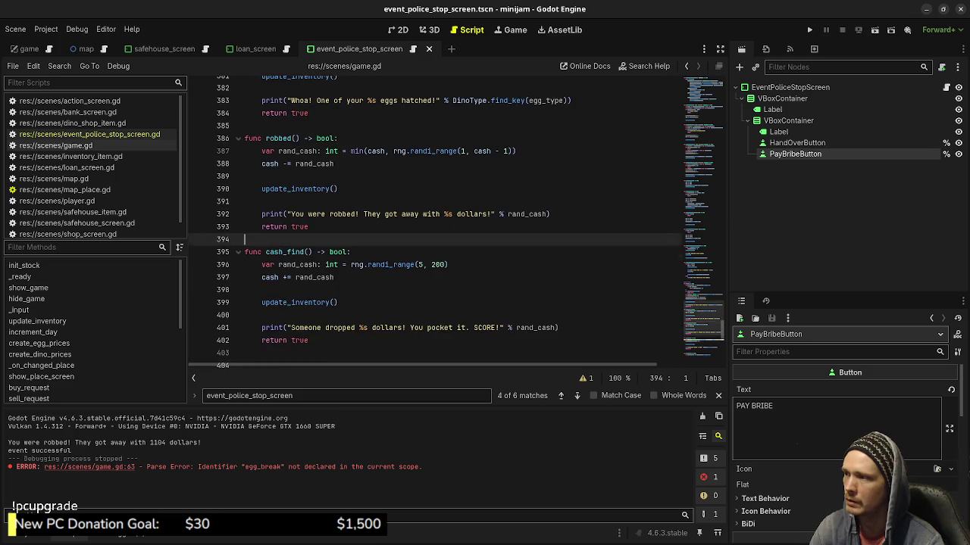
scroll(455, 219, up, 3)
click(245, 252)
scroll(454, 219, up, 3)
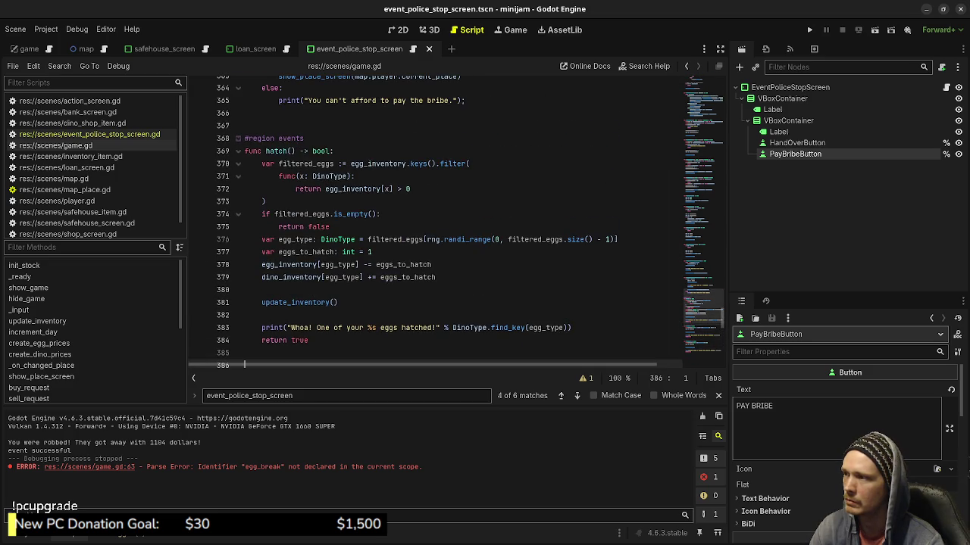
scroll(454, 219, down, 15)
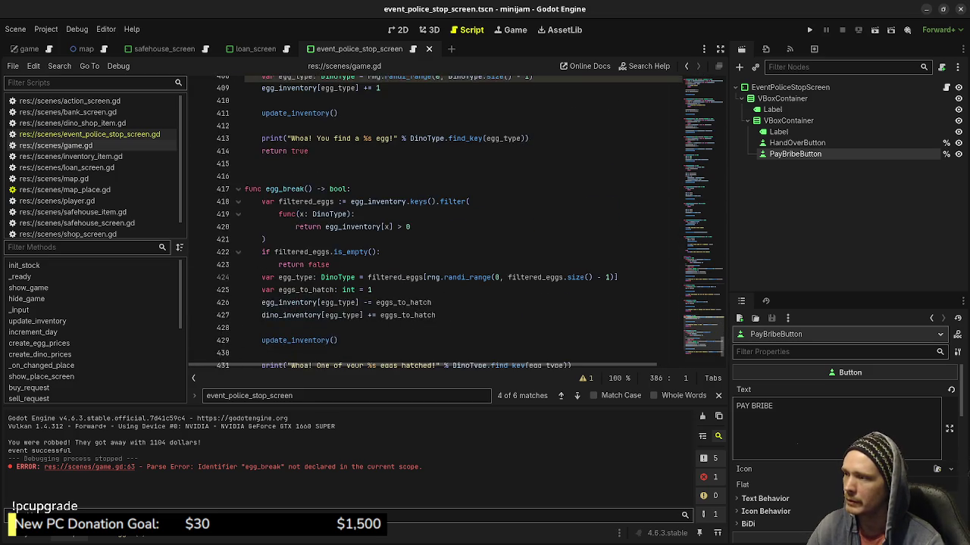
scroll(454, 219, down, 2)
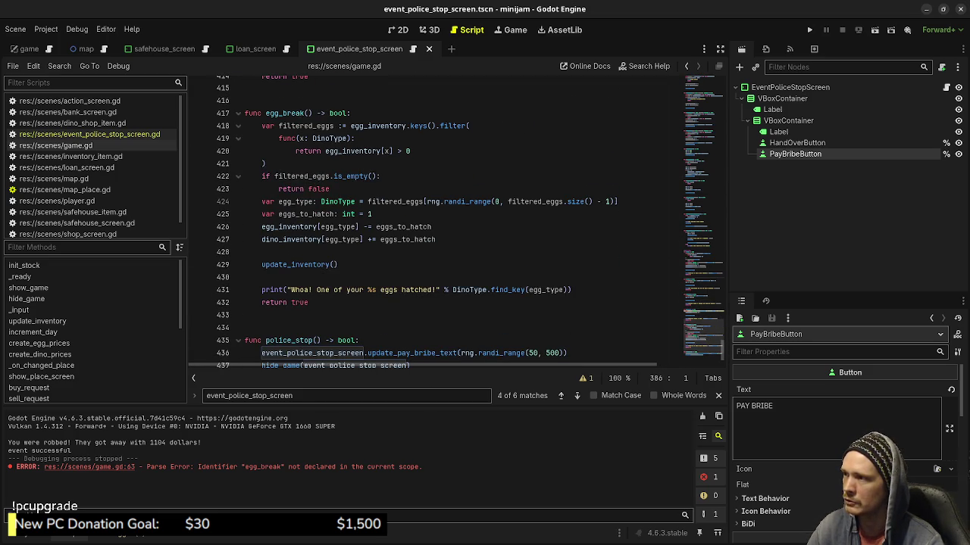
click(436, 239)
In egg_break, delete the add-dino line, change 'hatched' to 'broke', and rename eggs_to_hatch to eggs_to_break
key(shift+Up)
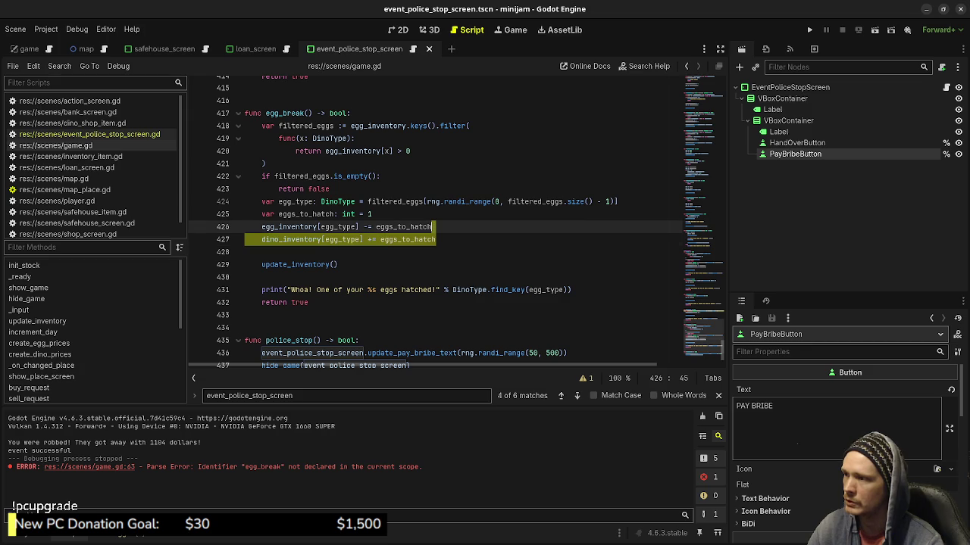
key(BackSpace)
double_click(414, 277)
text(broke)
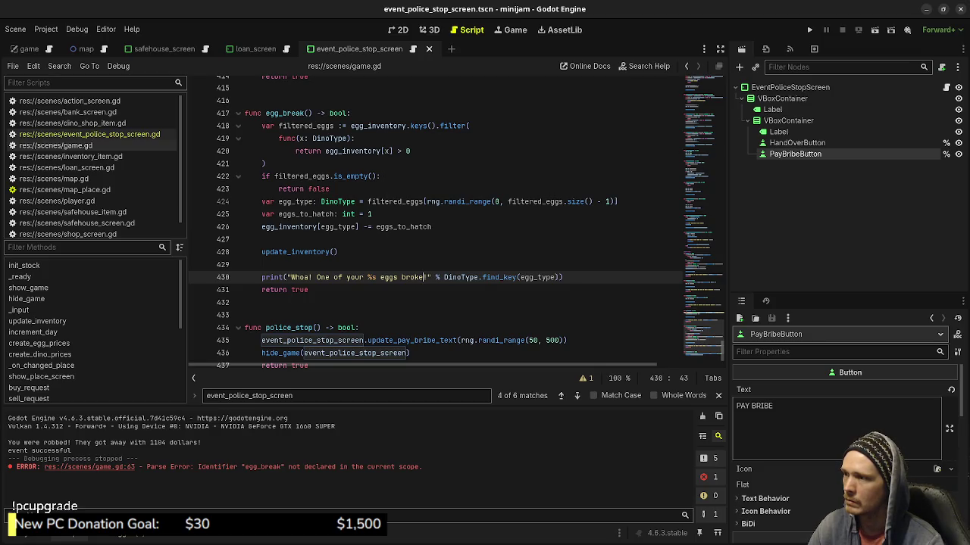
drag(313, 215, 335, 214)
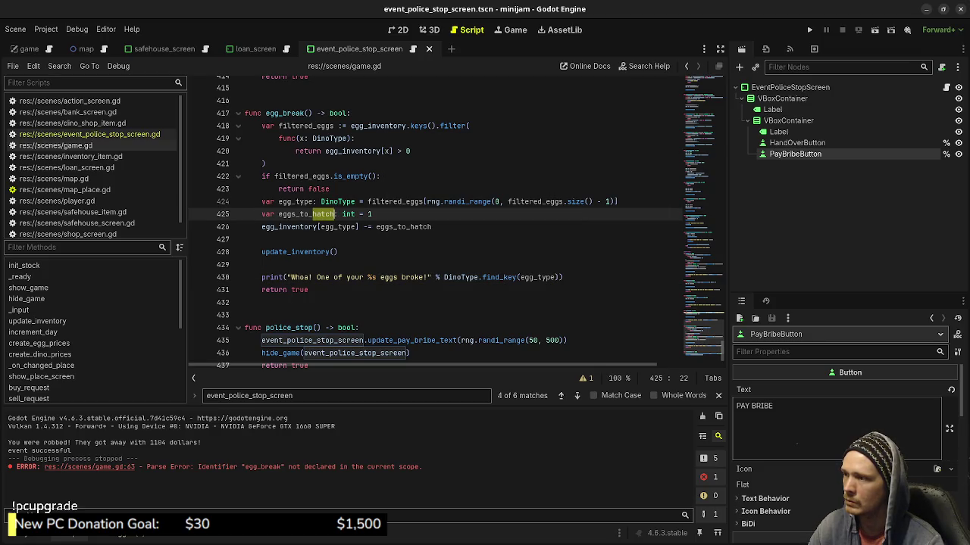
text(break)
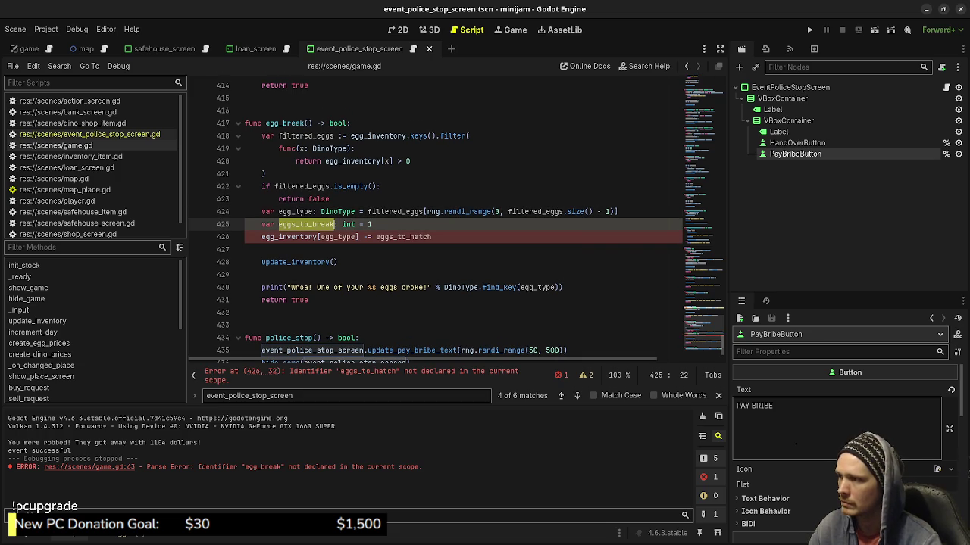
double_click(403, 237)
text(eggs_to_break)
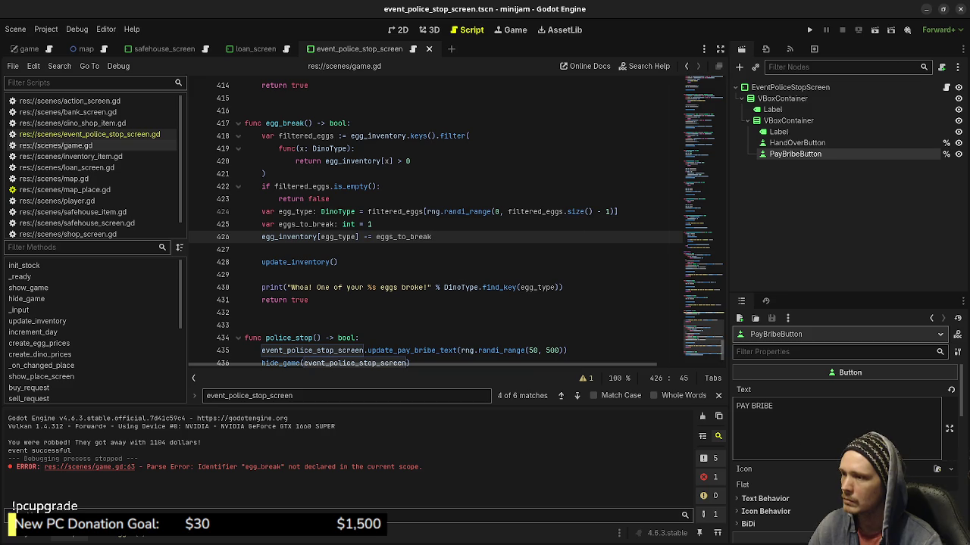
Raise the egg_break event weight to 5.0 and launch the game with F5
drag(703, 338, 703, 72)
scroll(465, 222, up, 1)
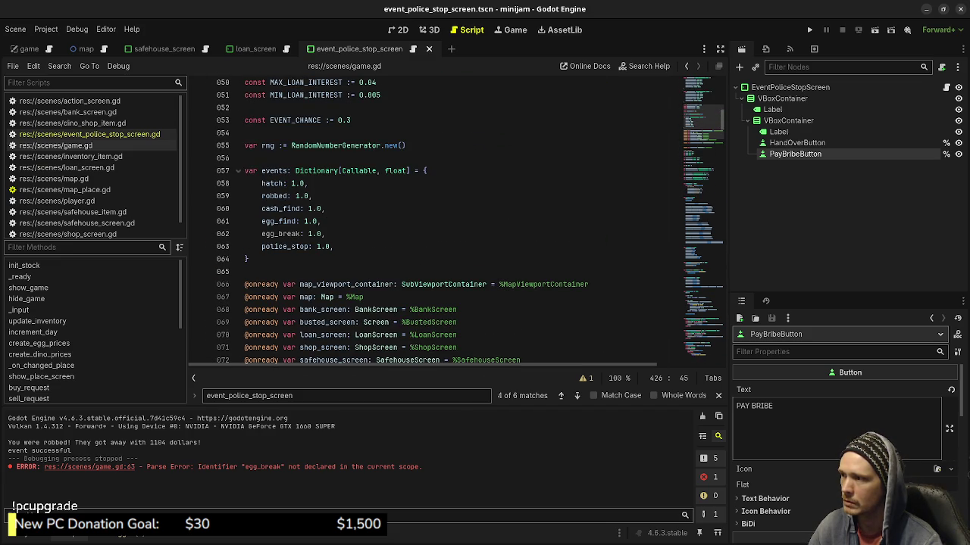
double_click(309, 233)
text(5)
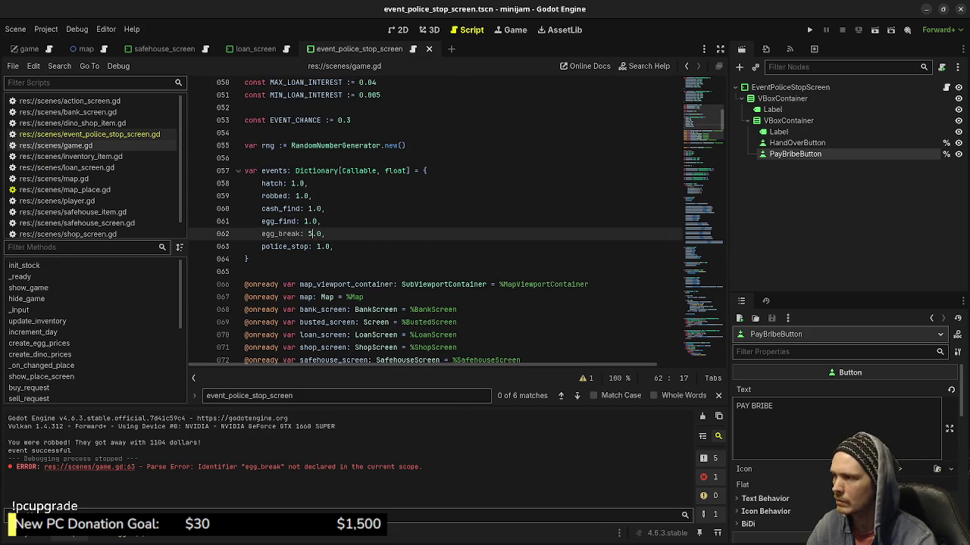
click(279, 233)
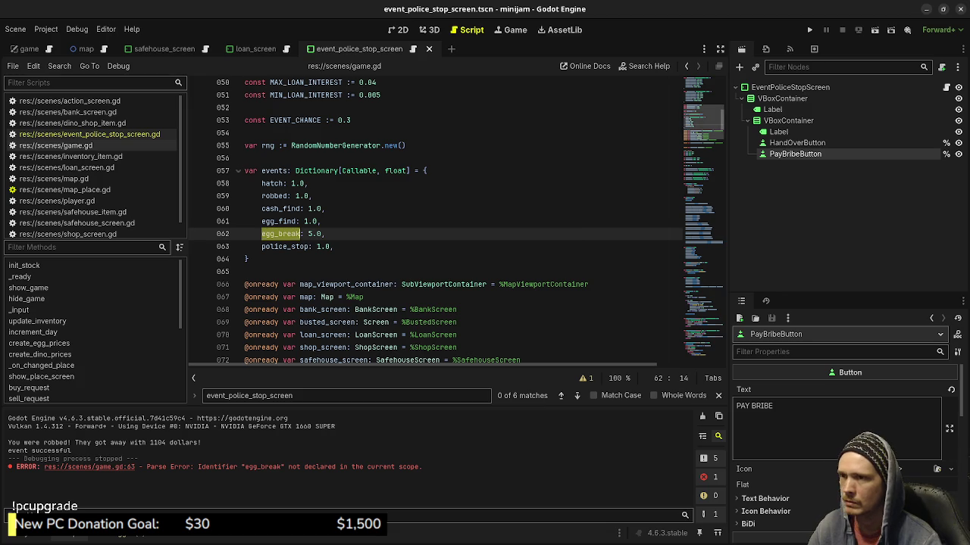
ctrl+click(280, 234)
scroll(447, 220, up, 2)
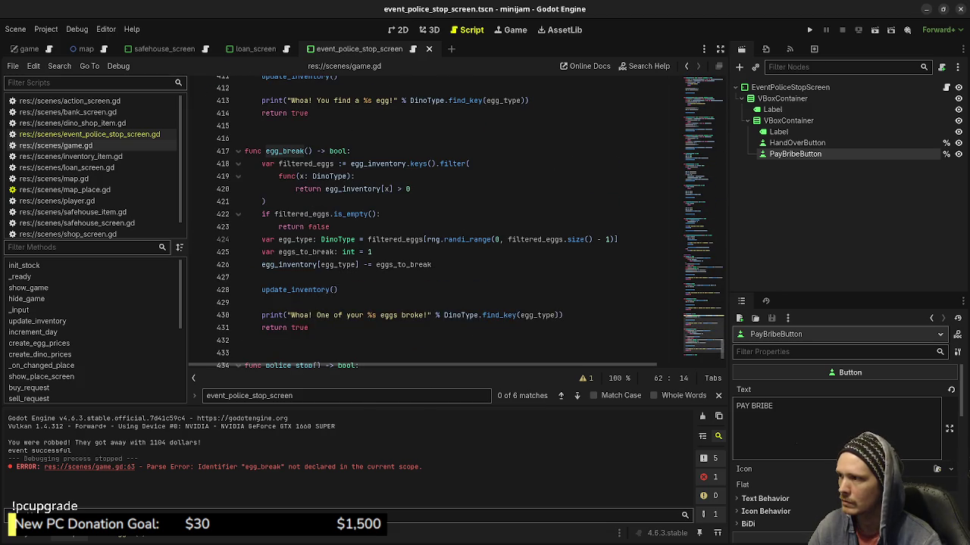
key(F5)
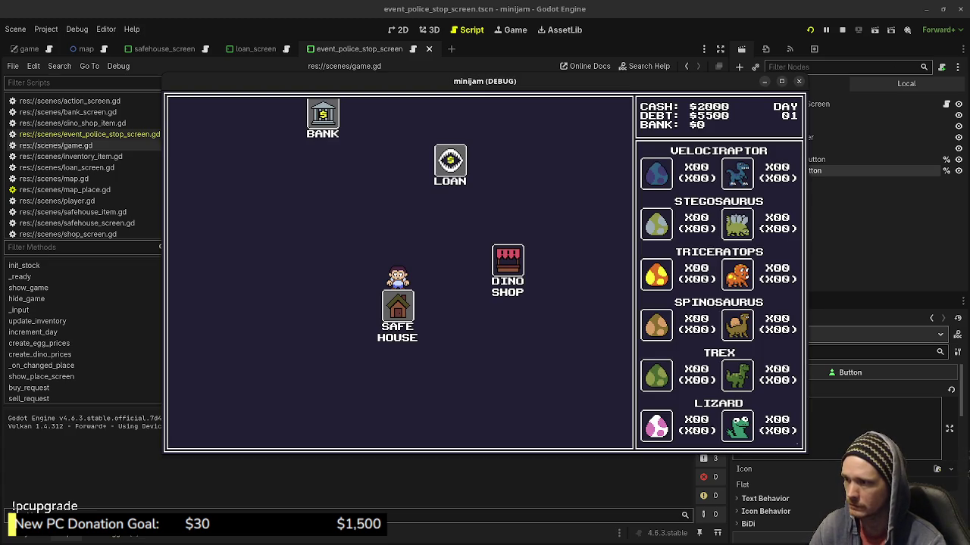
At the Dino Shop, buy velociraptor and stegosaurus eggs; the Spinosaurus egg is unaffordable
click(507, 271)
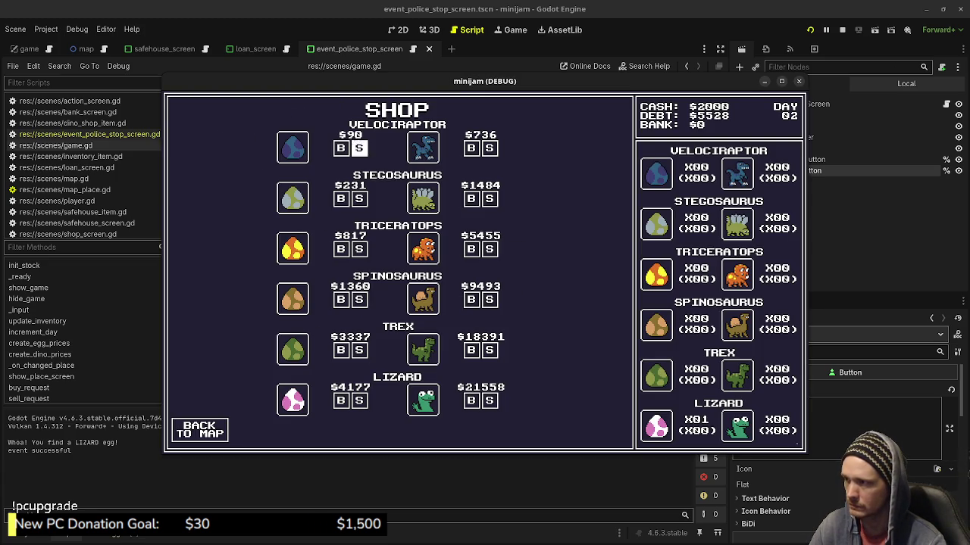
click(340, 148)
click(340, 148)
click(340, 148)
click(340, 148)
click(341, 148)
click(341, 148)
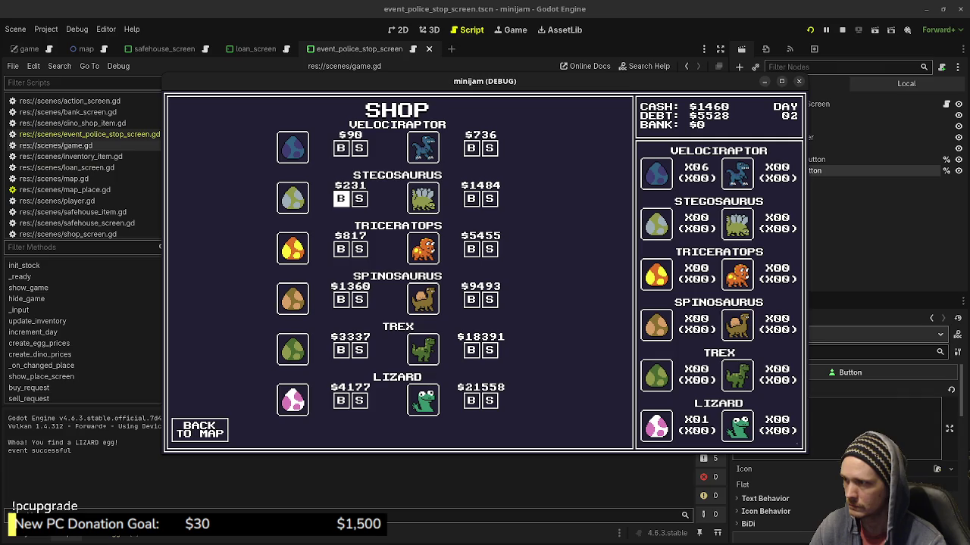
click(340, 199)
click(340, 198)
click(340, 198)
click(340, 249)
click(341, 249)
click(340, 299)
click(341, 299)
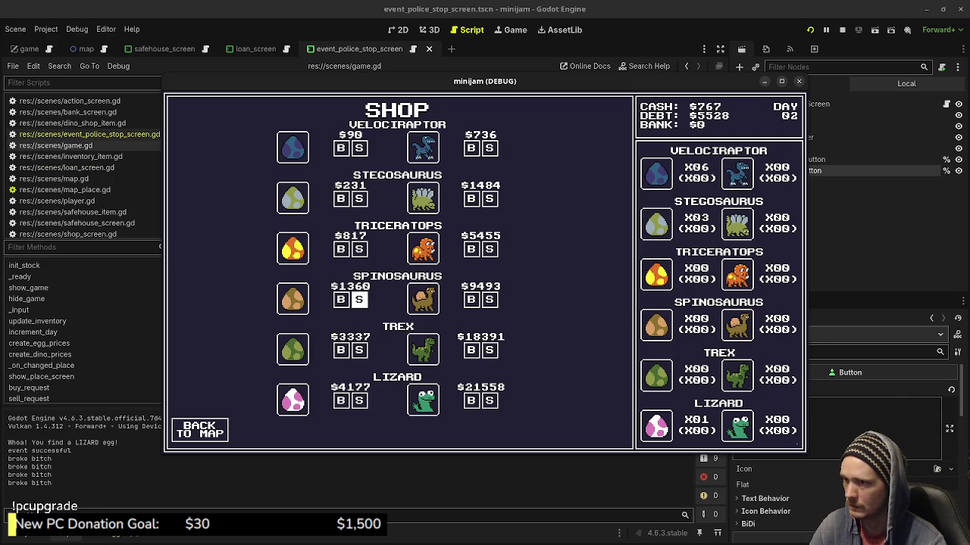
click(340, 148)
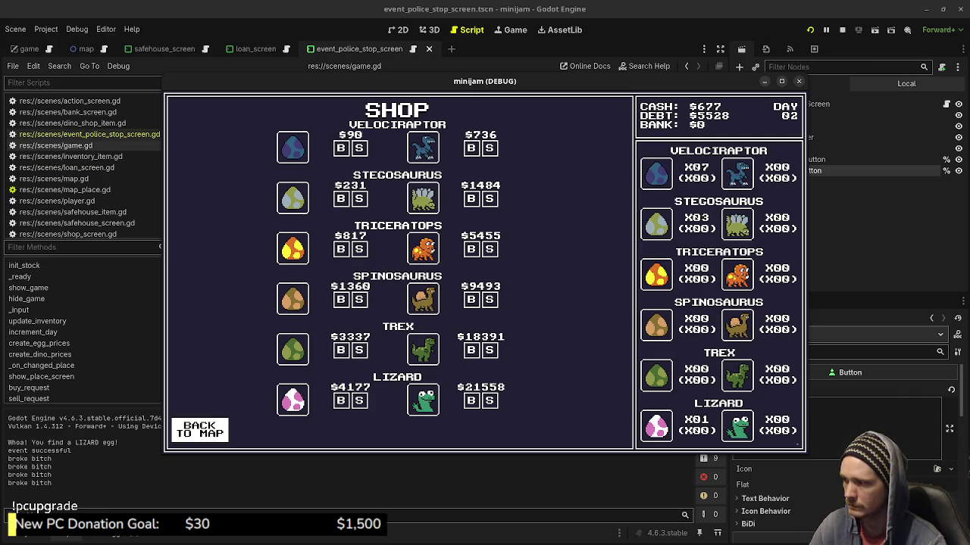
click(199, 430)
Pass several days by travelling between the Safe House and the Dino Shop
click(287, 362)
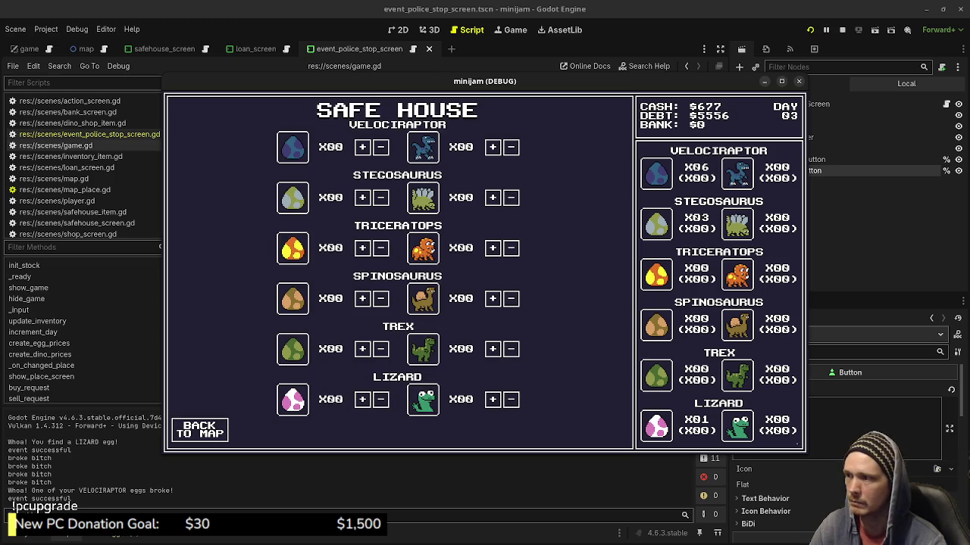
click(199, 429)
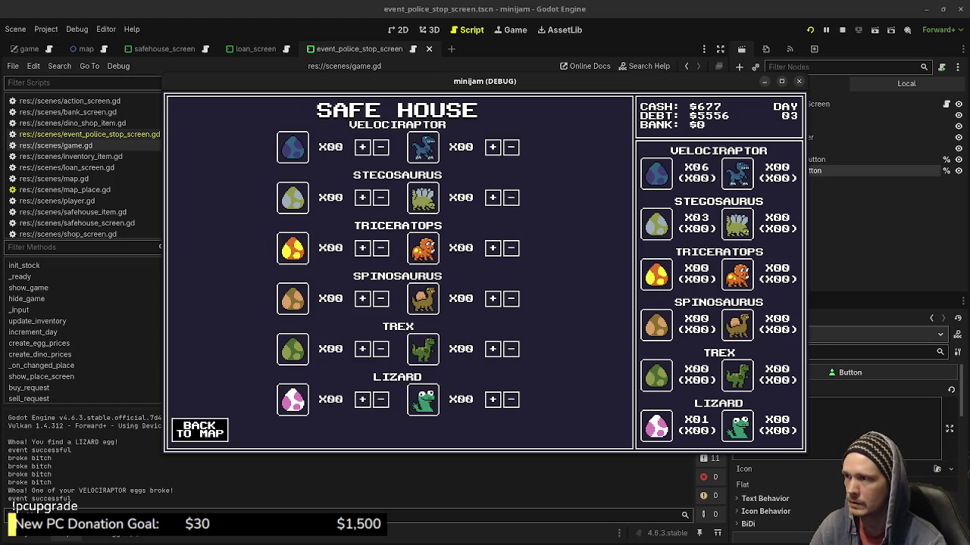
click(509, 261)
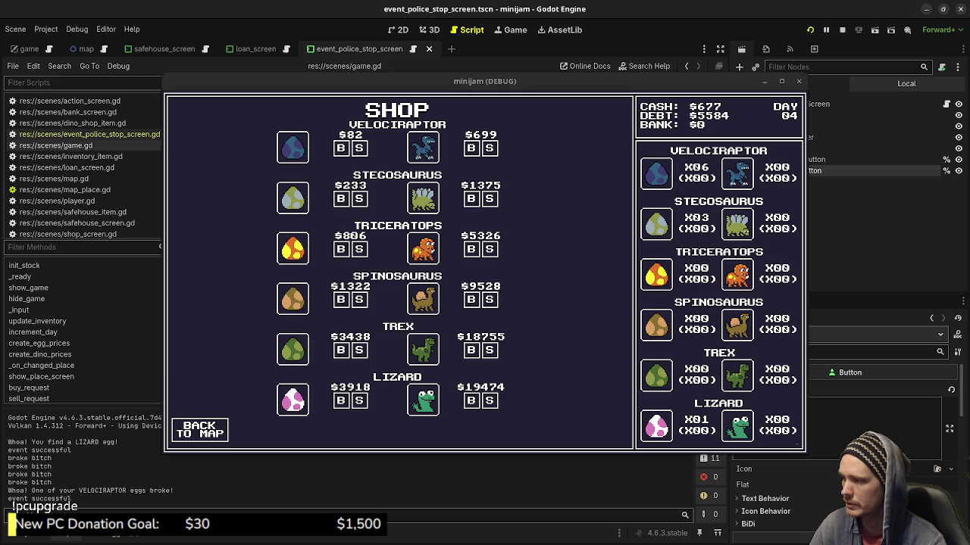
click(199, 430)
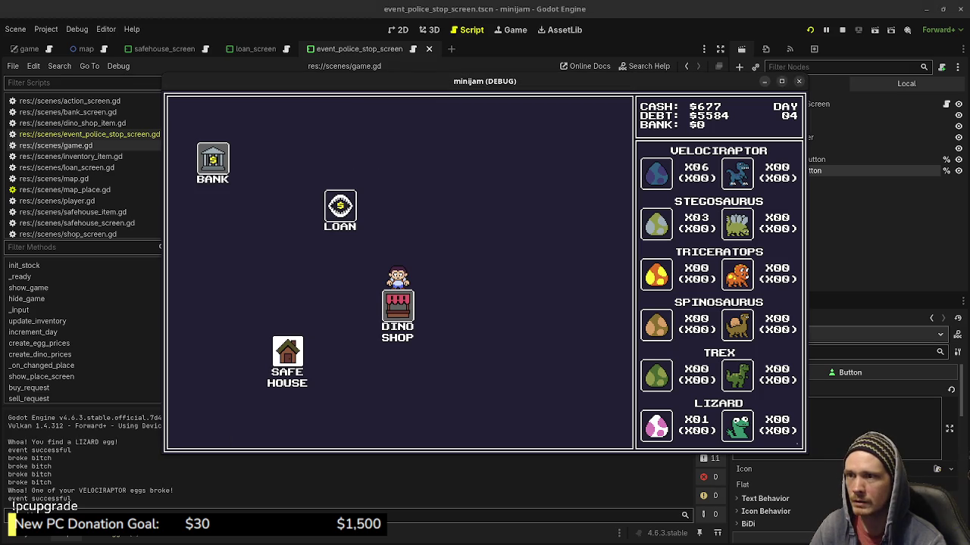
click(287, 352)
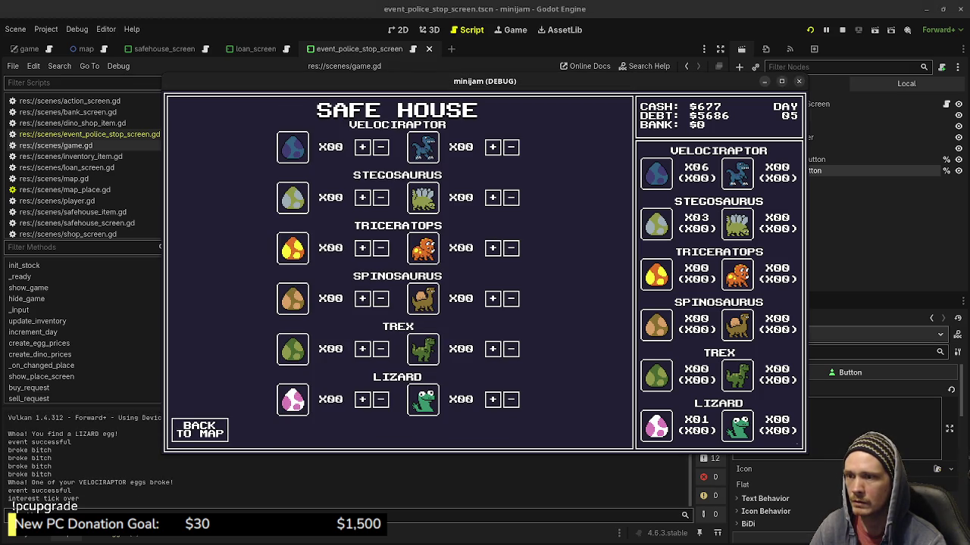
click(200, 429)
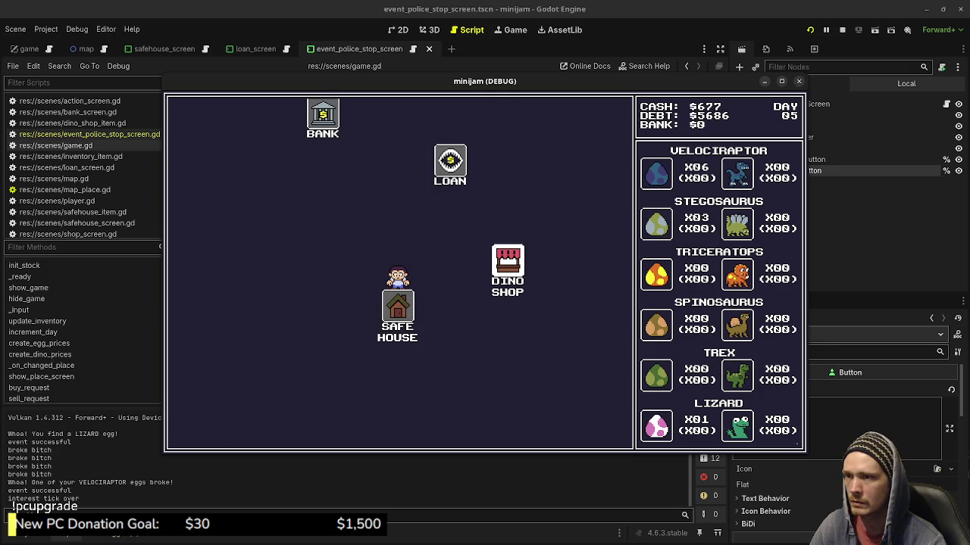
click(504, 262)
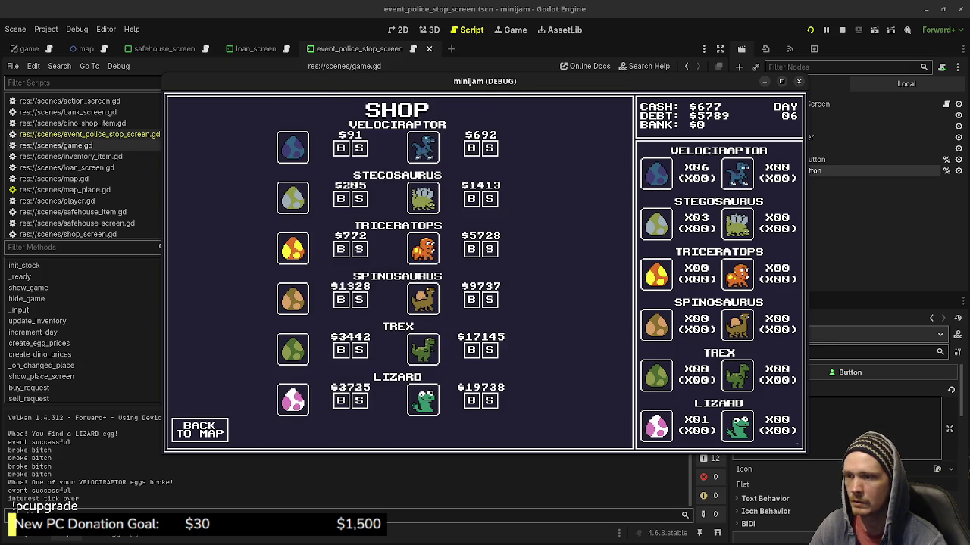
click(199, 429)
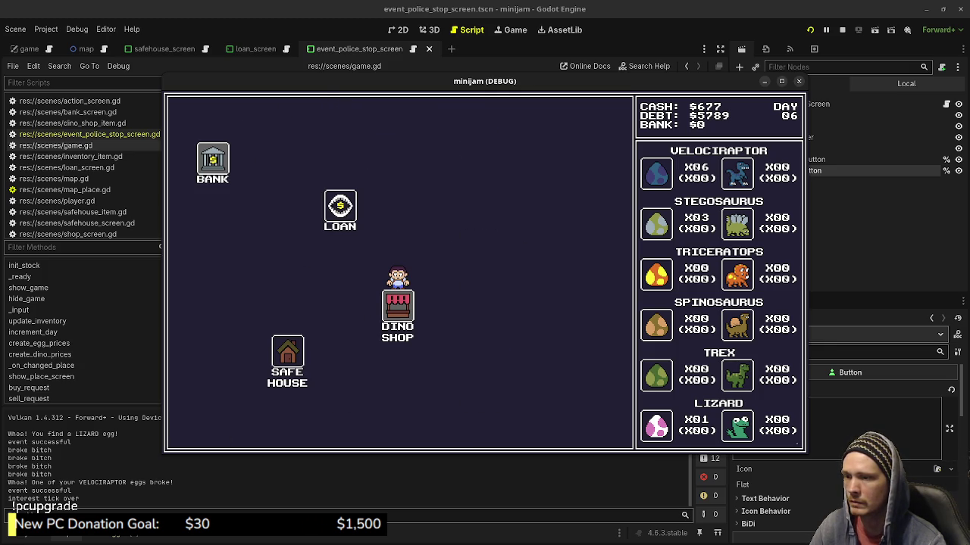
click(287, 352)
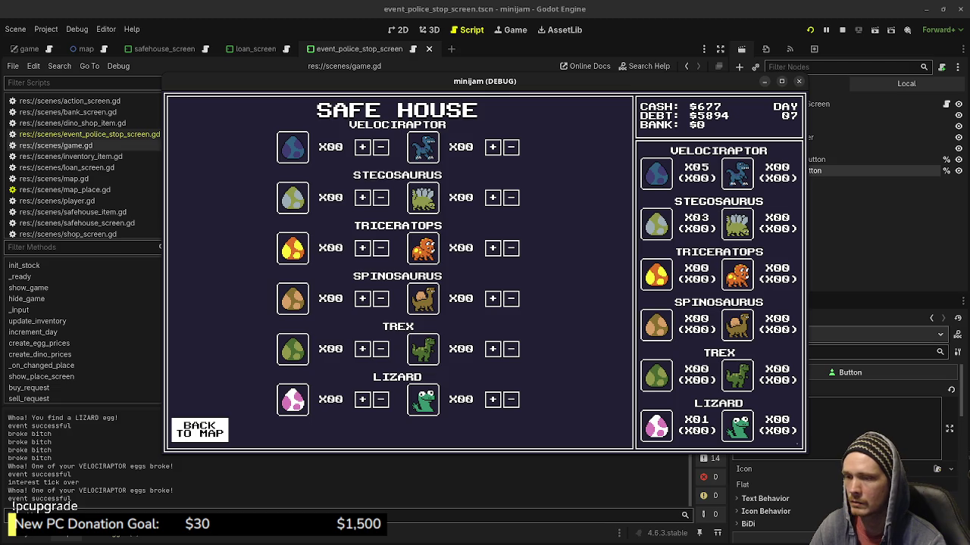
click(199, 430)
click(506, 260)
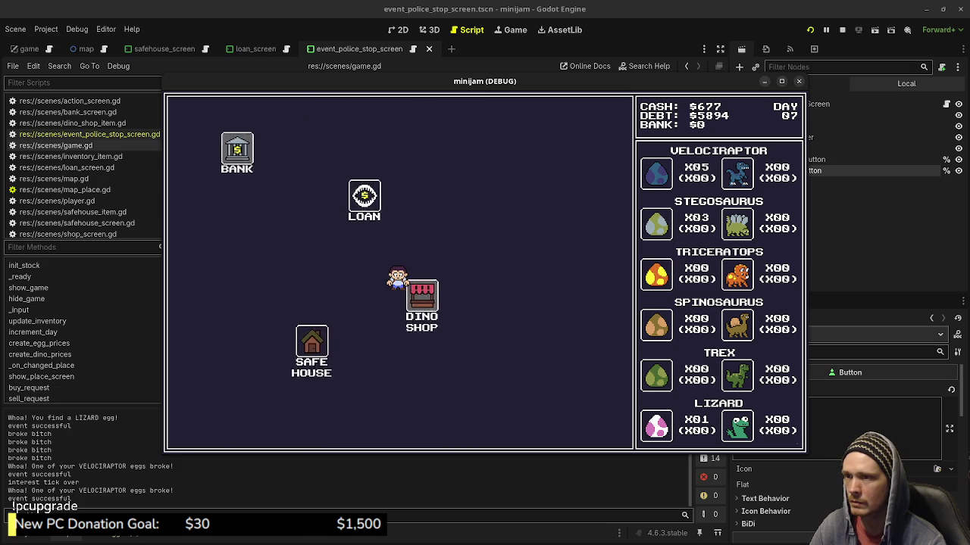
click(200, 429)
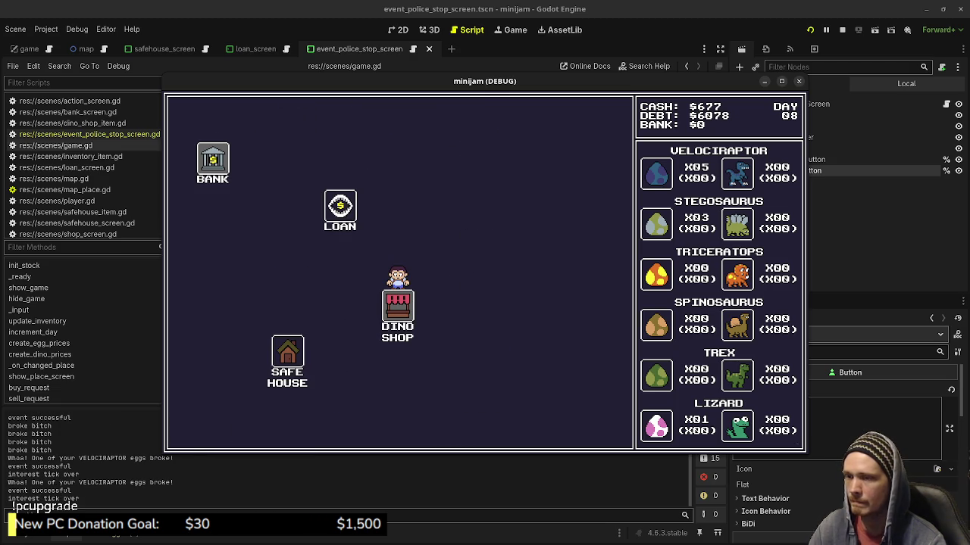
click(321, 339)
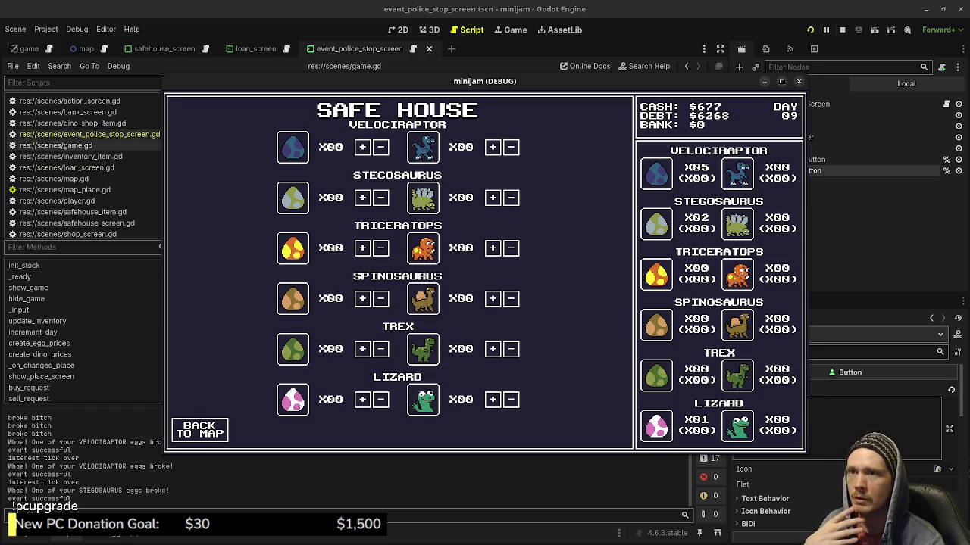
Stop the running game with F8 and save the scene
key(F8)
click(380, 213)
key(ctrl+s)
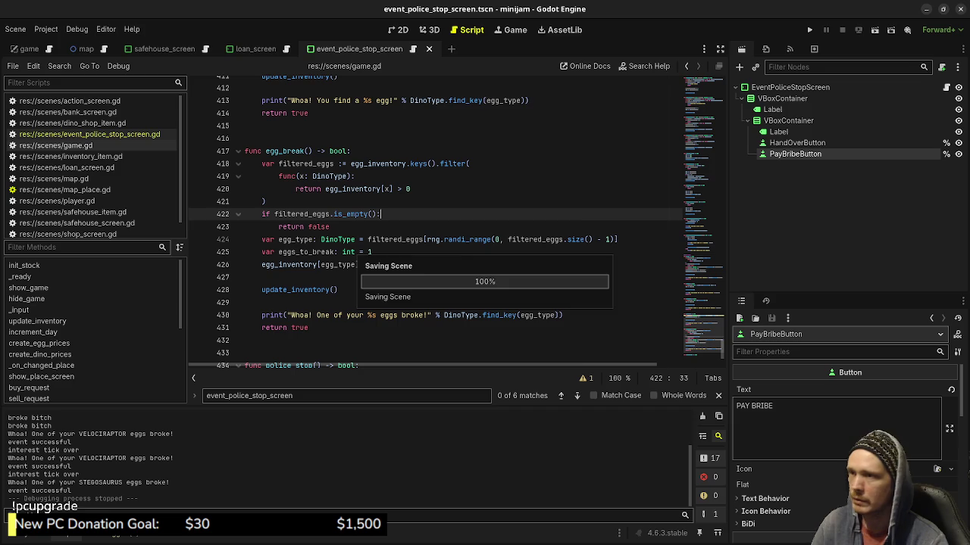
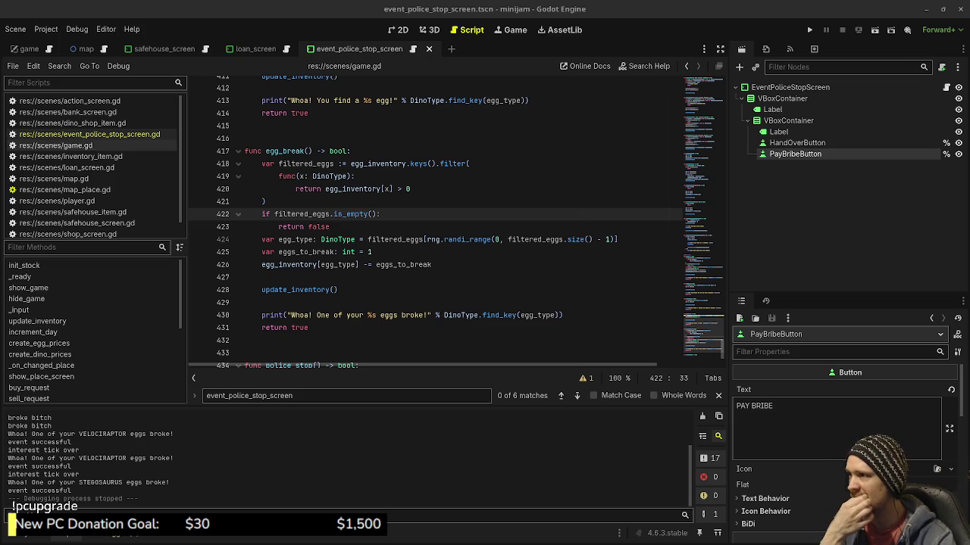
Show the police-stop scene zoomed out on the 2D canvas, with the FileSystem dock open below
key(ctrl+F2)
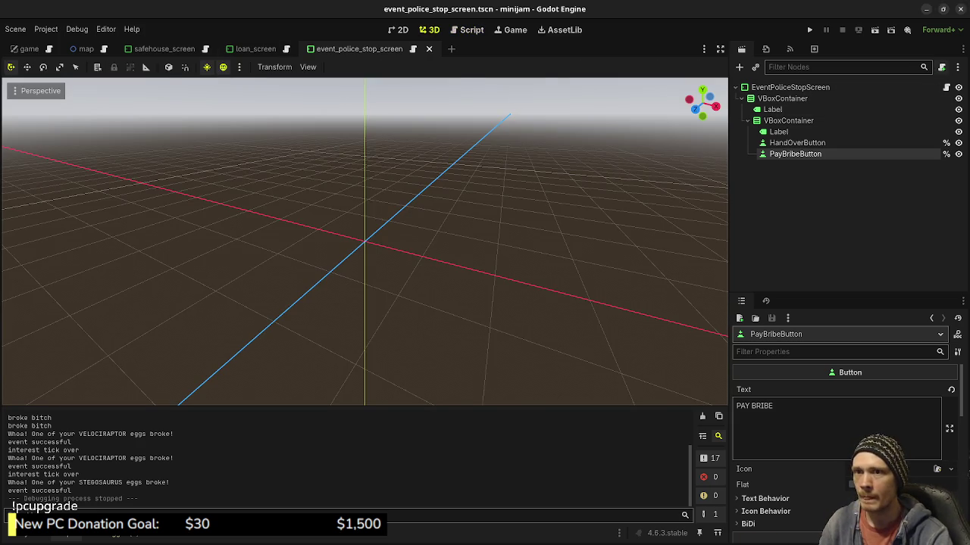
key(ctrl+F3)
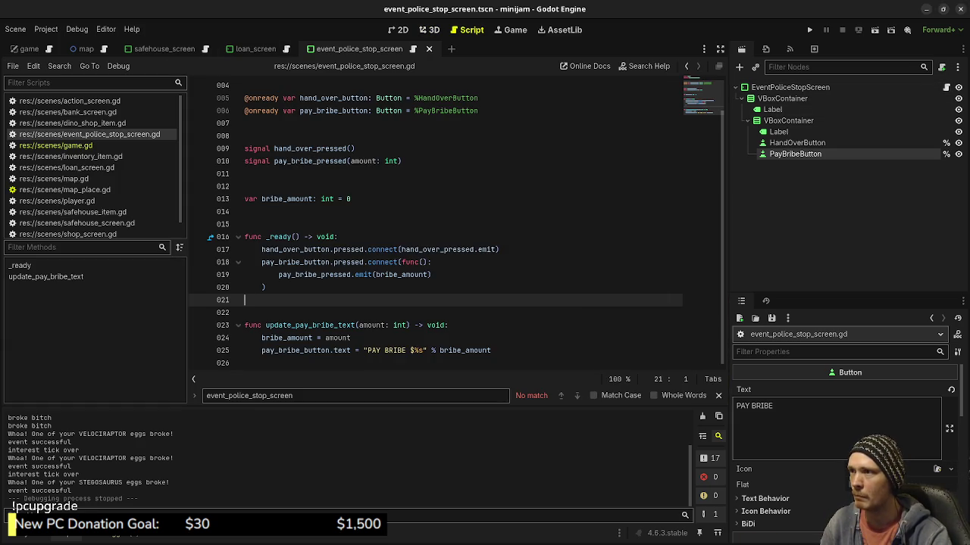
click(400, 30)
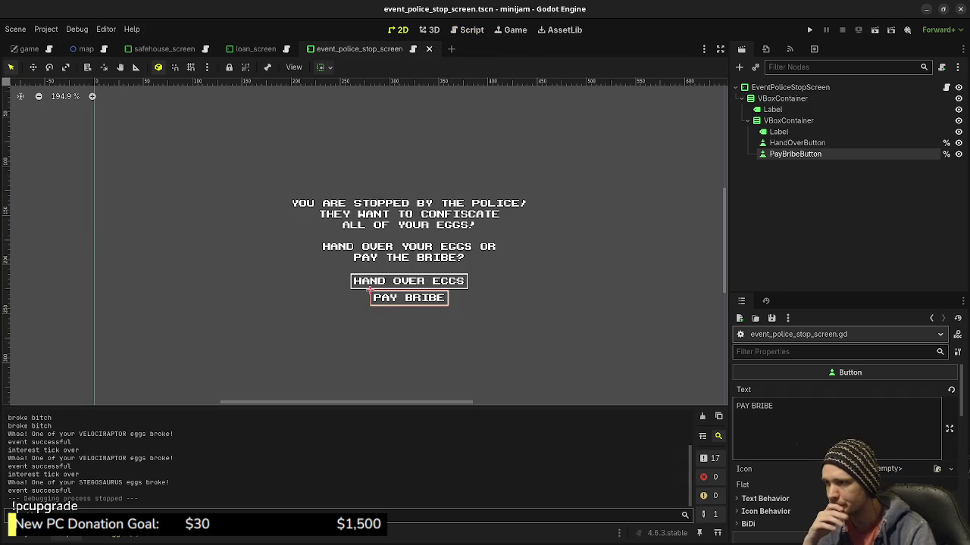
scroll(370, 290, down, 2)
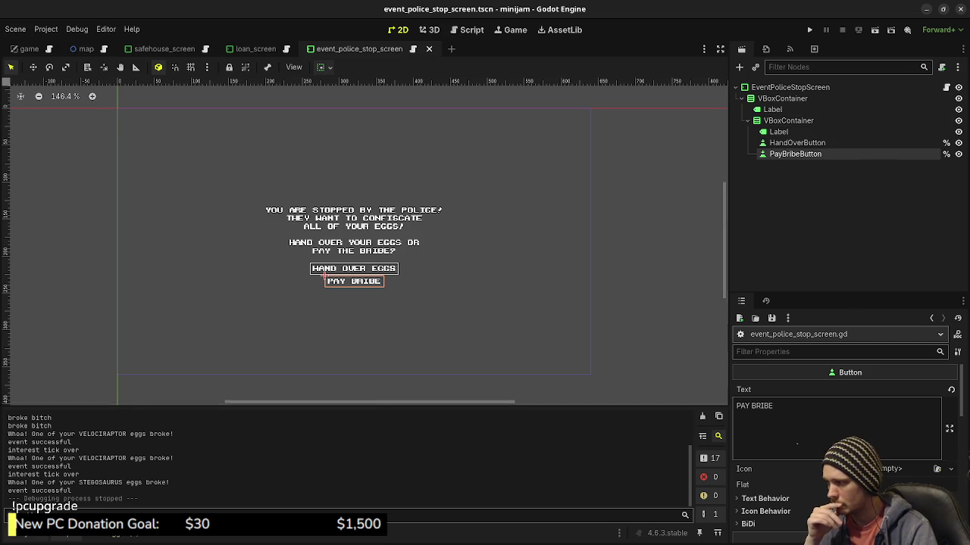
key(alt+f)
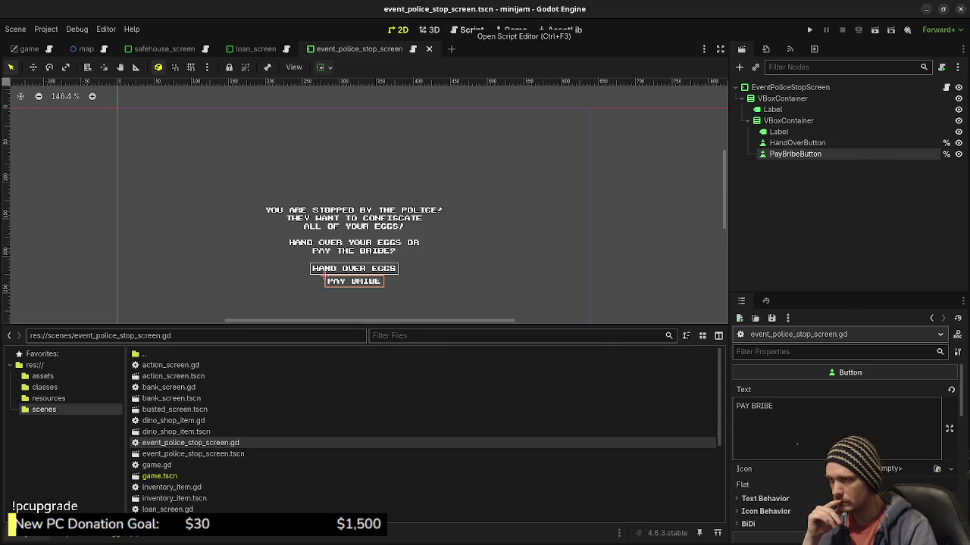
Open game.gd in the script editor and scroll to the police_stop_pay_bribe_request function
click(465, 30)
scroll(454, 182, down, 2)
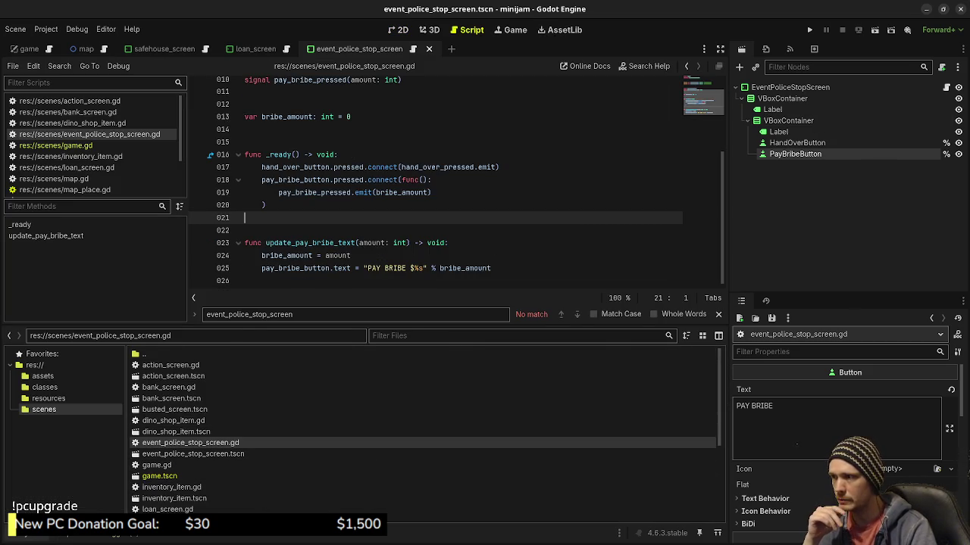
click(56, 145)
scroll(455, 182, down, 4)
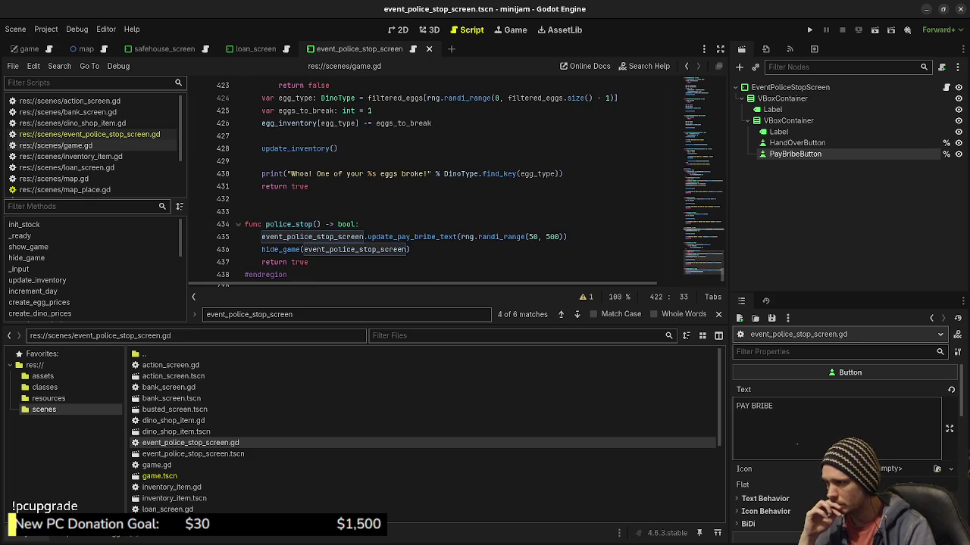
scroll(454, 181, up, 2)
scroll(455, 182, down, 3)
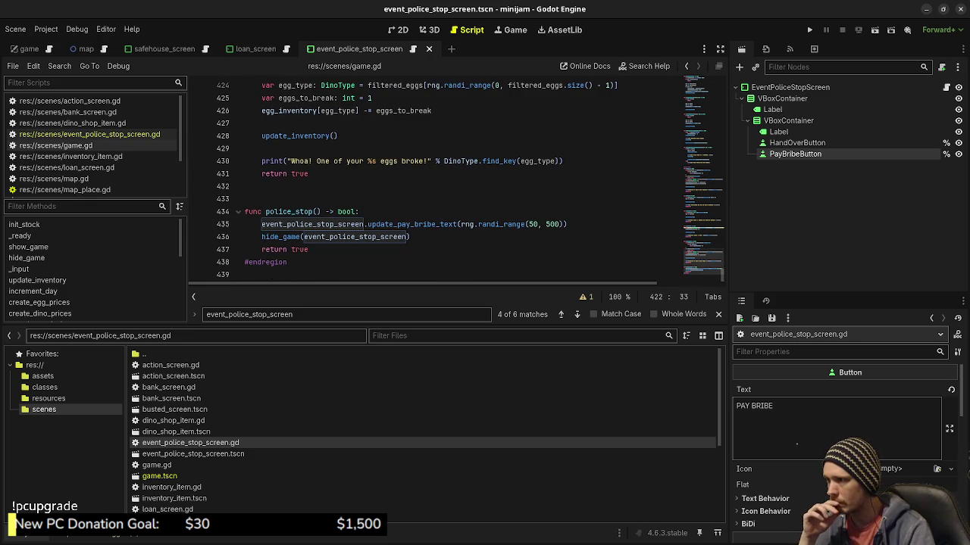
mouse_move(424, 224)
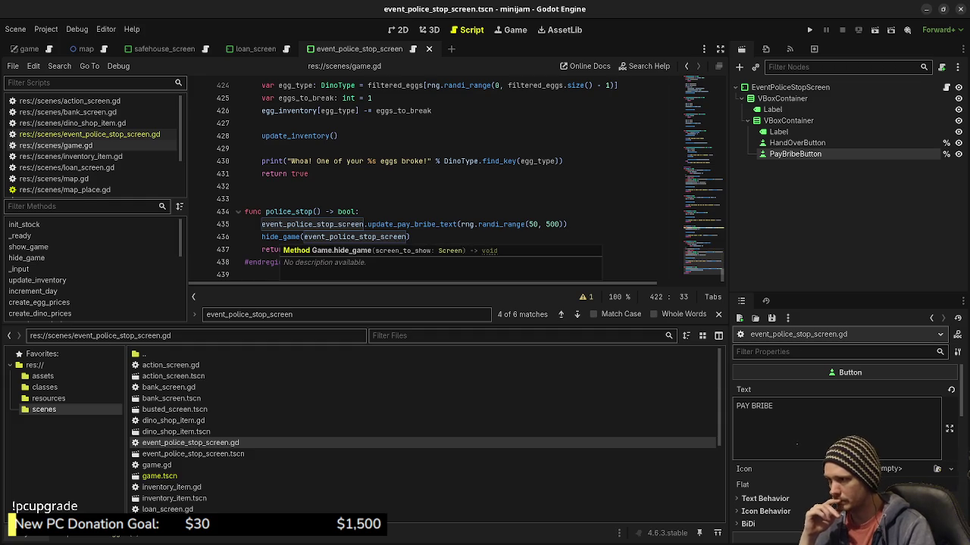
mouse_move(356, 237)
click(409, 237)
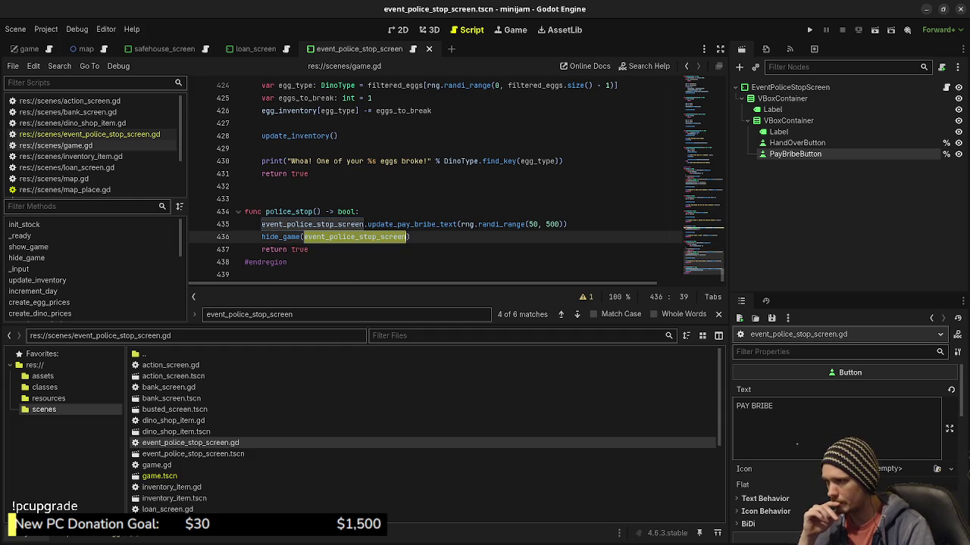
scroll(409, 237, up, 9)
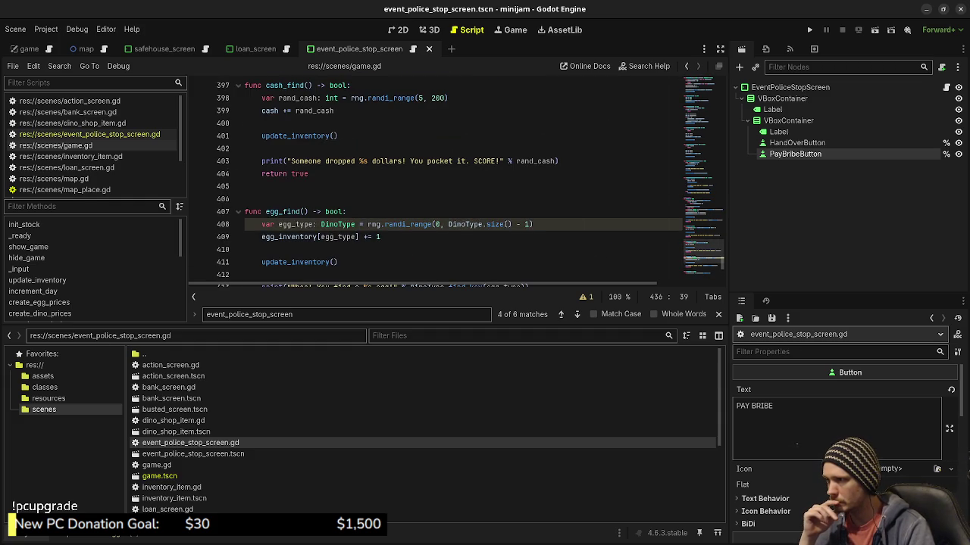
scroll(409, 237, up, 13)
scroll(409, 182, up, 3)
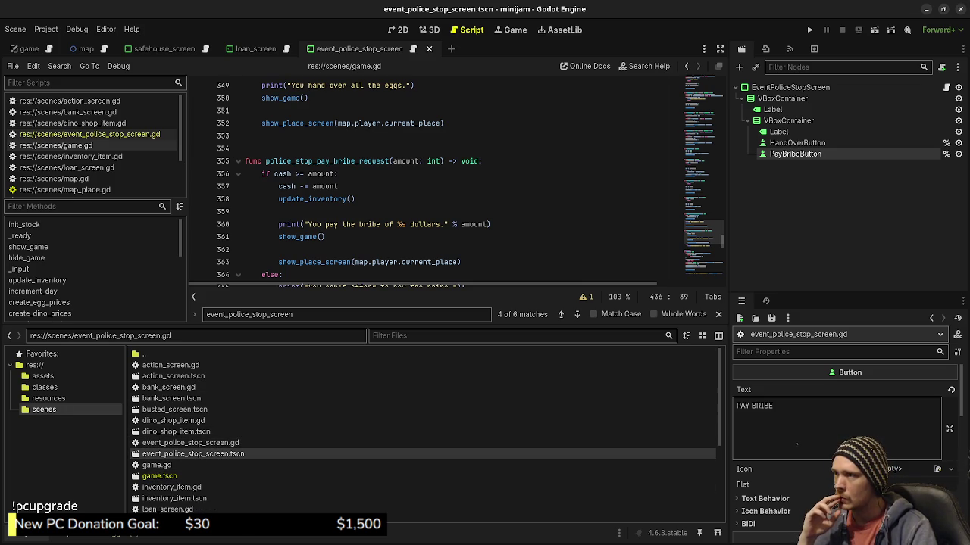
Duplicate event_police_stop_screen.tscn as message_screen.tscn and open the copy in the editor
right_click(191, 454)
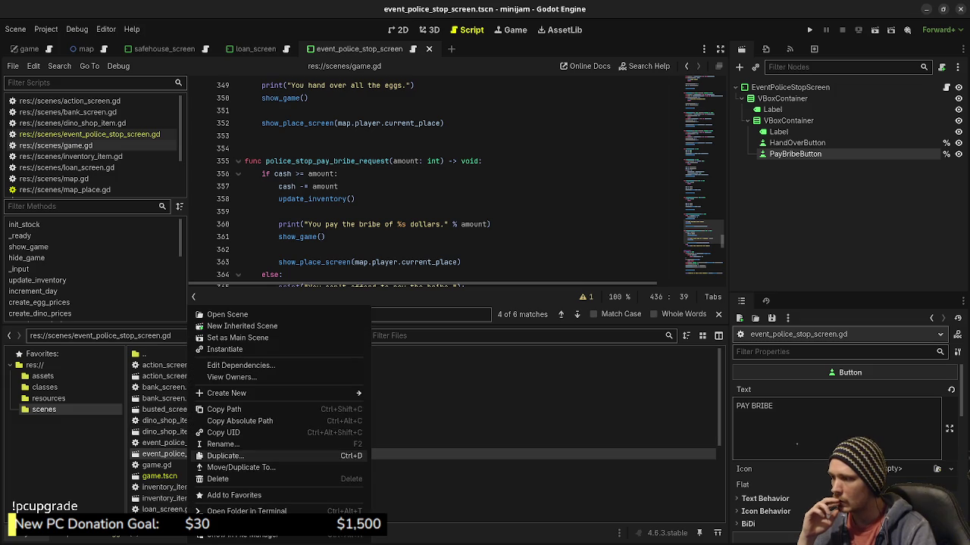
click(221, 444)
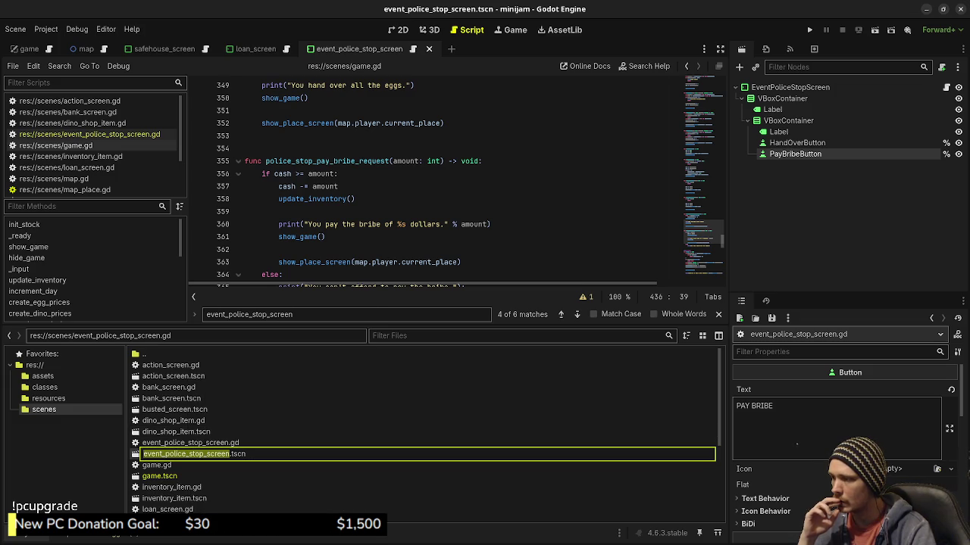
key(Escape)
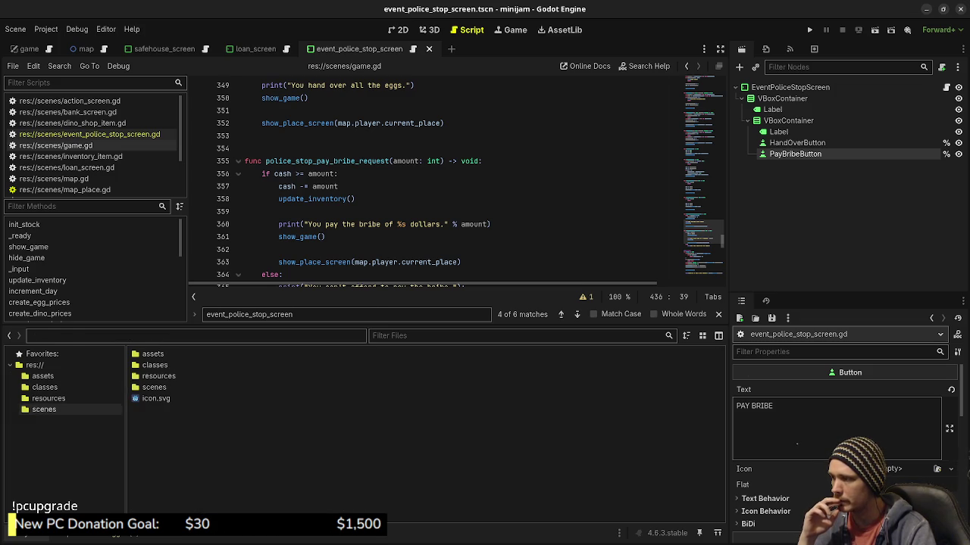
right_click(206, 454)
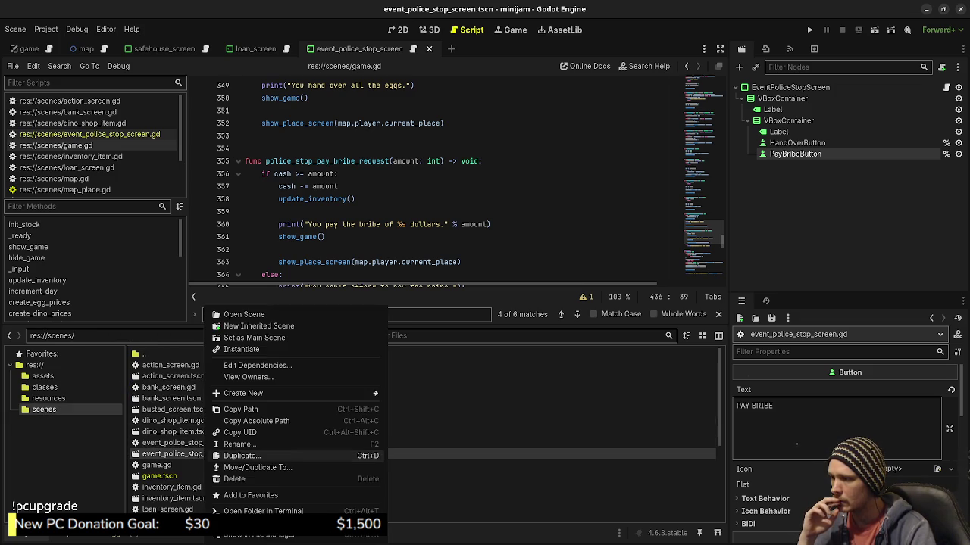
click(241, 455)
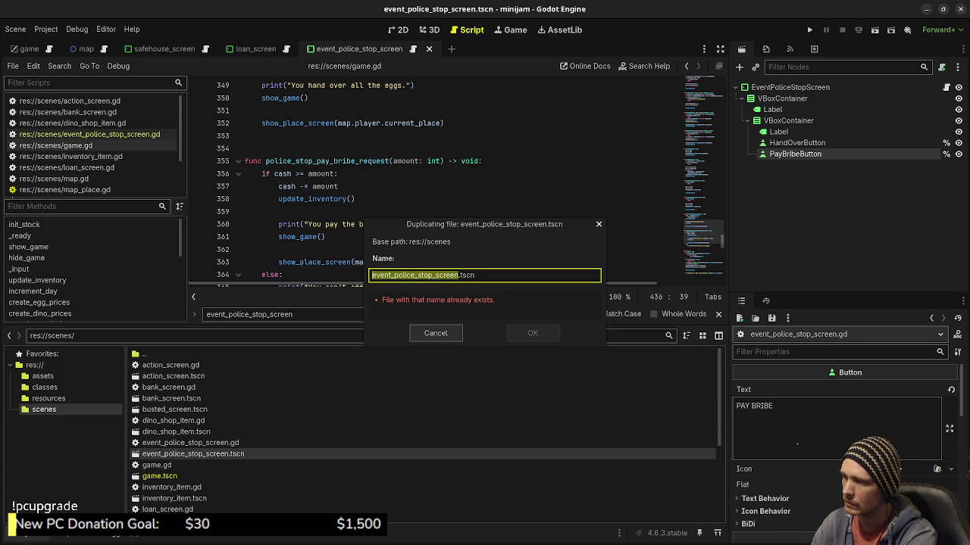
text(message_scree)
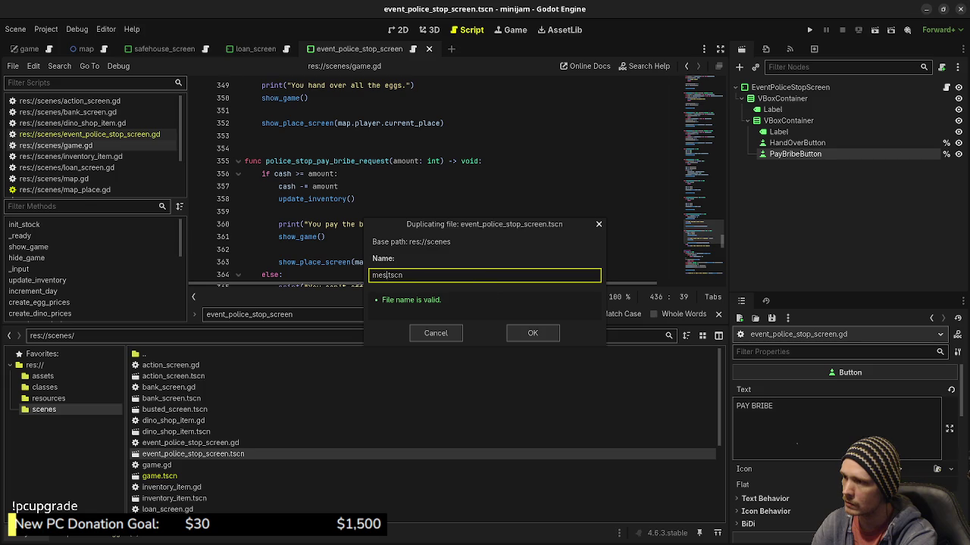
text(n)
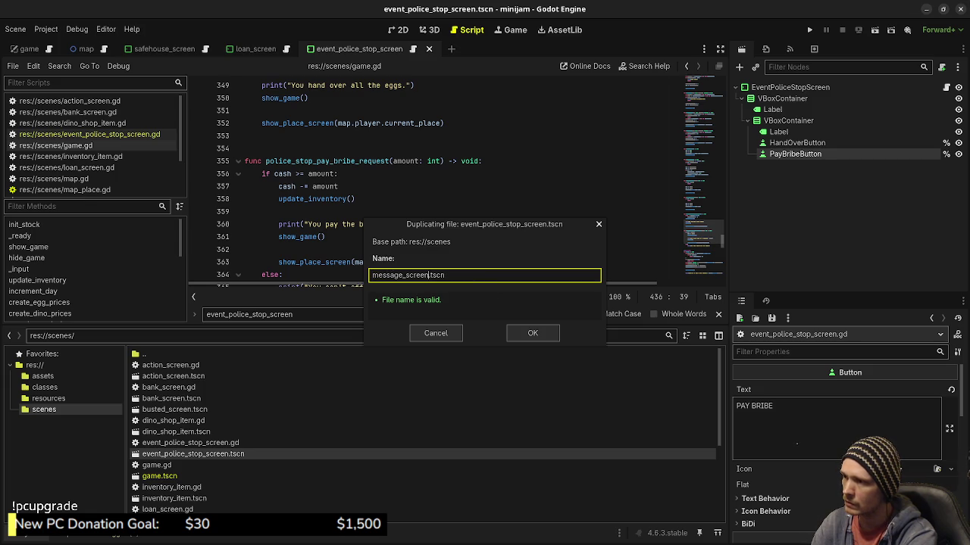
key(Return)
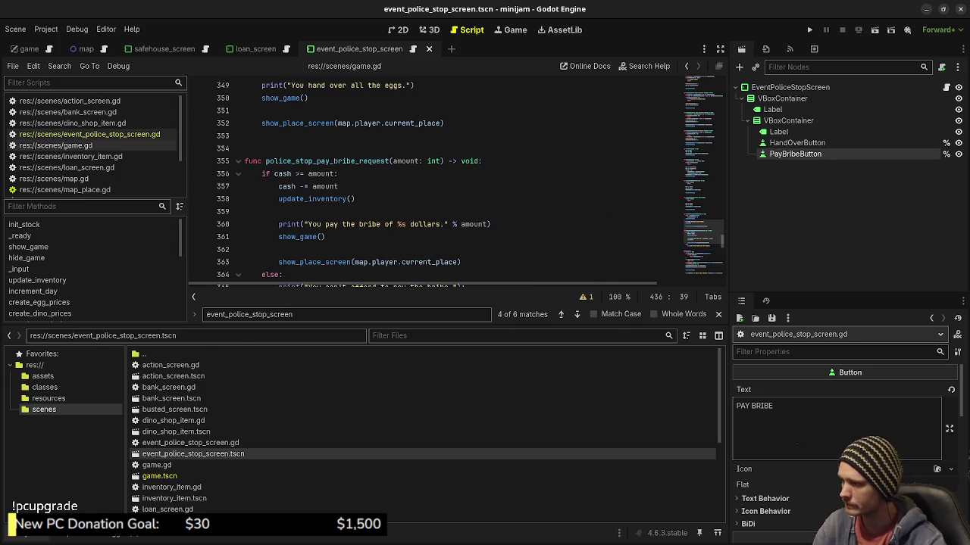
double_click(178, 469)
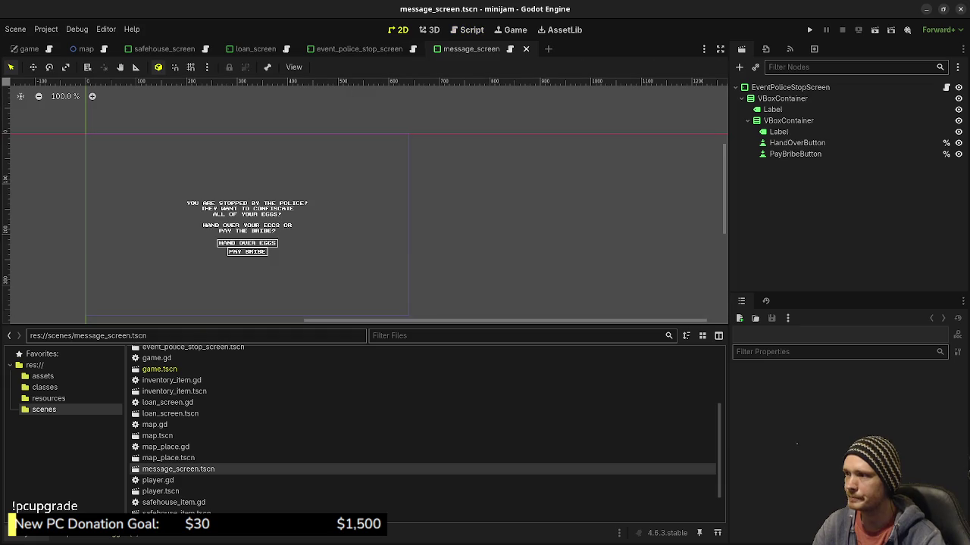
Delete PayBribeButton and rename HandOverButton to OkButton with the button text OK
click(795, 154)
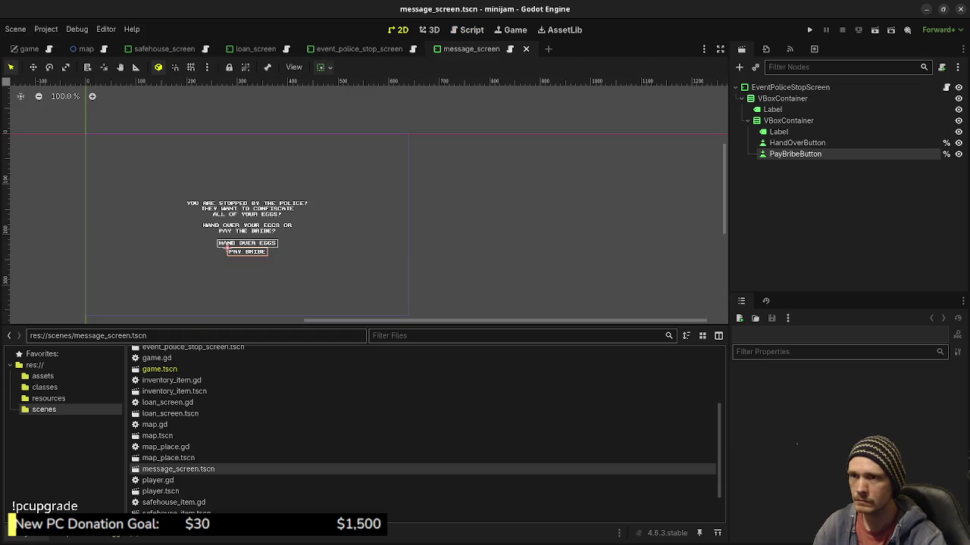
right_click(790, 212)
click(831, 463)
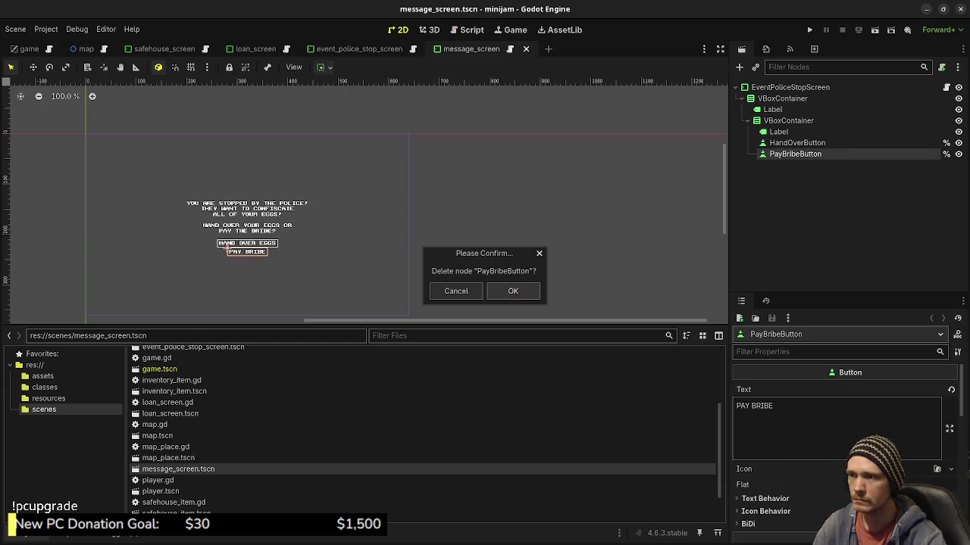
click(512, 291)
double_click(797, 143)
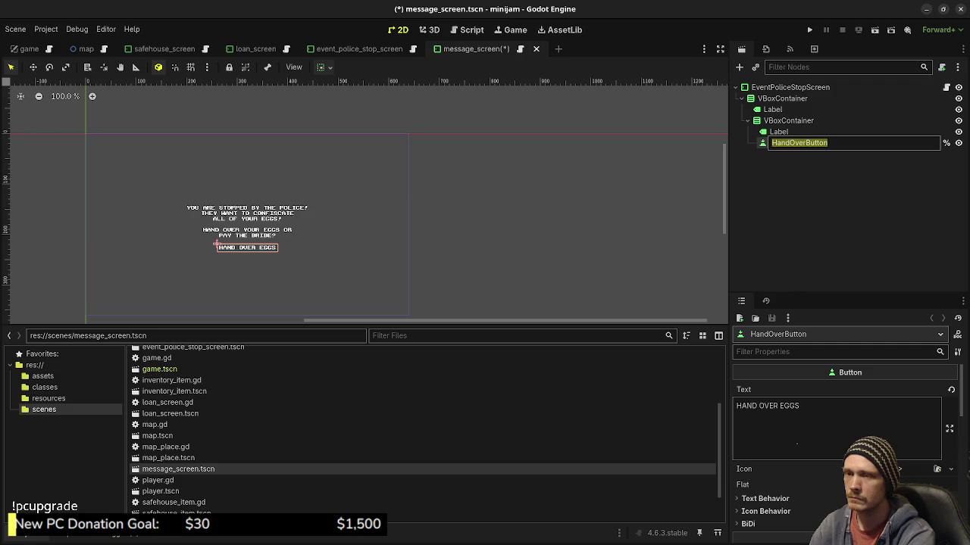
text(OkButton)
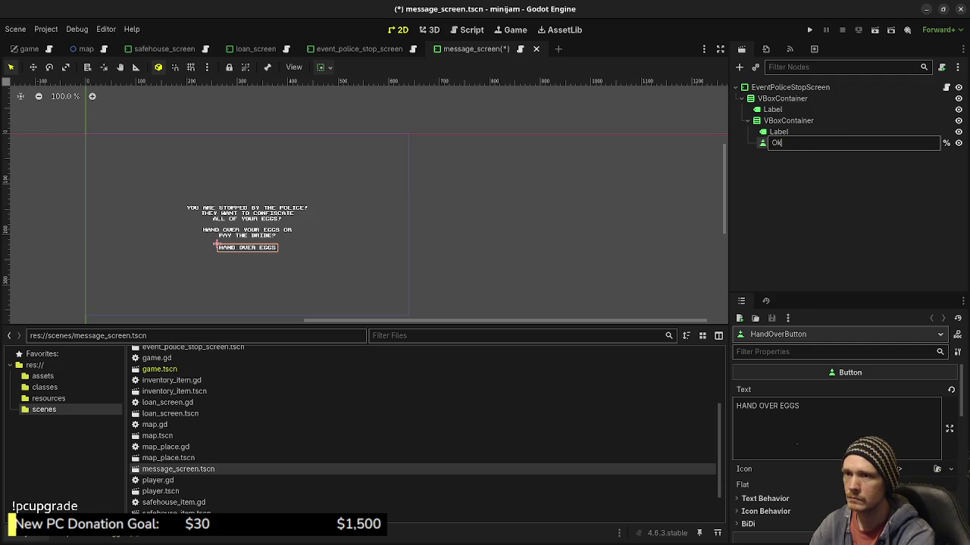
key(Return)
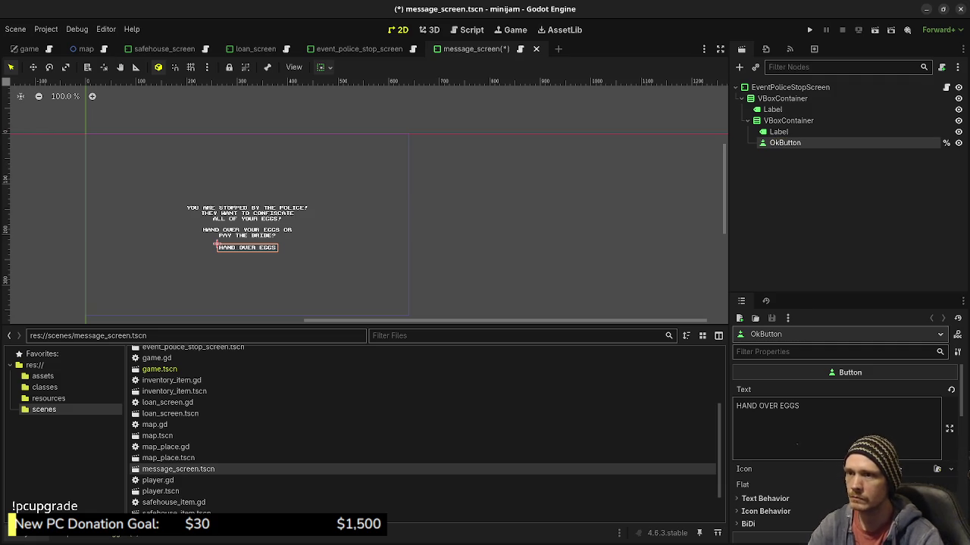
triple_click(766, 406)
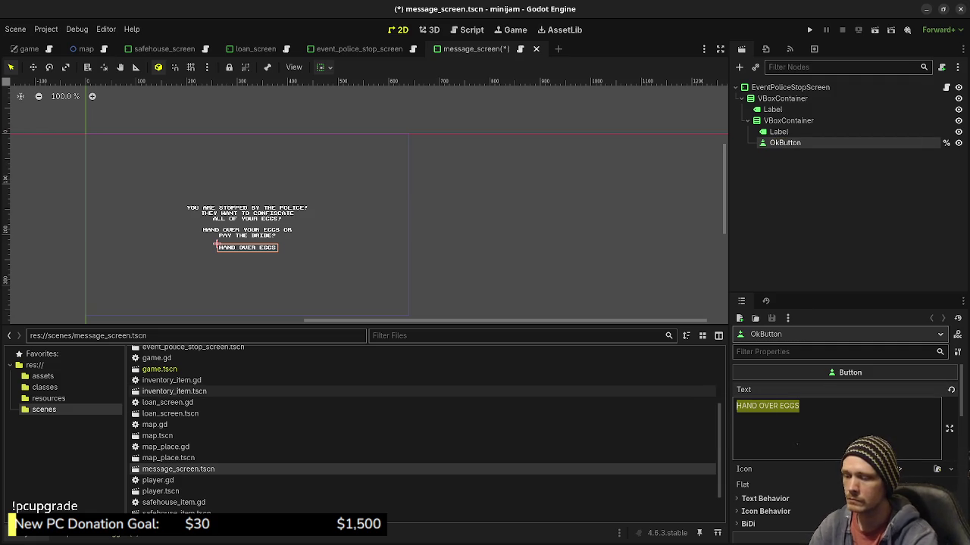
text(OK)
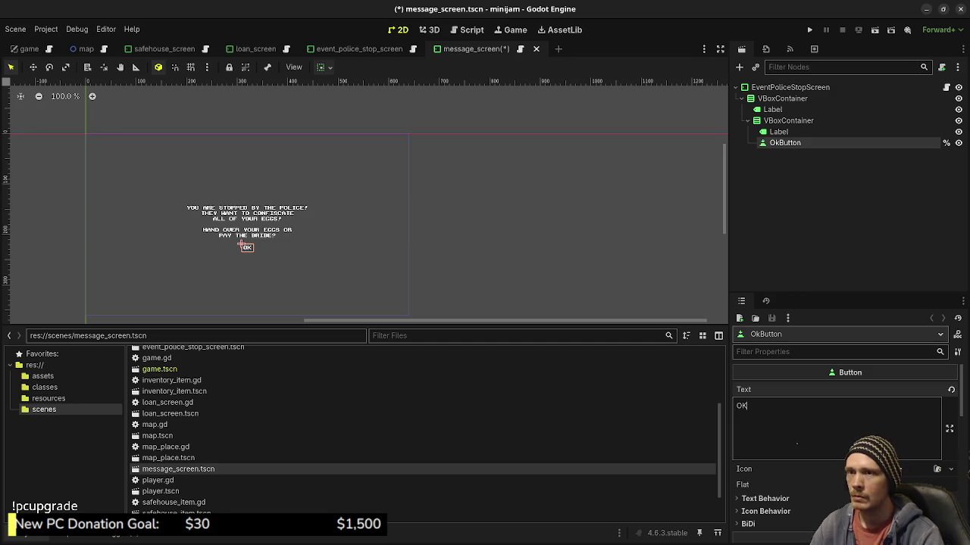
Replace the inner label's police message with MESSAGE and save the scene
click(779, 132)
scroll(837, 425, down, 2)
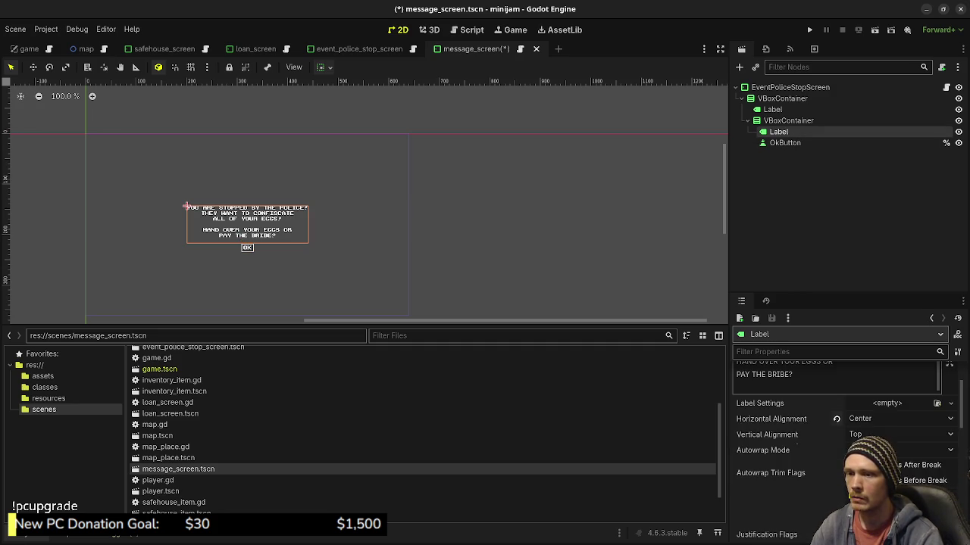
key(ctrl+a)
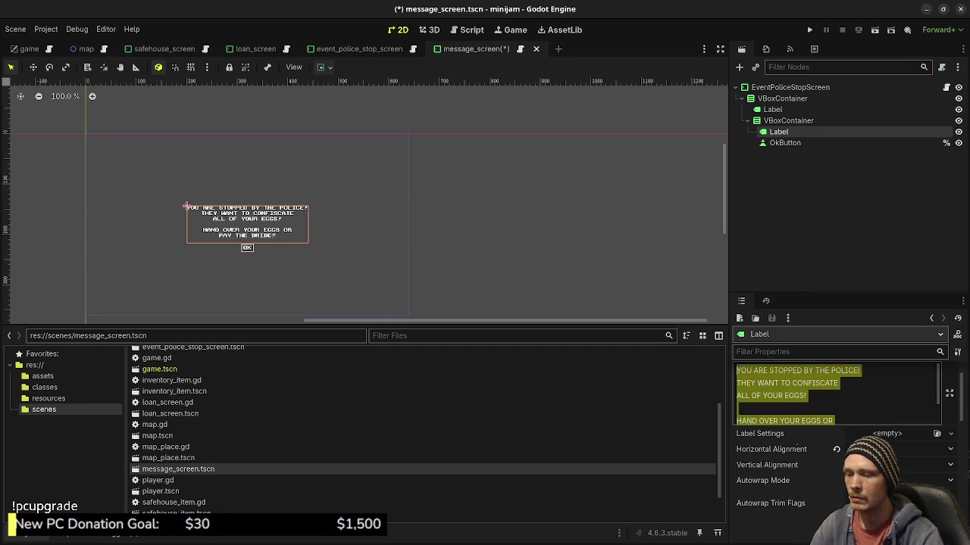
key(BackSpace)
text(MESSAGE)
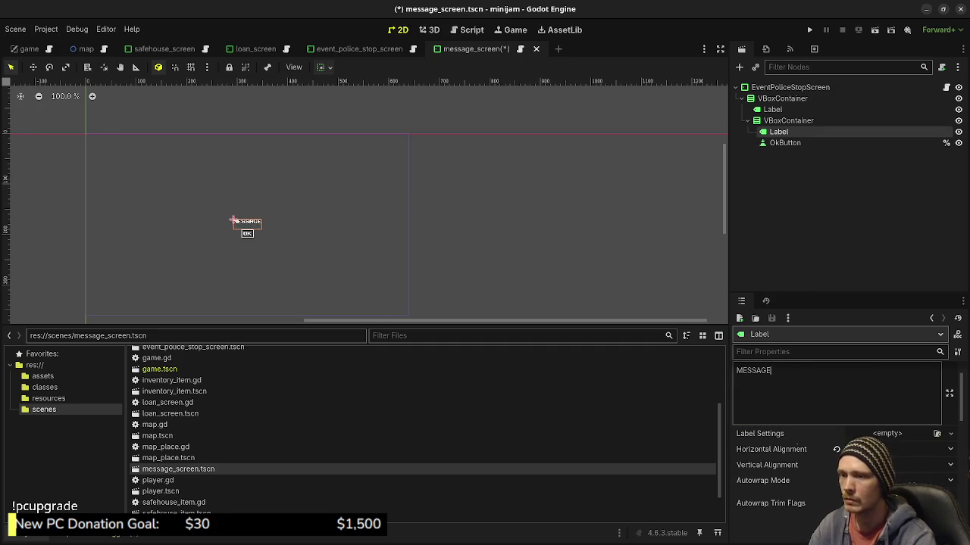
key(Escape)
key(ctrl+s)
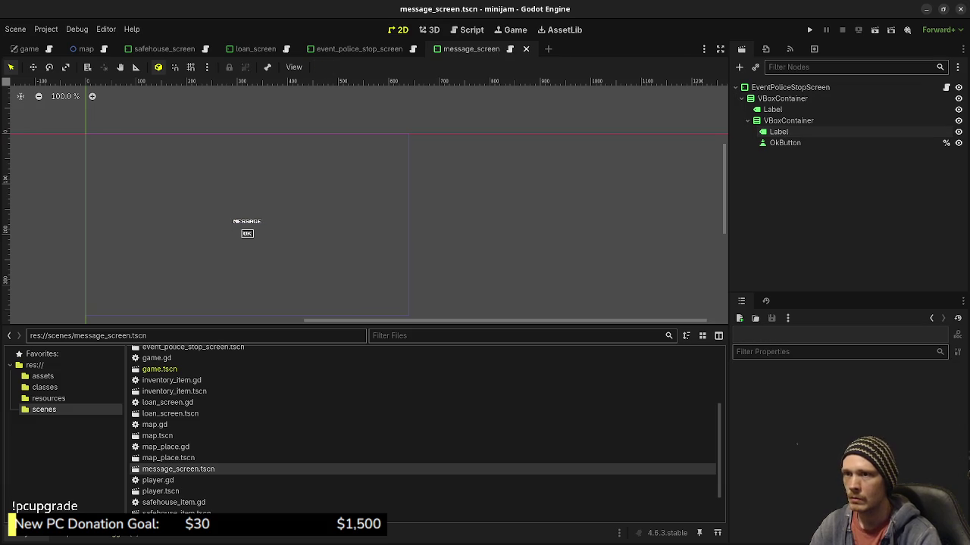
click(247, 137)
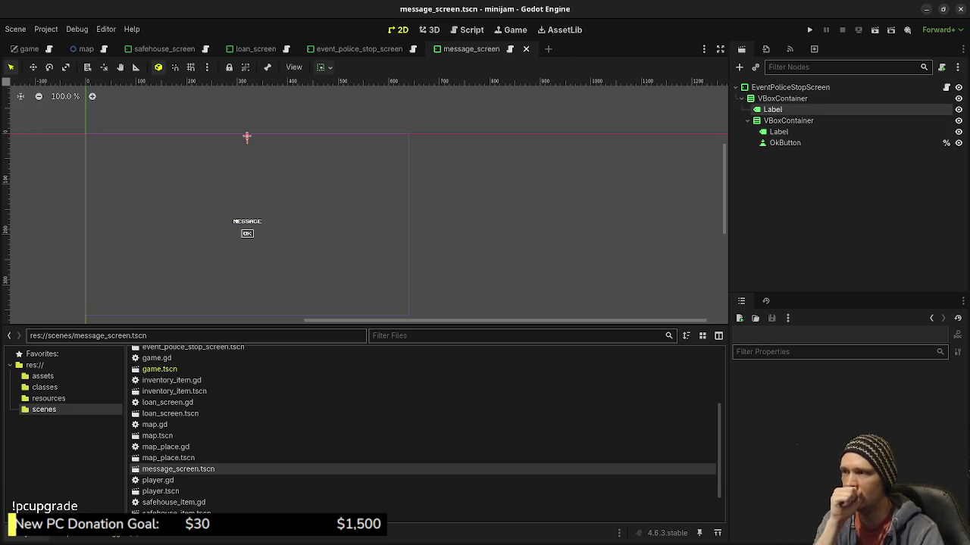
Delete the top Label node and save the scene
right_click(779, 110)
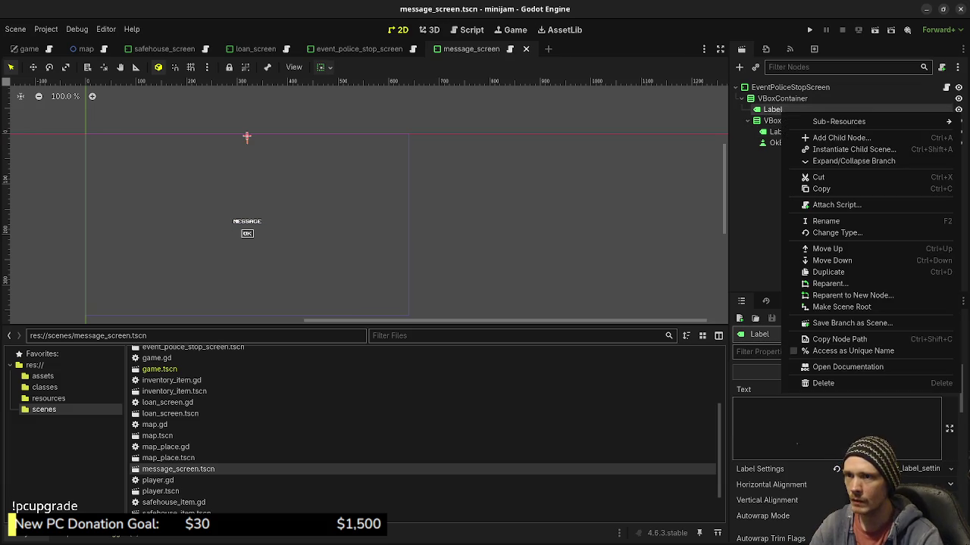
click(833, 383)
key(Return)
key(ctrl+s)
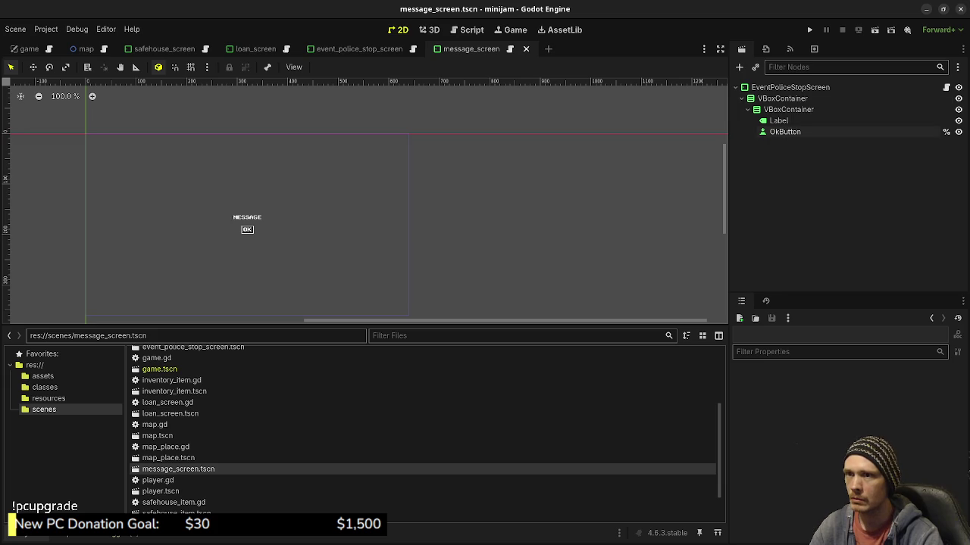
click(779, 120)
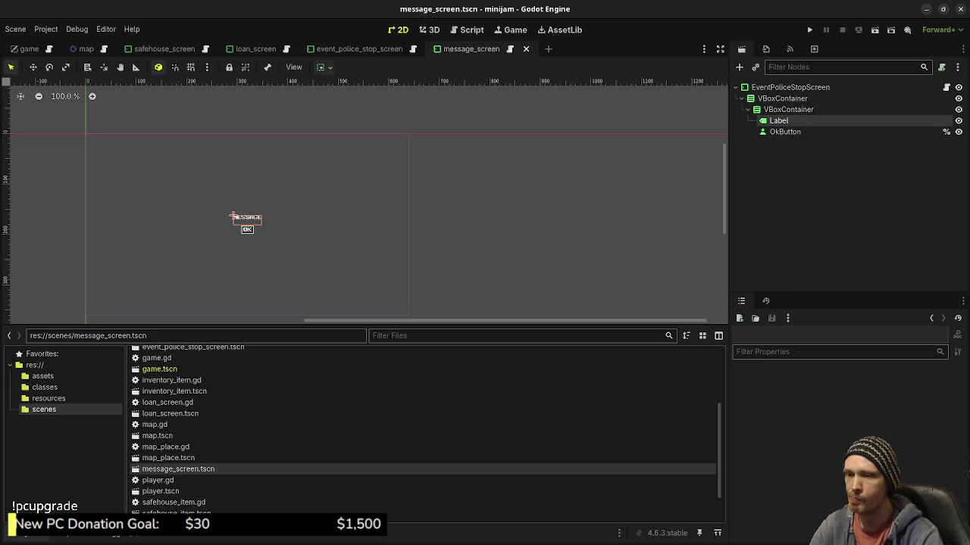
click(833, 383)
Rename the scene's root node to MessageScreen
double_click(792, 87)
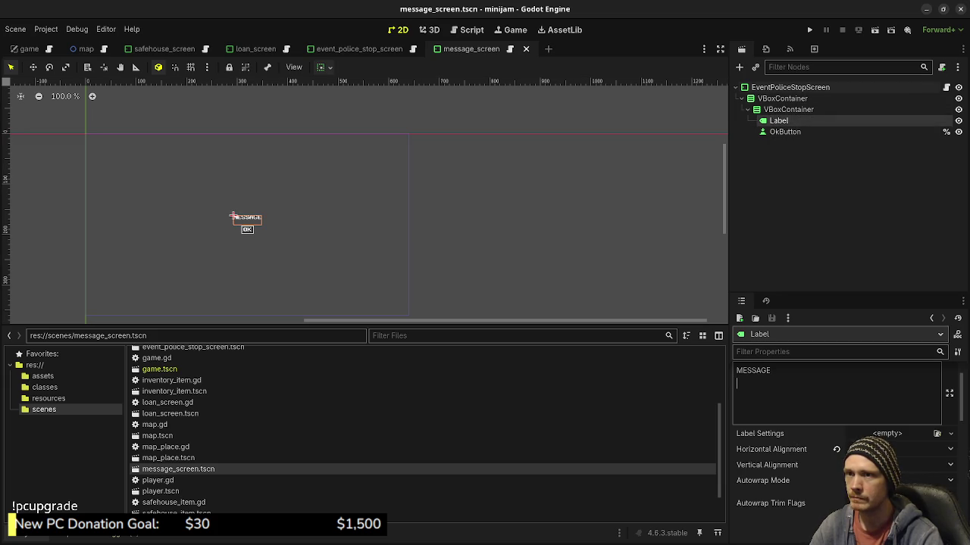
text(MessageScreen)
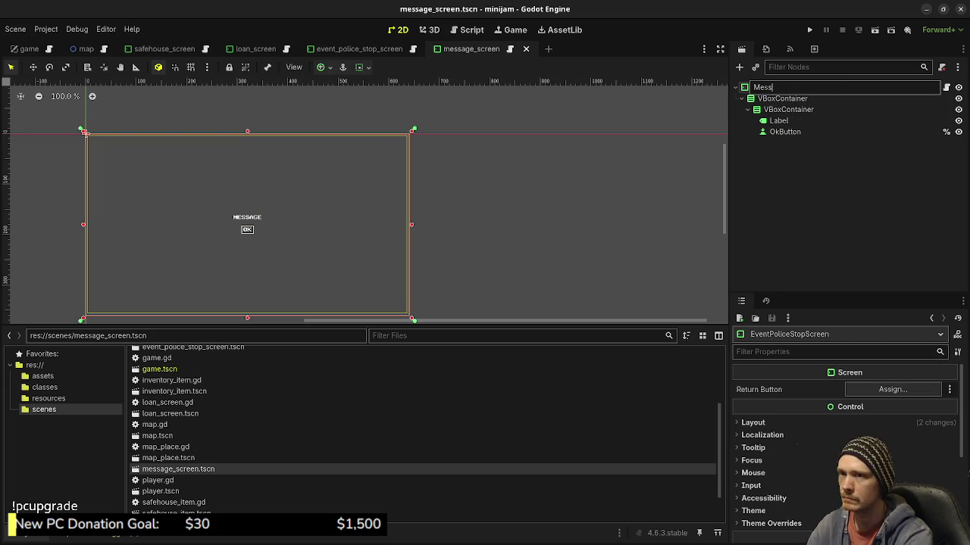
key(Return)
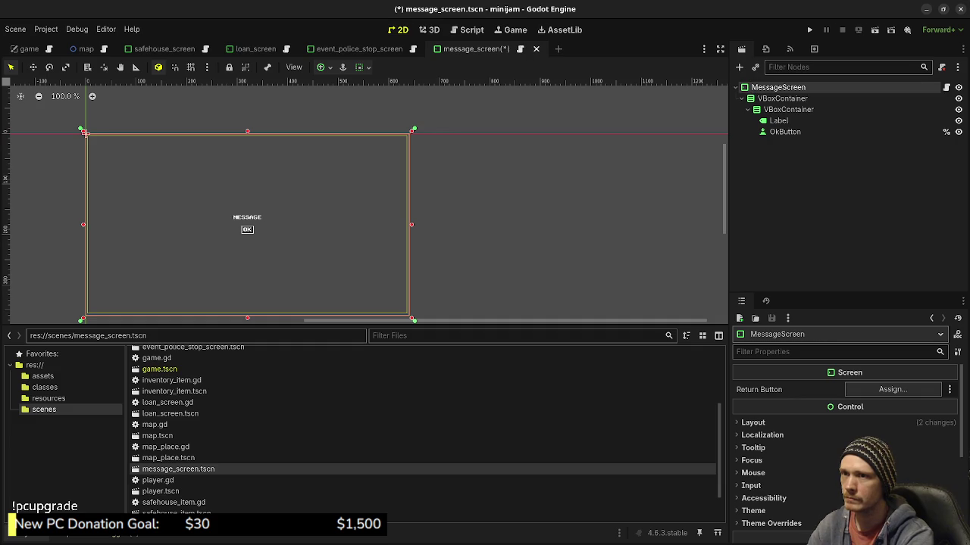
right_click(801, 88)
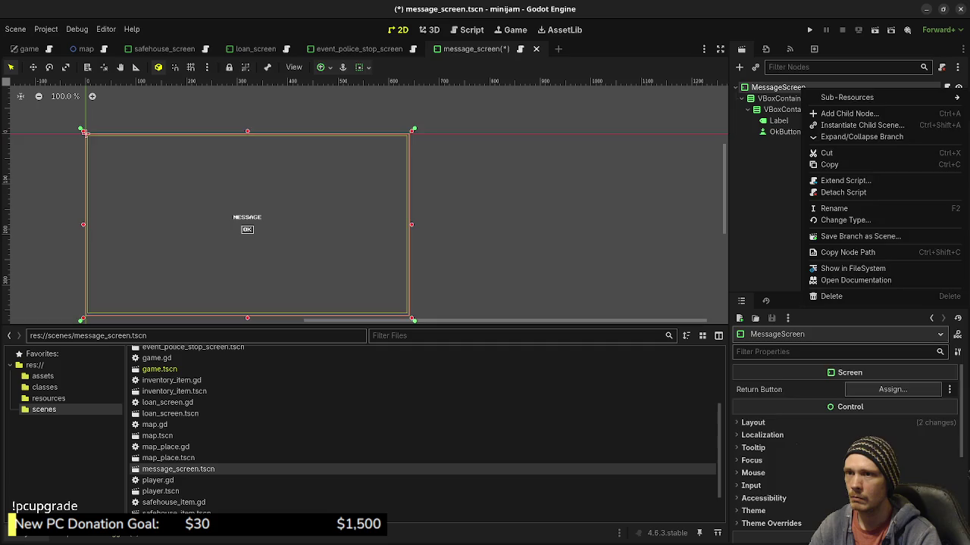
Attach a new message_screen.gd script inheriting Screen and declare class_name MessageScreen
key(Escape)
right_click(801, 89)
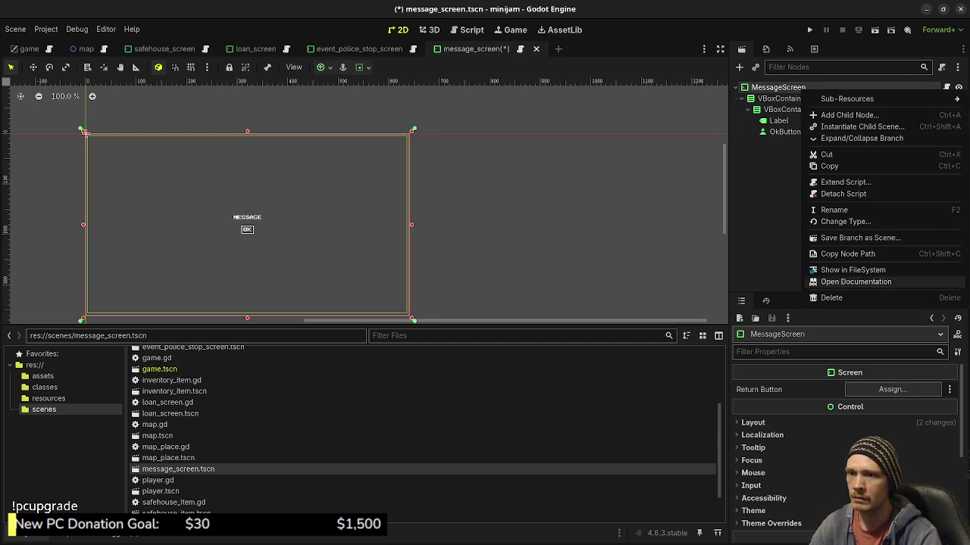
key(Up)
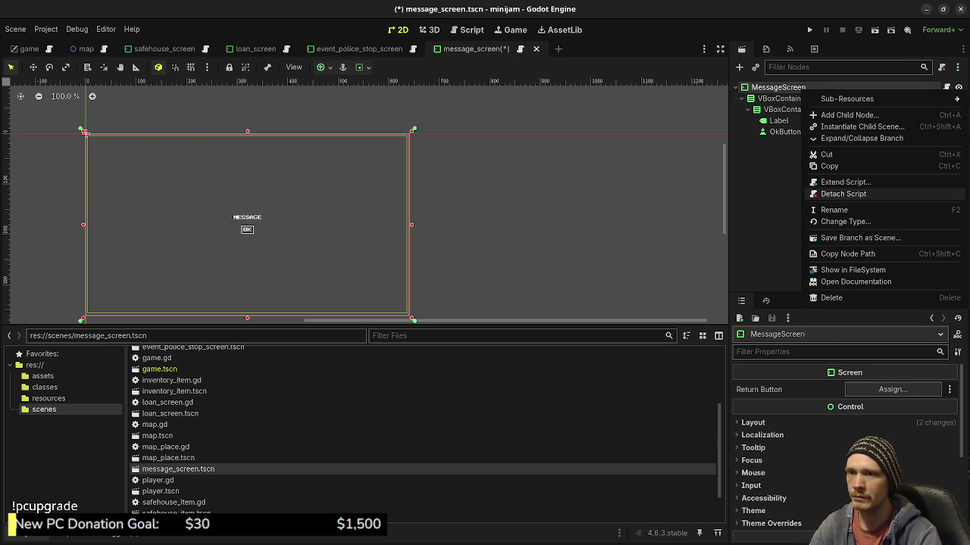
key(Escape)
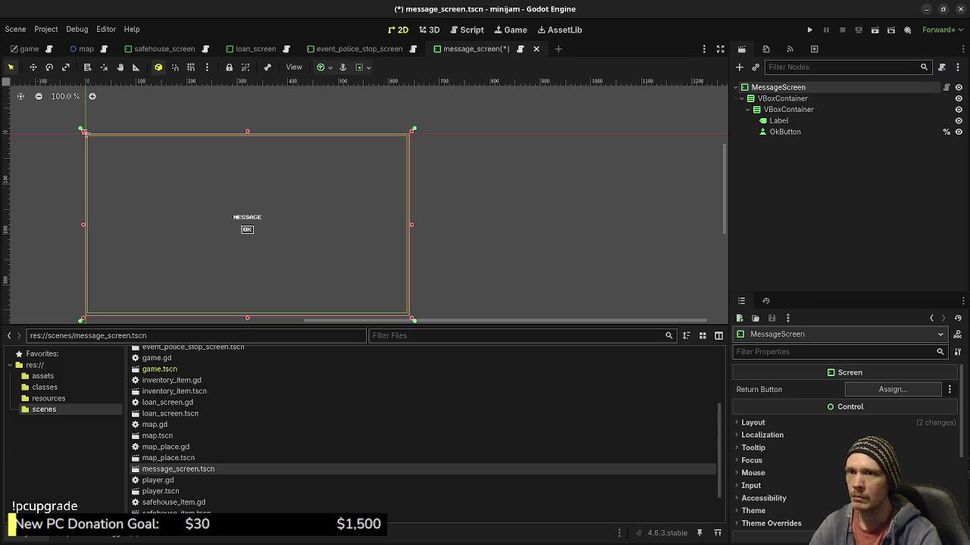
click(942, 67)
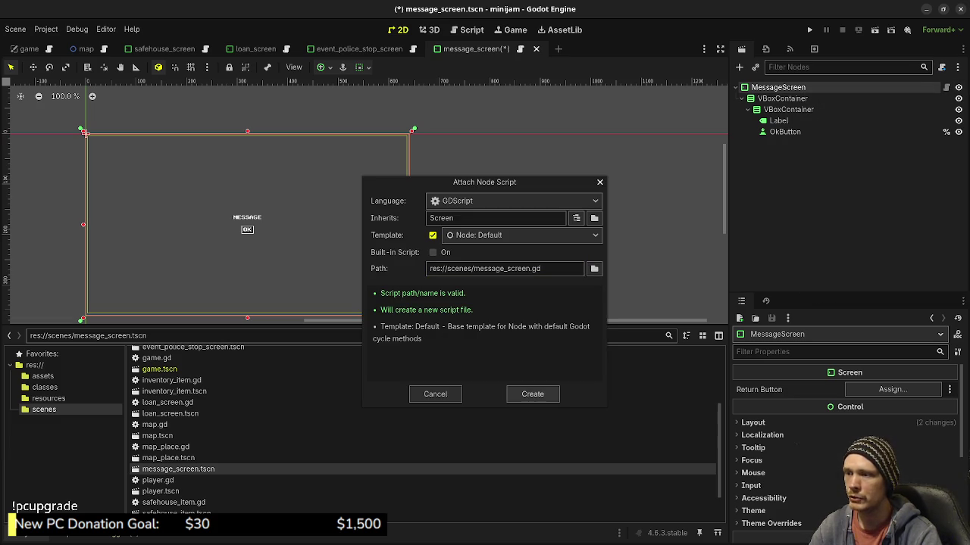
key(Return)
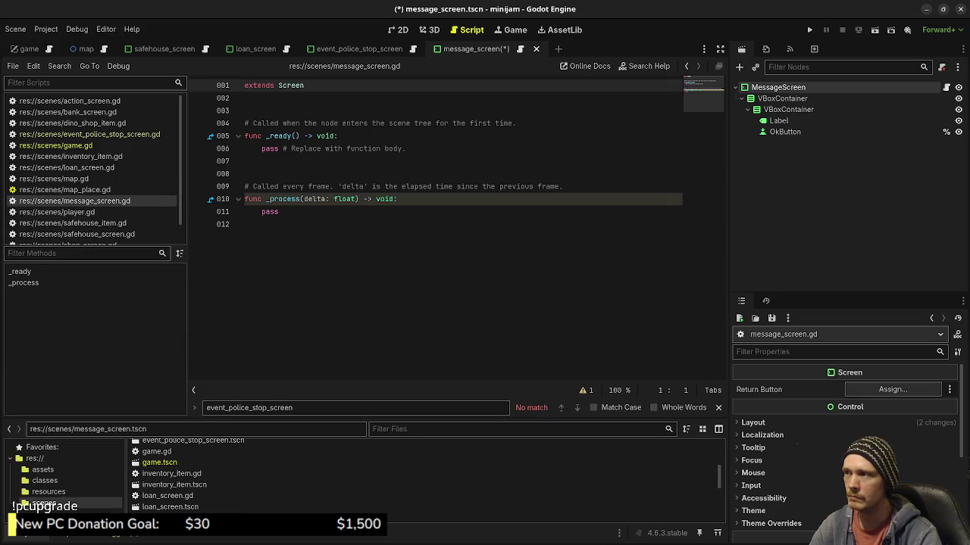
click(245, 97)
text(c)
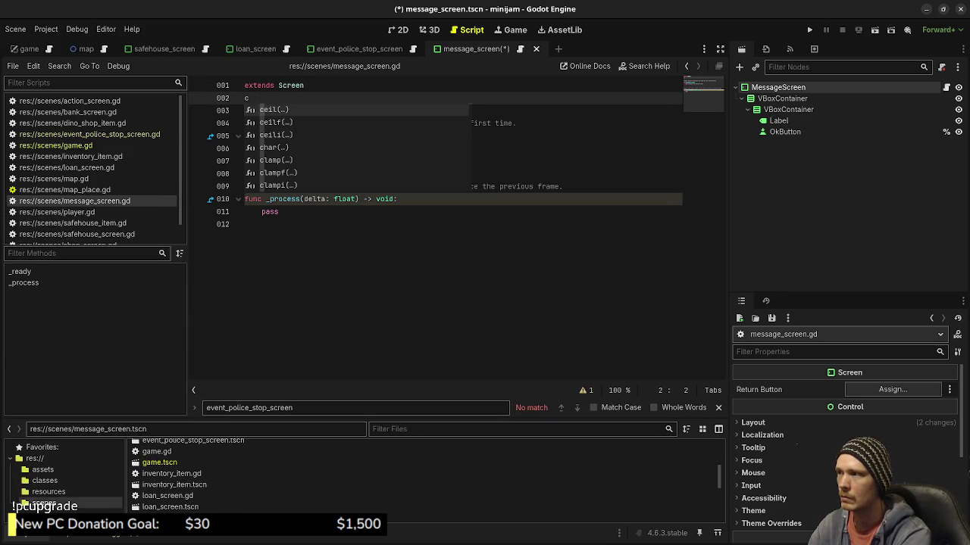
text(lass_name Mes)
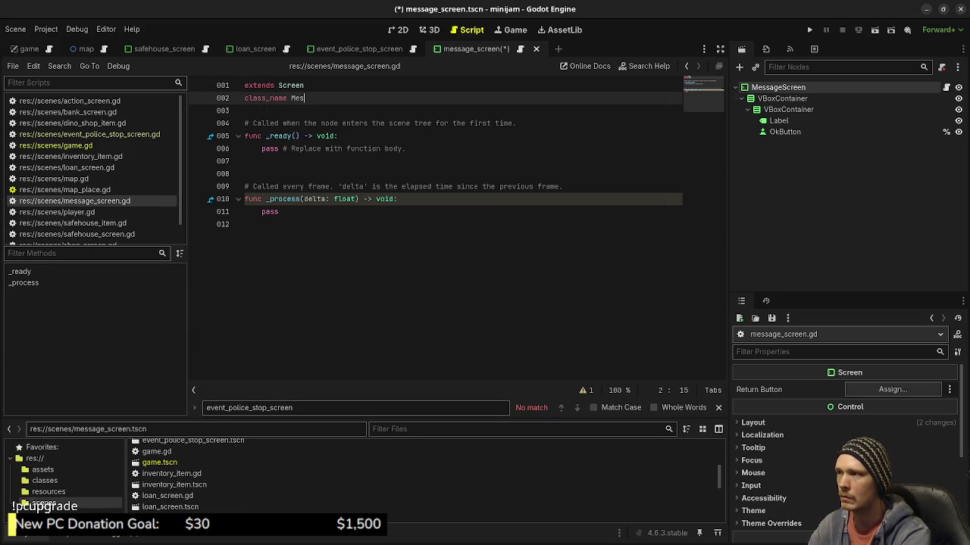
text(sageScreen)
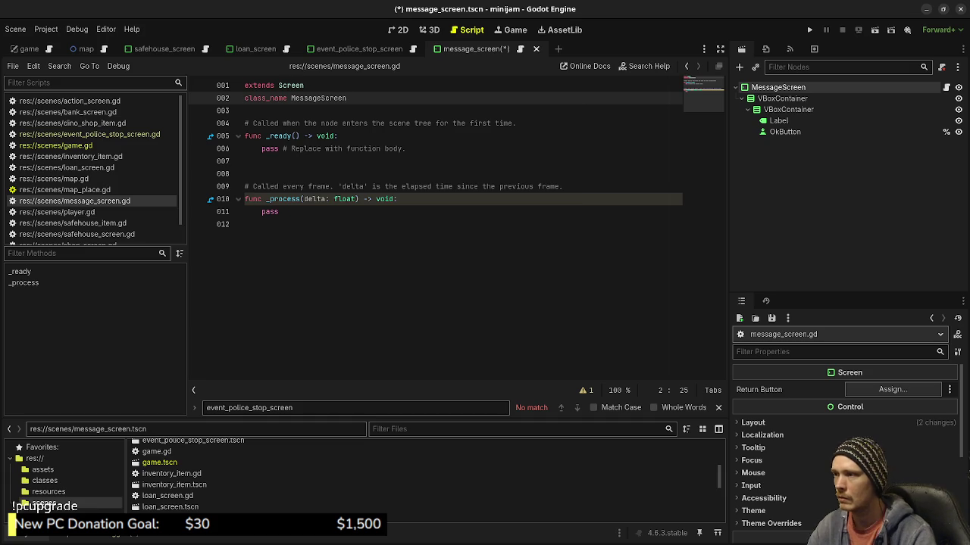
Replace the template code with an empty func _ready() -> void: and blank lines above it
key(ctrl+End)
key(shift+Up)
key(shift+Up)
key(shift+Up)
key(BackSpace)
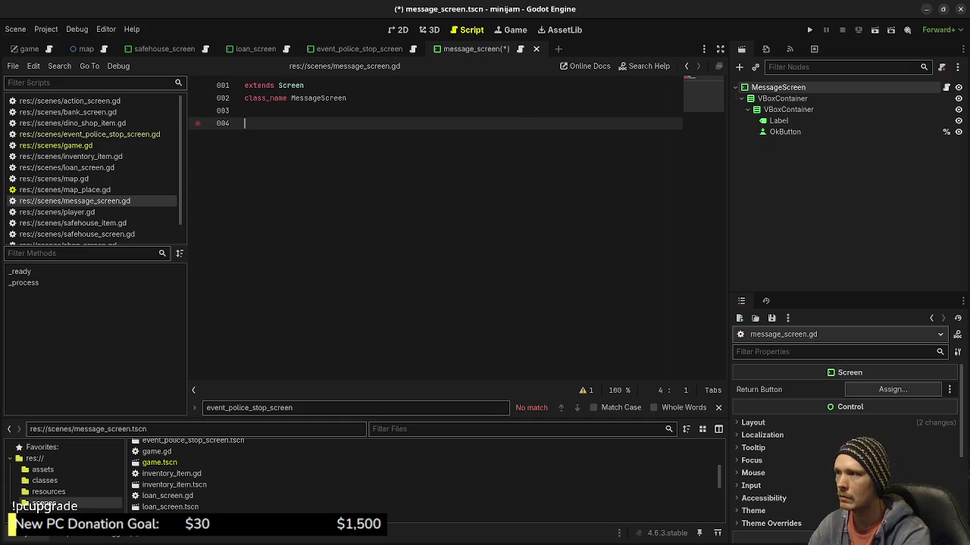
key(Return)
text(func _ready() -> void)
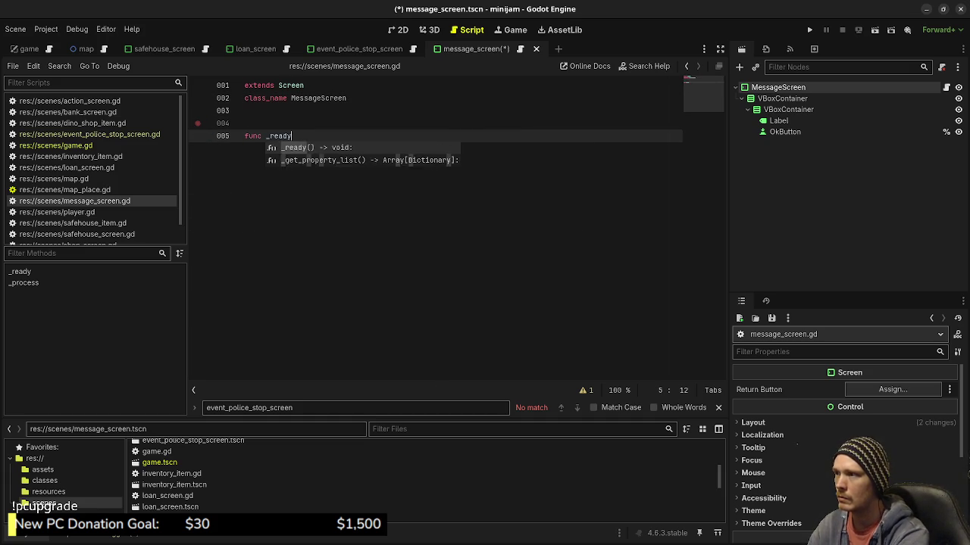
text(:)
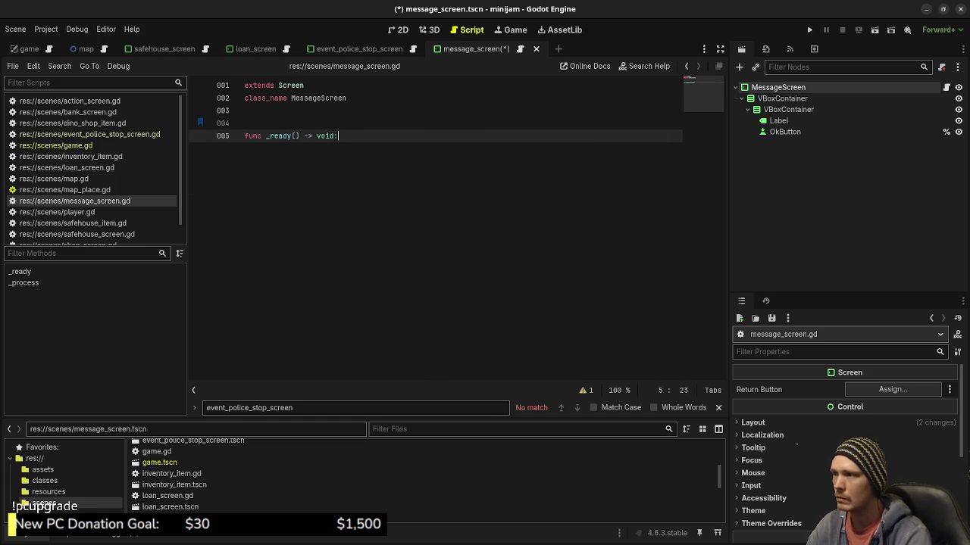
key(Up)
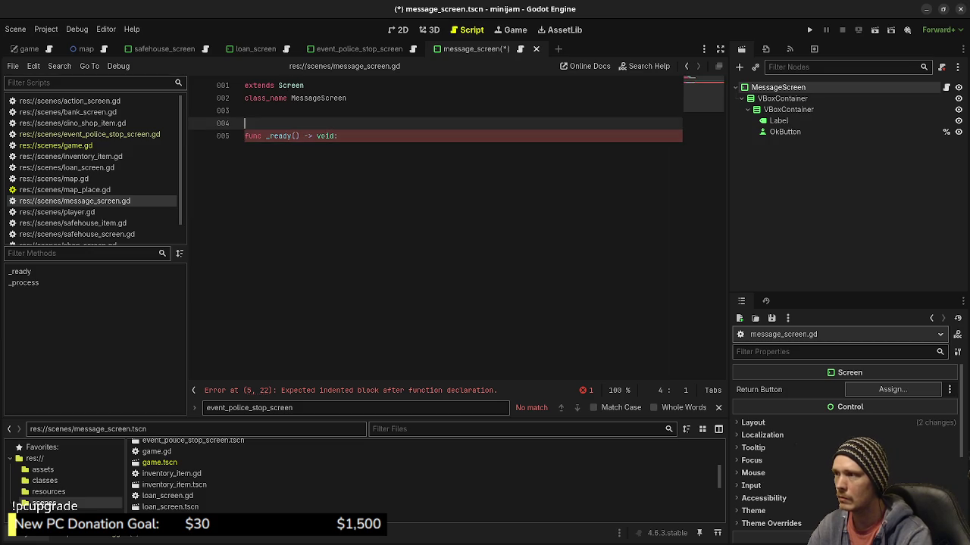
key(Return)
key(Return)
key(Up)
key(Return)
key(Up)
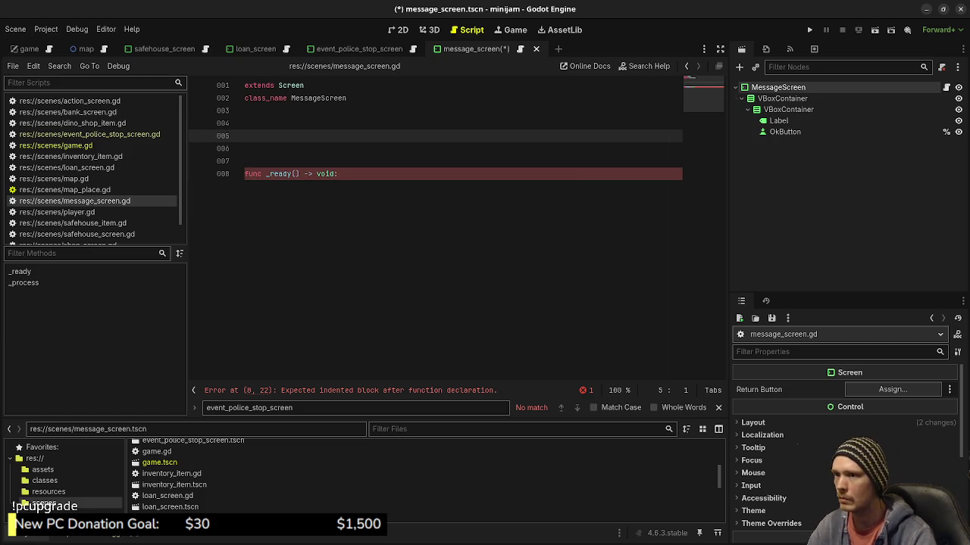
Add onready references to OkButton and Label, declare signal ok_button_pressed, and save
mouse_move(785, 131)
mouse_down()
mouse_move(648, 155)
mouse_move(258, 136)
mouse_up()
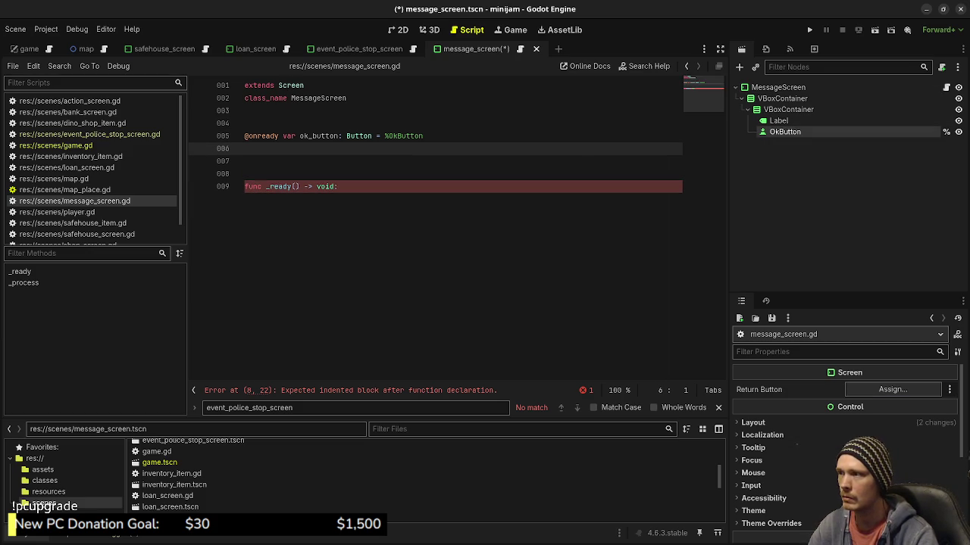
mouse_move(778, 120)
mouse_down()
mouse_move(462, 144)
mouse_move(261, 124)
mouse_up()
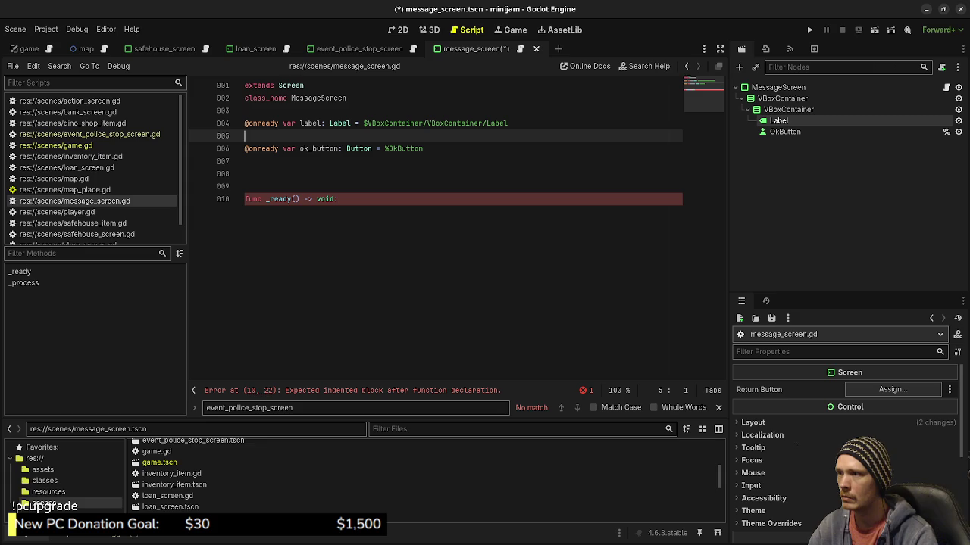
key(alt+Up)
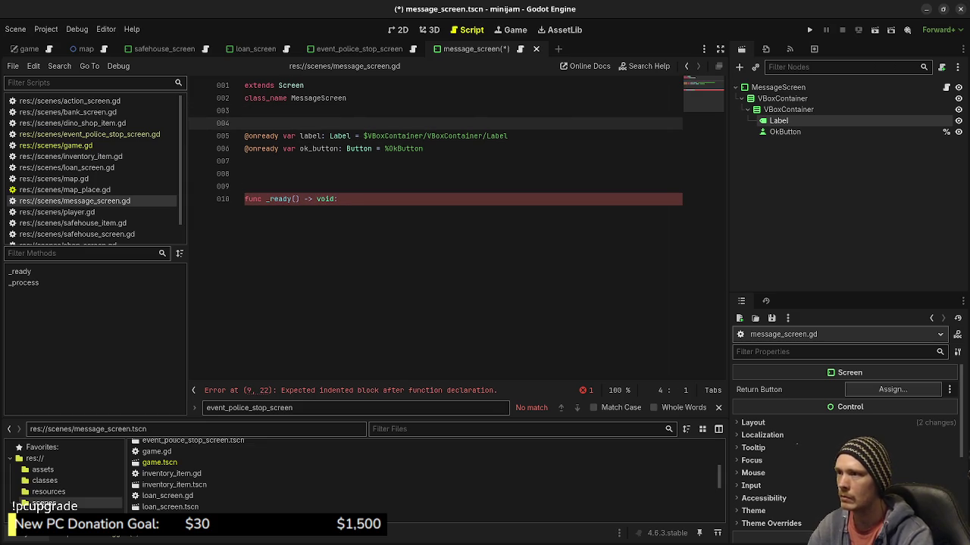
click(338, 198)
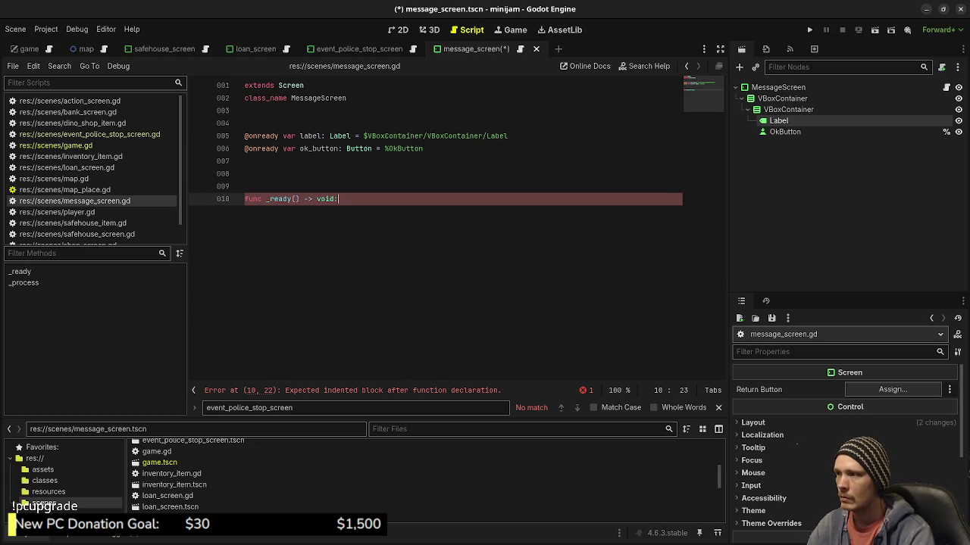
key(Return)
key(Tab)
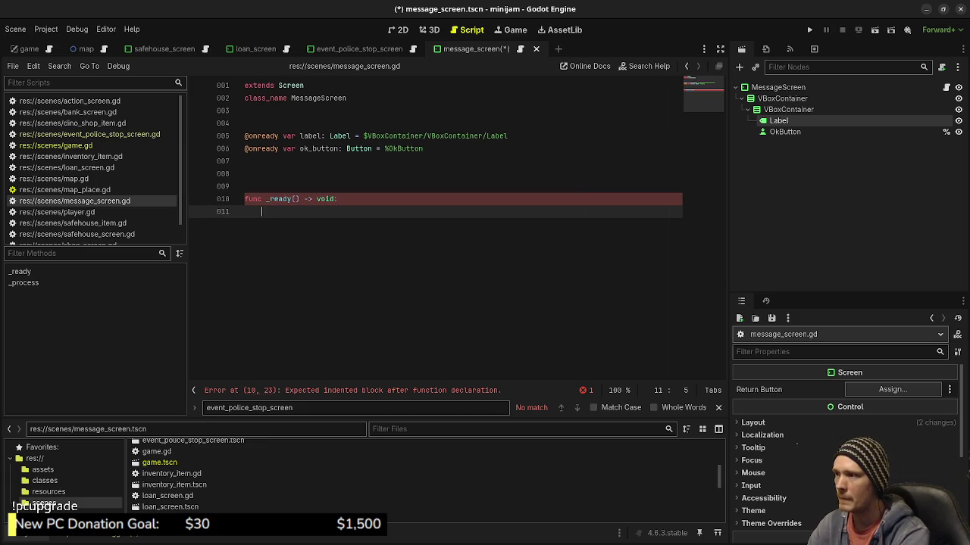
key(Up)
key(Up)
key(Up)
key(Return)
key(Return)
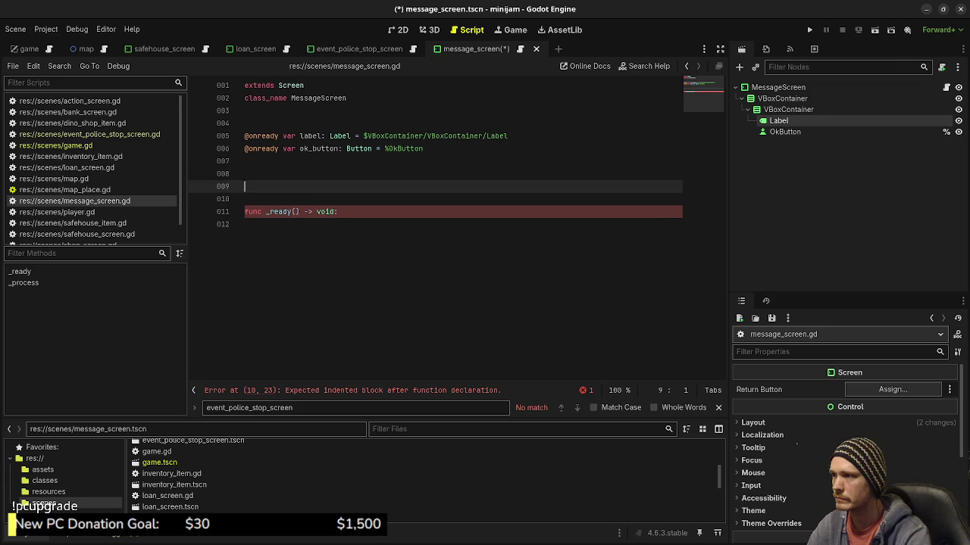
key(Up)
text(signal ok)
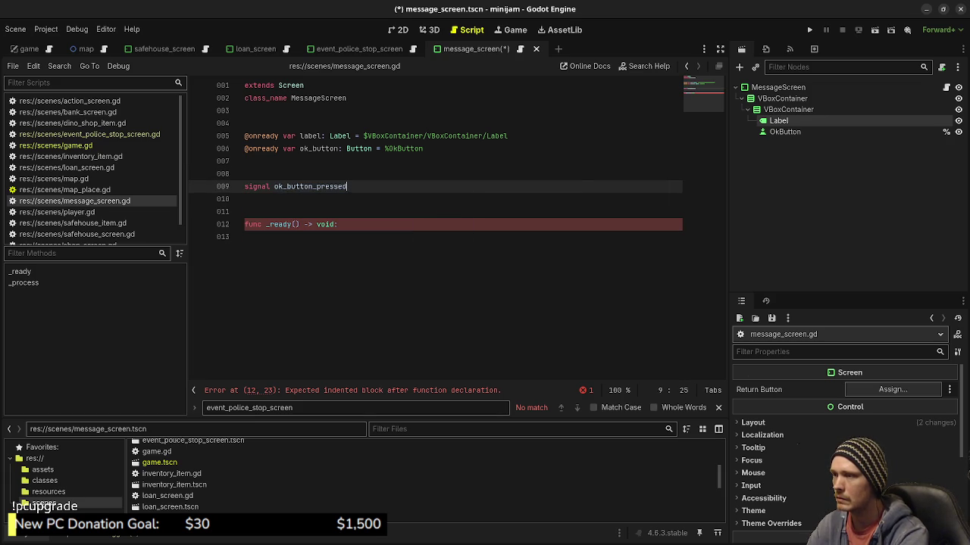
key(ctrl+s)
click(89, 134)
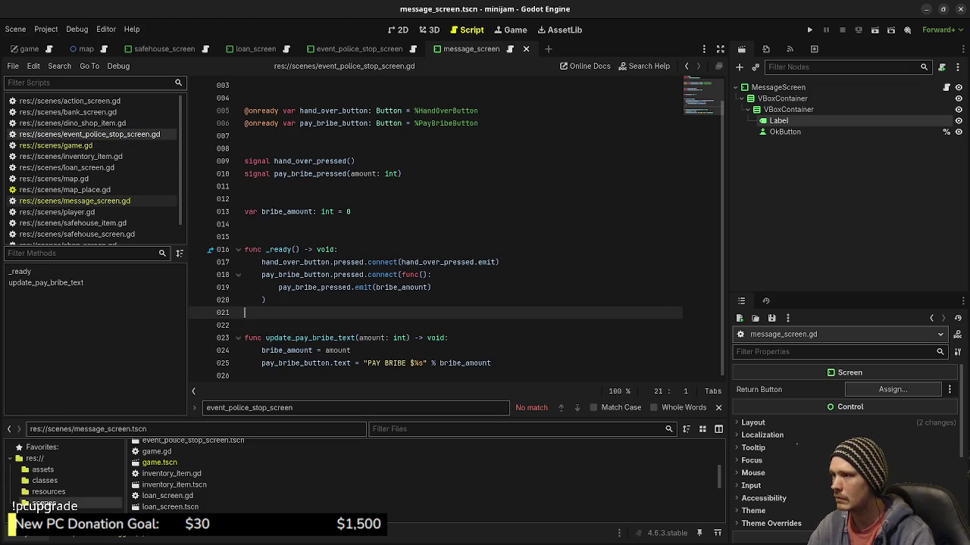
Rename the signal to ok_pressed and emit it from ok_button.pressed in _ready
click(74, 200)
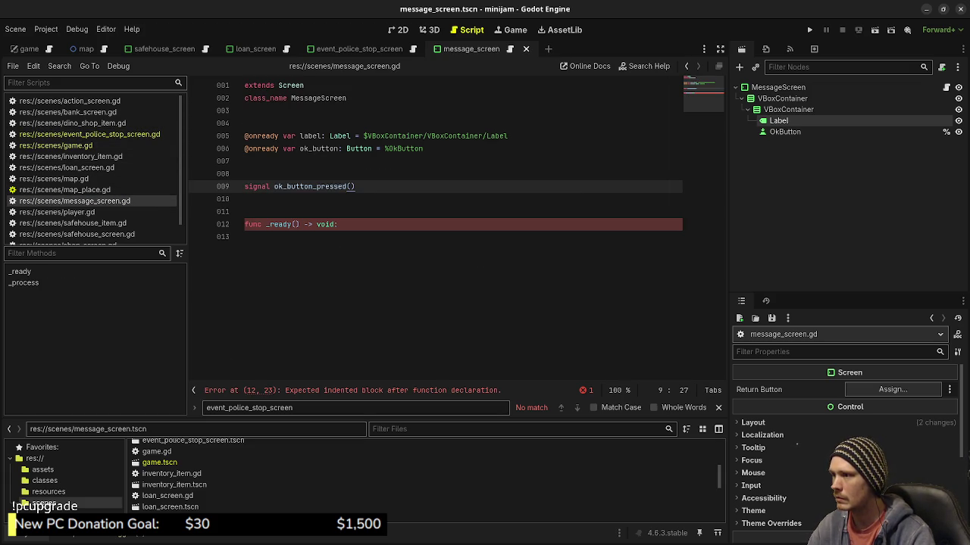
key(shift+Right)
key(shift+Right)
key(shift+Right)
key(BackSpace)
key(BackSpace)
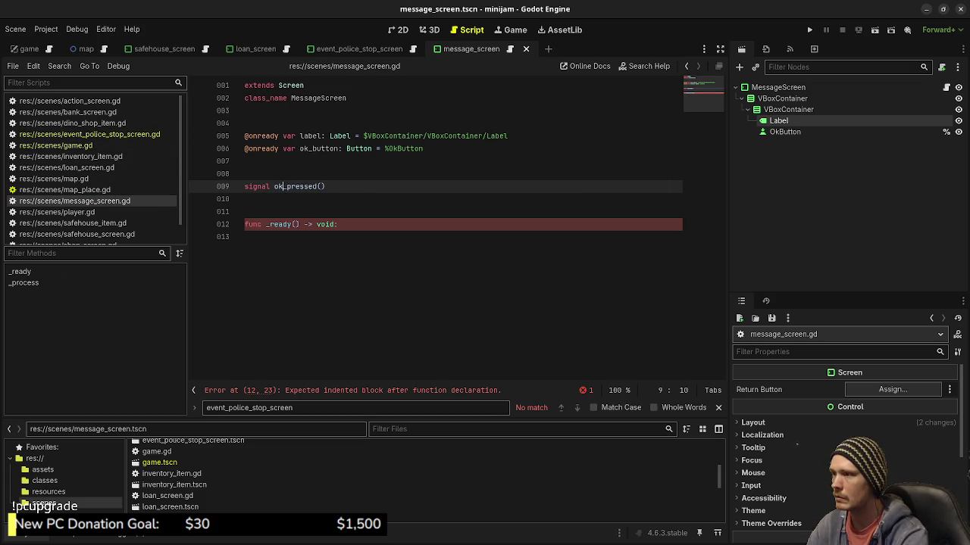
click(250, 236)
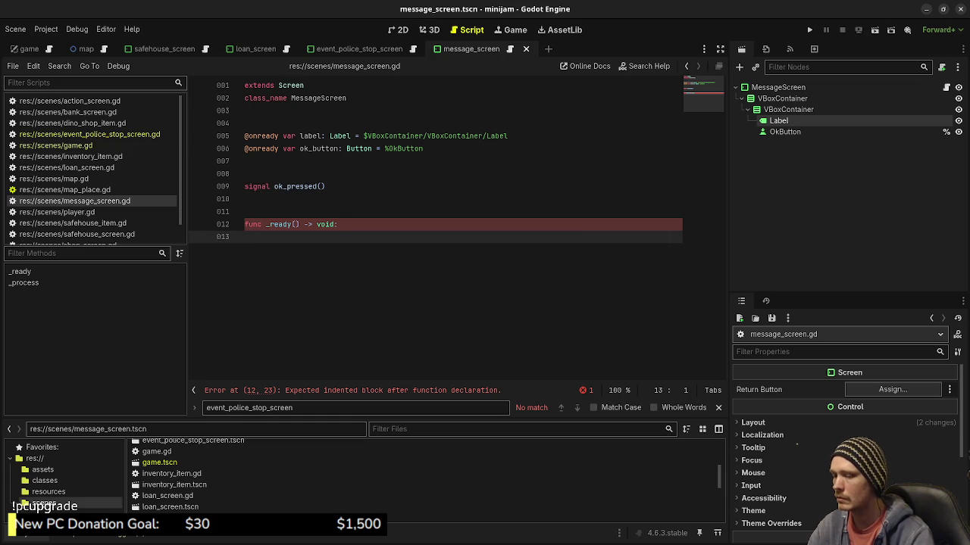
key(Tab)
text(ok_butt)
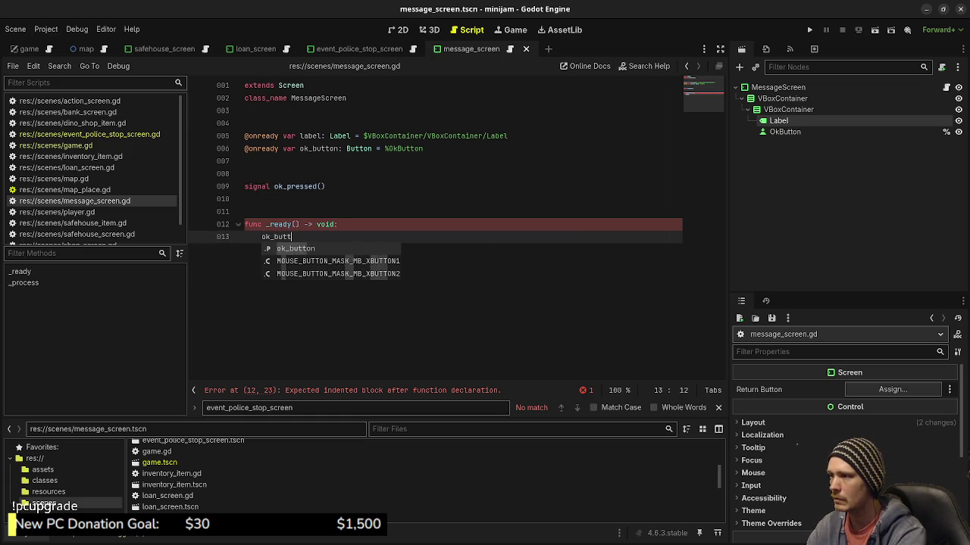
text(on.pressed.emi)
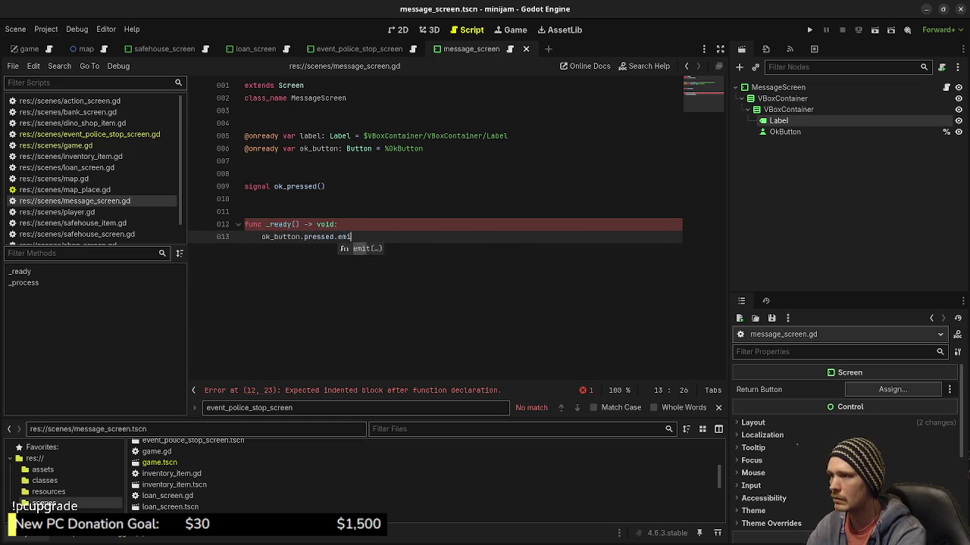
key(Return)
text(ok_pressed)
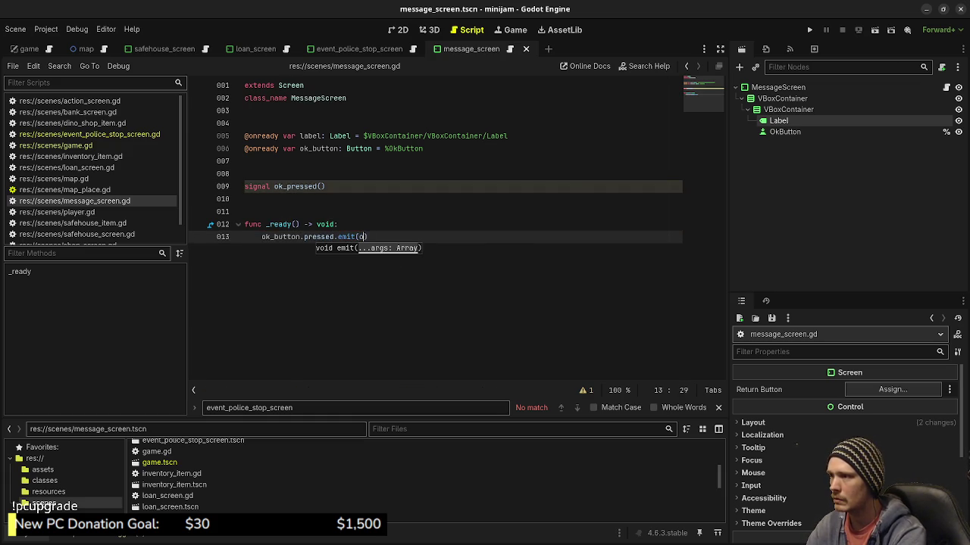
text(.)
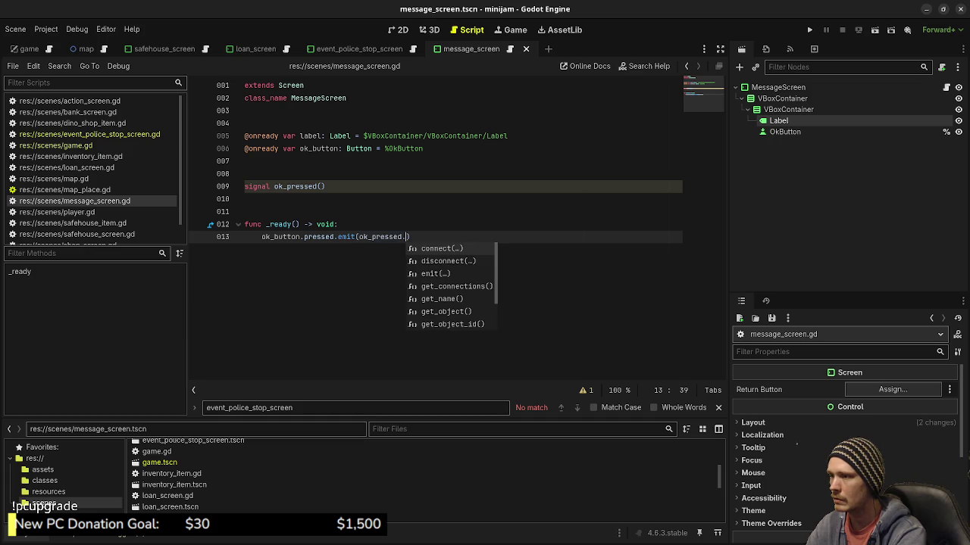
text(emit)
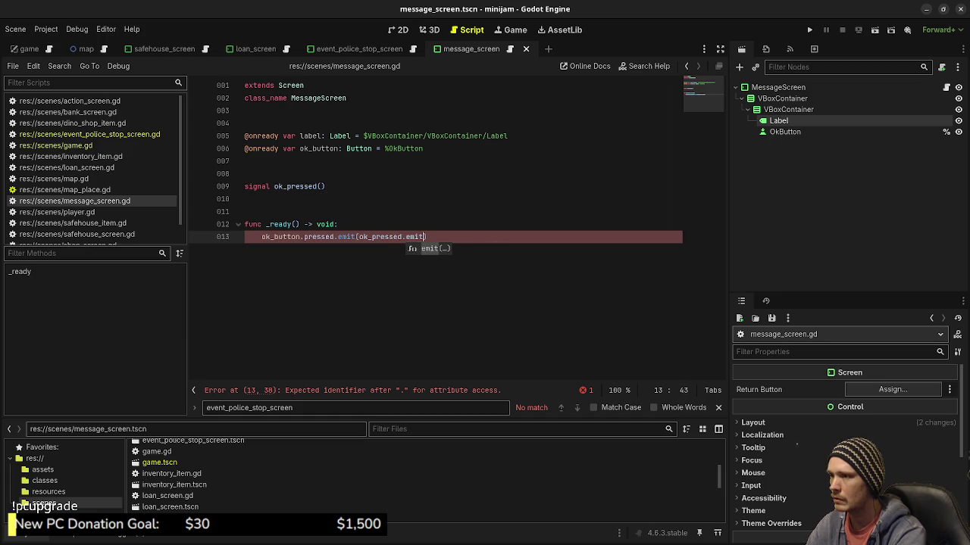
text())
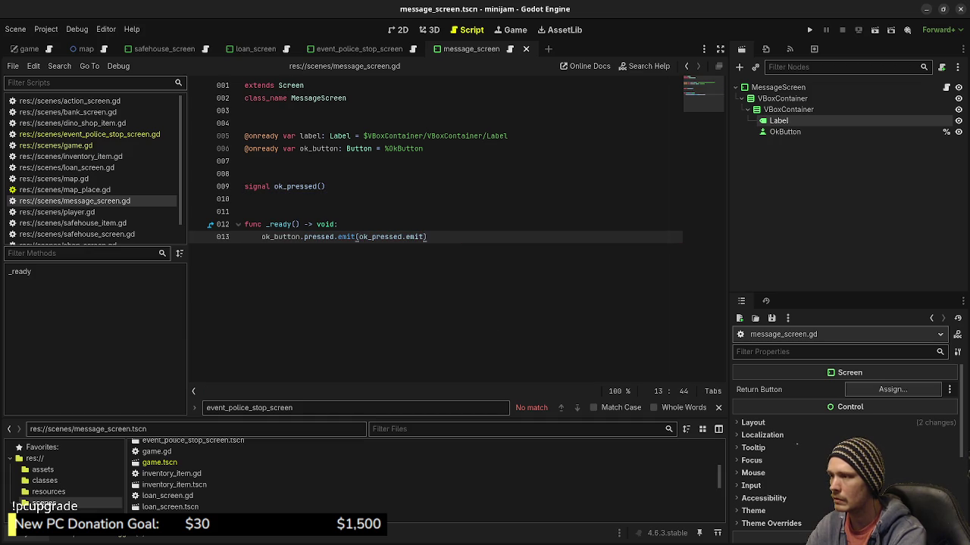
Add func set_message(message: String) that sets label.text = message, and save the script
key(Return)
key(Return)
key(Return)
text(func set_)
text(message()
text(message: )
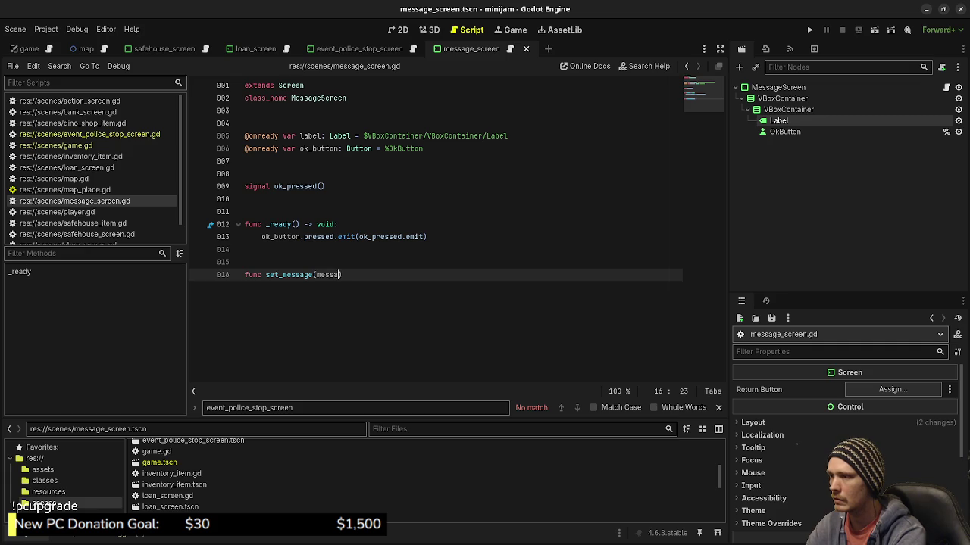
text(String) -> )
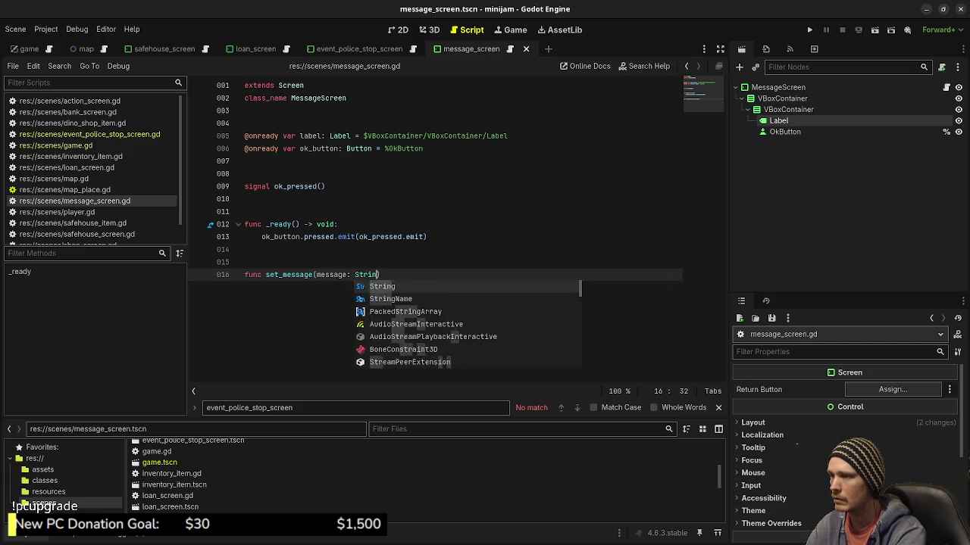
text(void:)
key(Return)
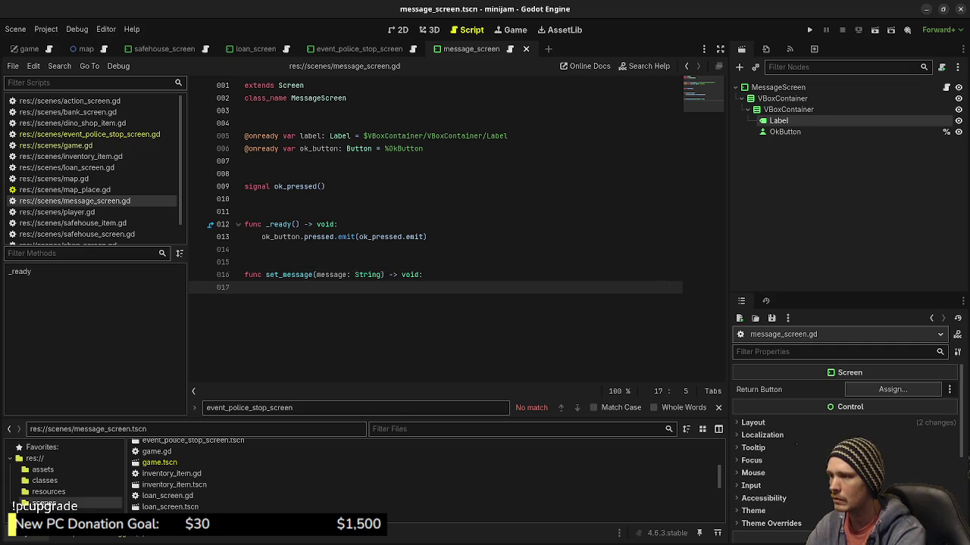
text(label)
text(.text )
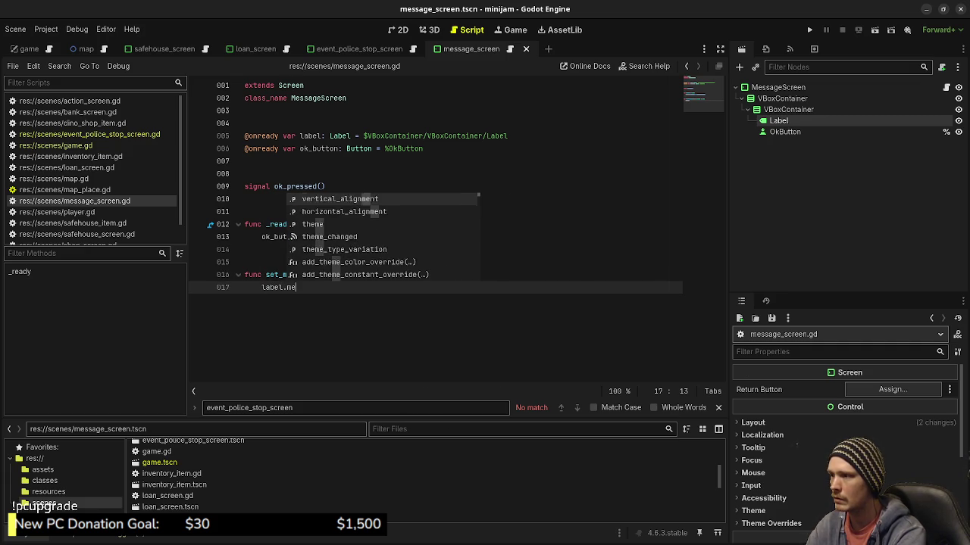
text(= message)
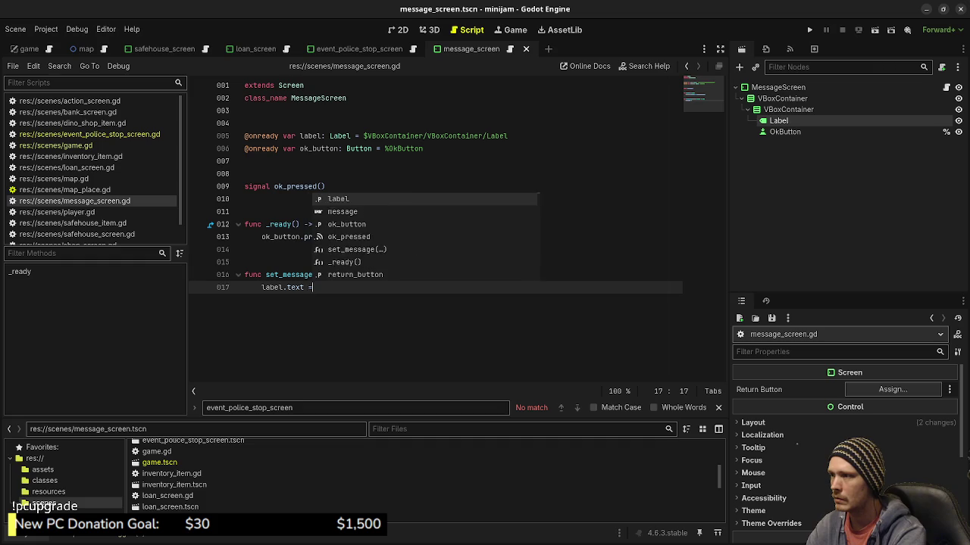
key(ctrl+s)
click(436, 136)
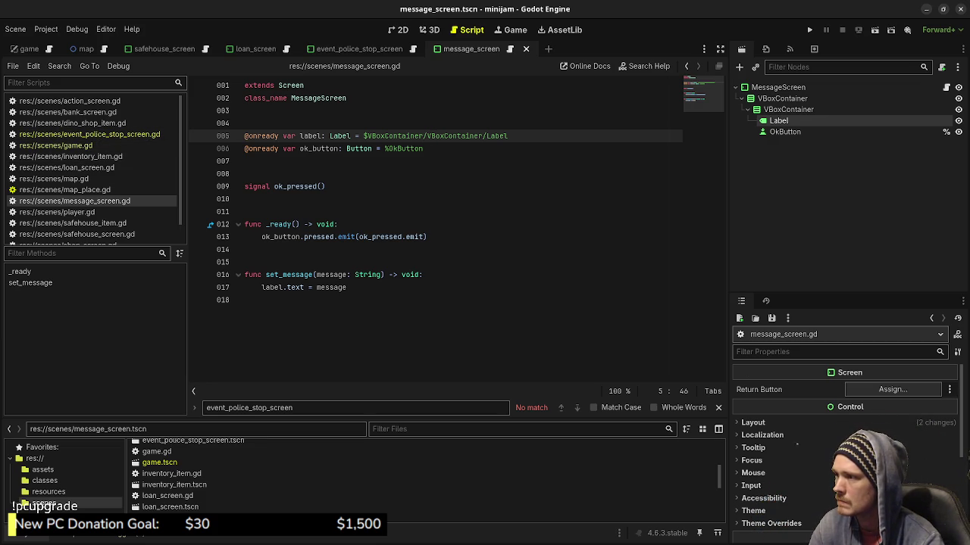
Instance message_screen.tscn under ActiveControlContainer in the game scene
click(56, 145)
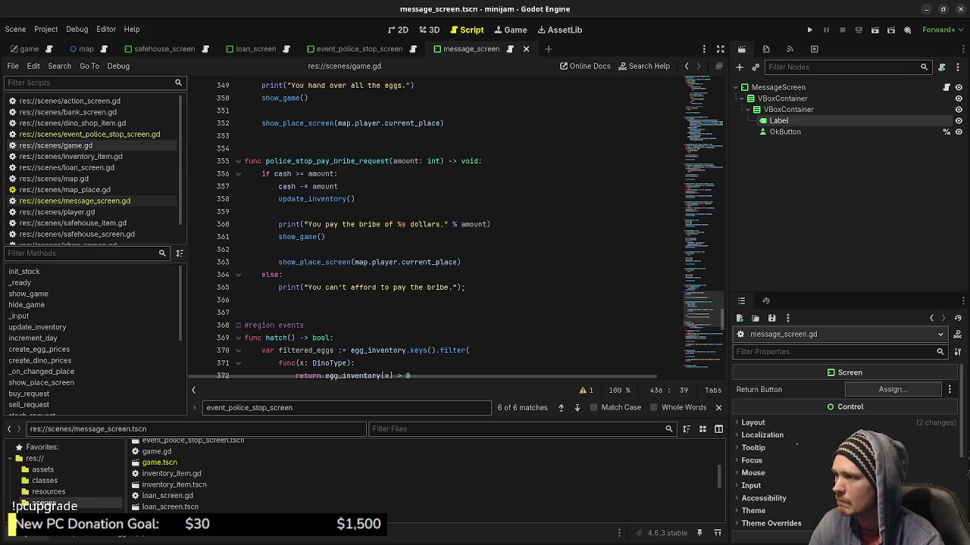
drag(704, 309, 704, 110)
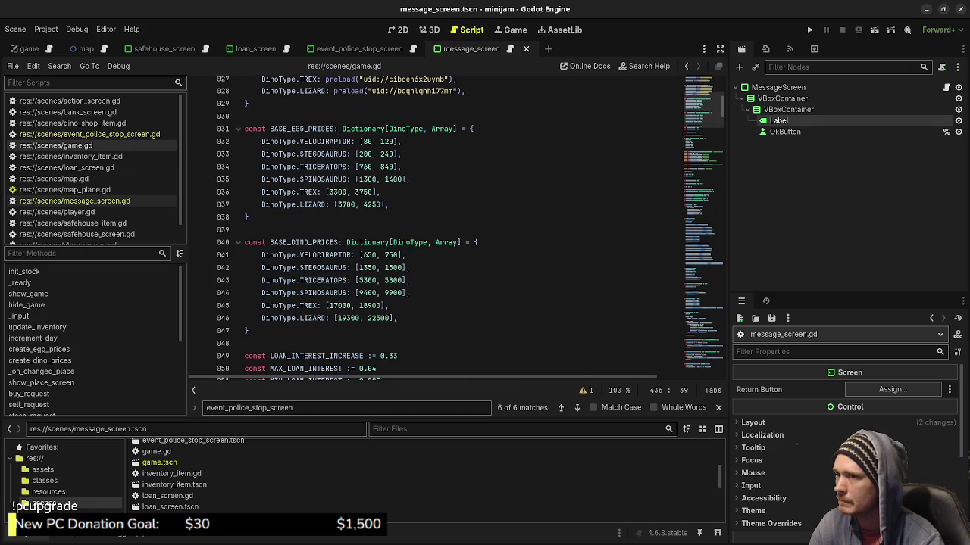
click(29, 48)
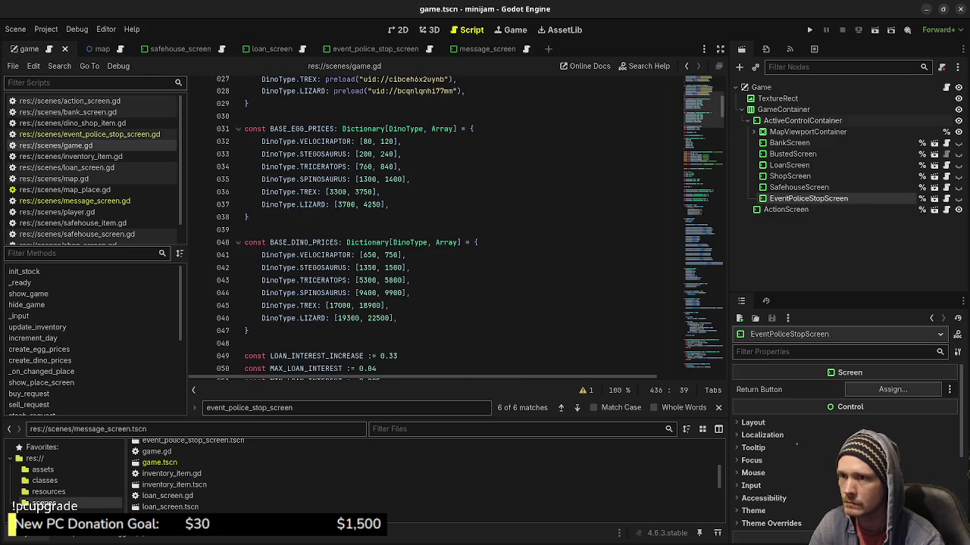
click(803, 120)
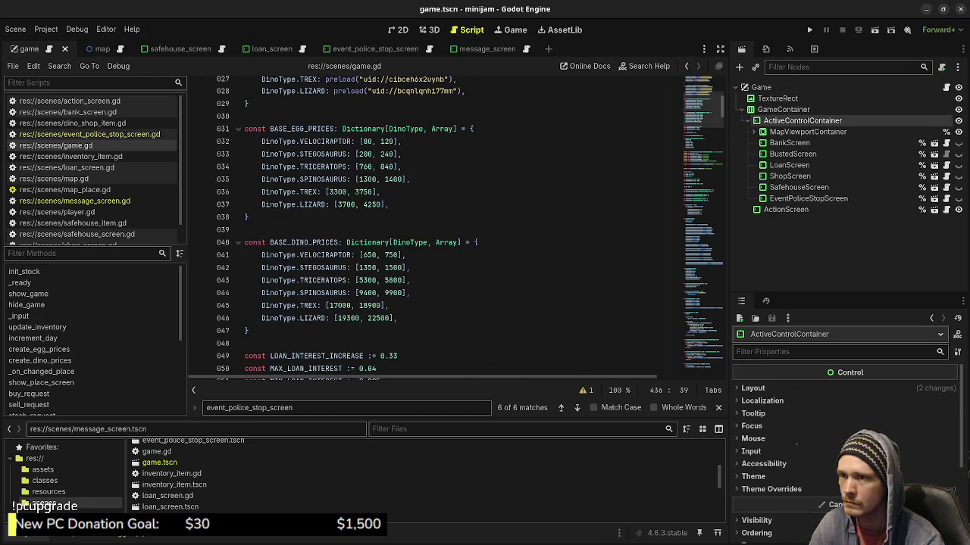
click(757, 67)
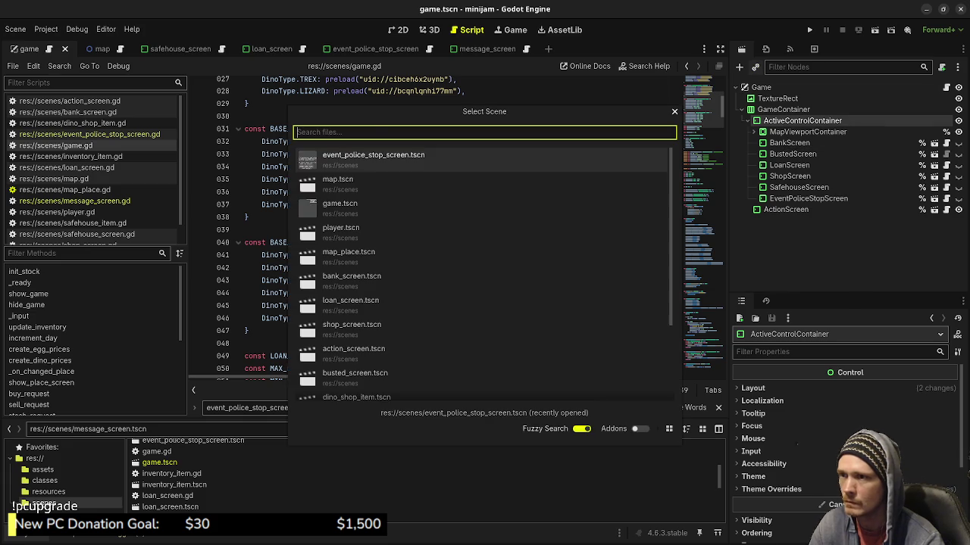
text(message)
key(Return)
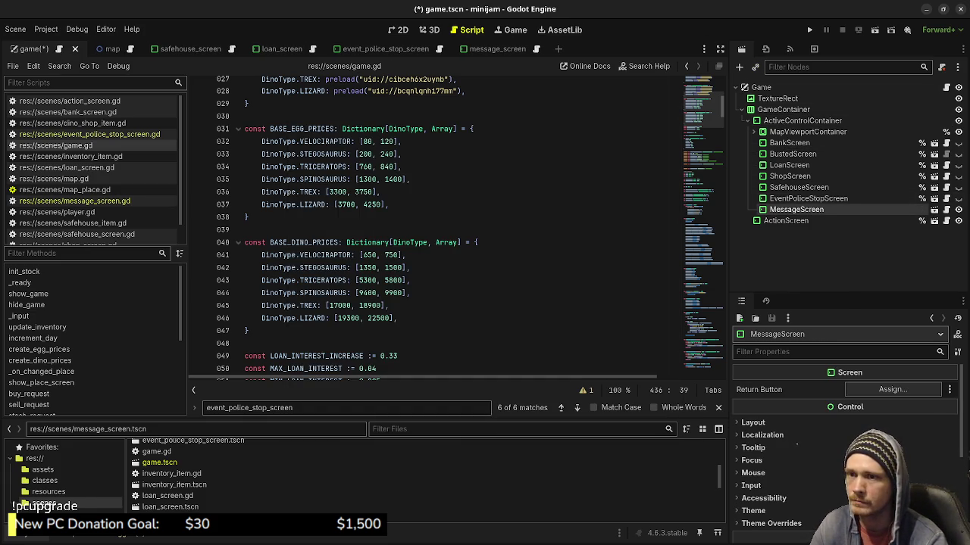
Give the MessageScreen instance a unique name, hide it, and save the game scene
right_click(800, 207)
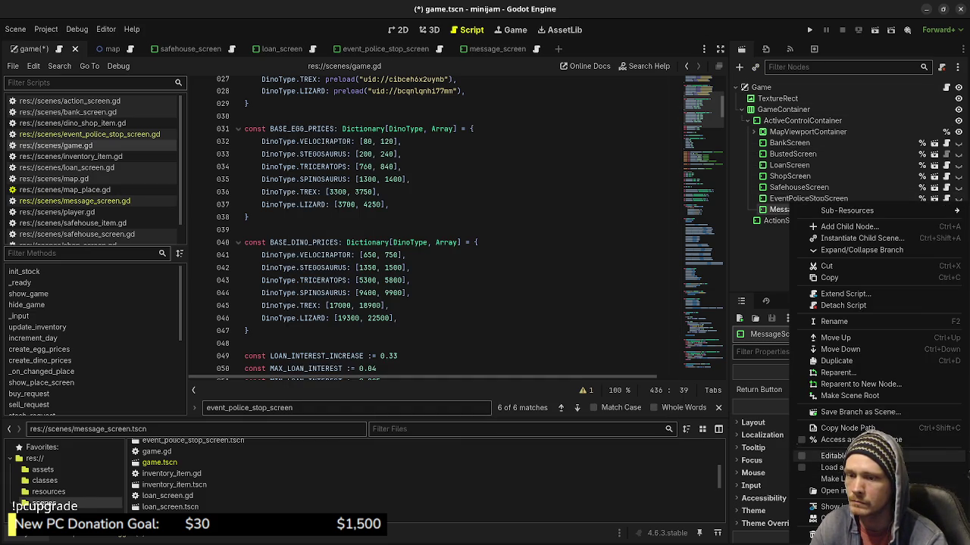
click(856, 439)
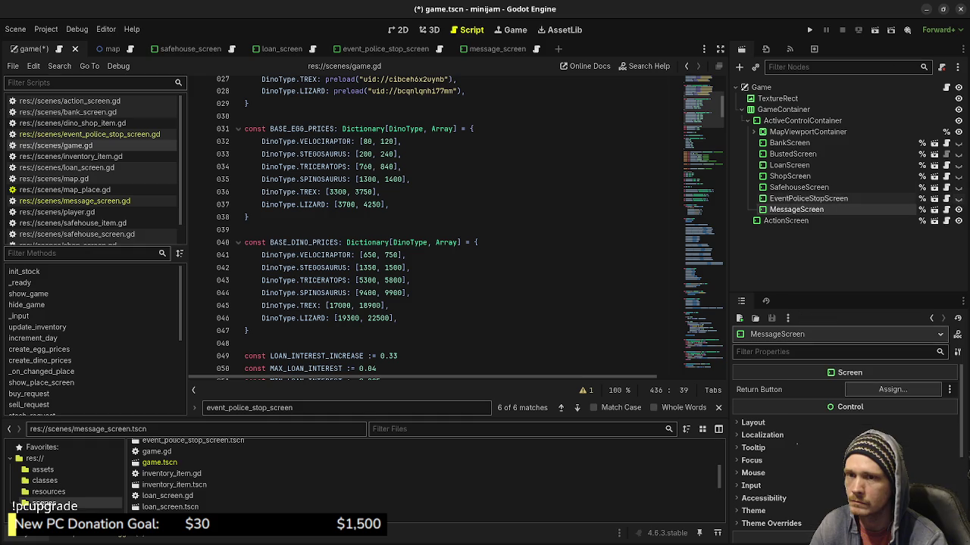
click(959, 209)
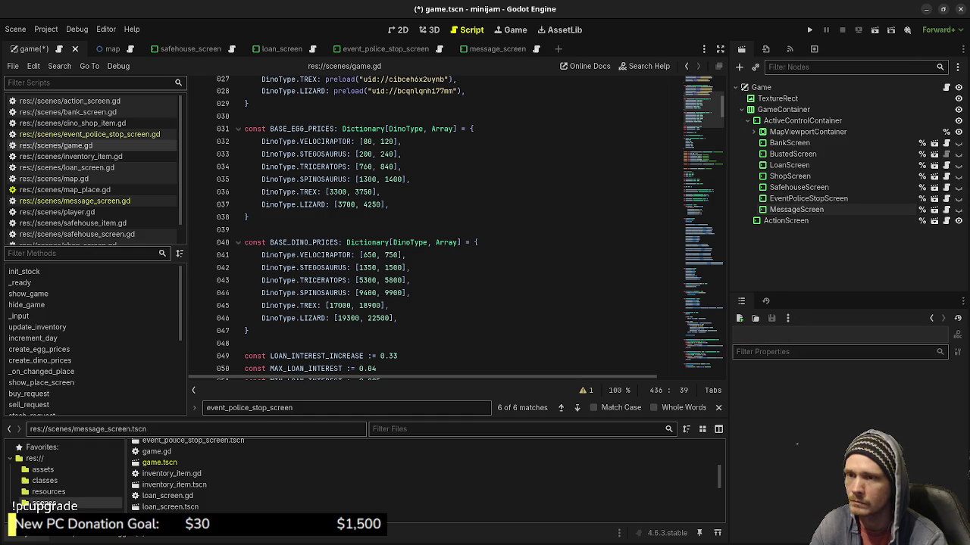
key(ctrl+s)
scroll(440, 228, up, 3)
scroll(455, 227, up, 6)
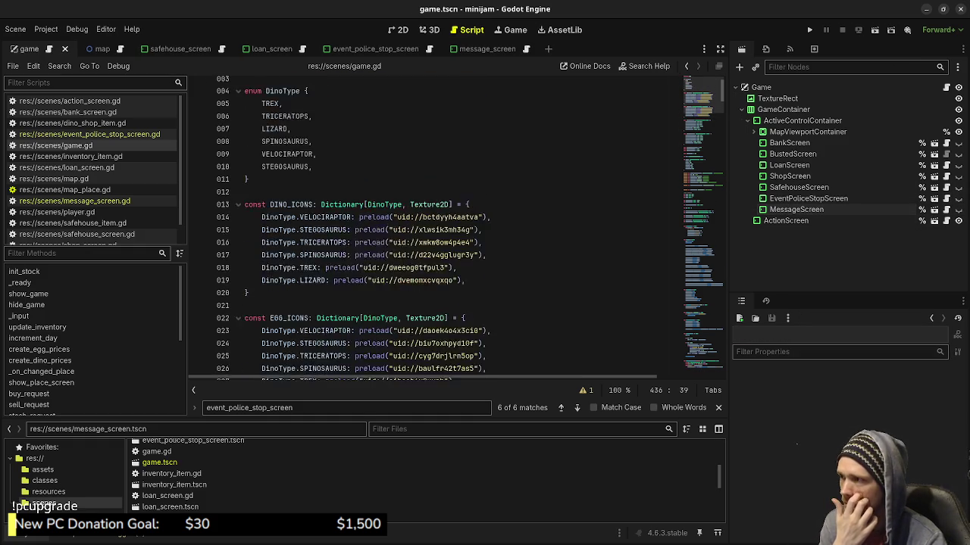
scroll(454, 228, down, 12)
scroll(439, 227, down, 5)
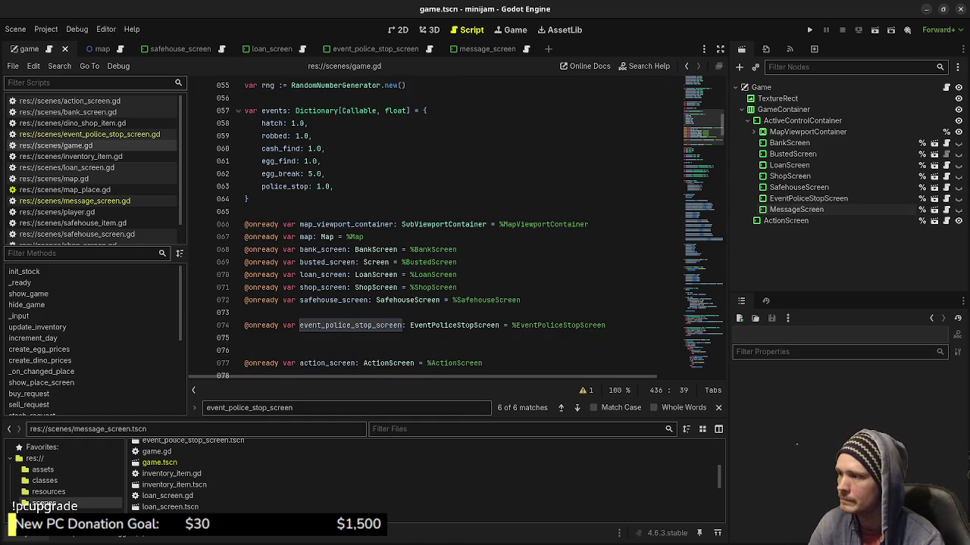
scroll(440, 228, down, 1)
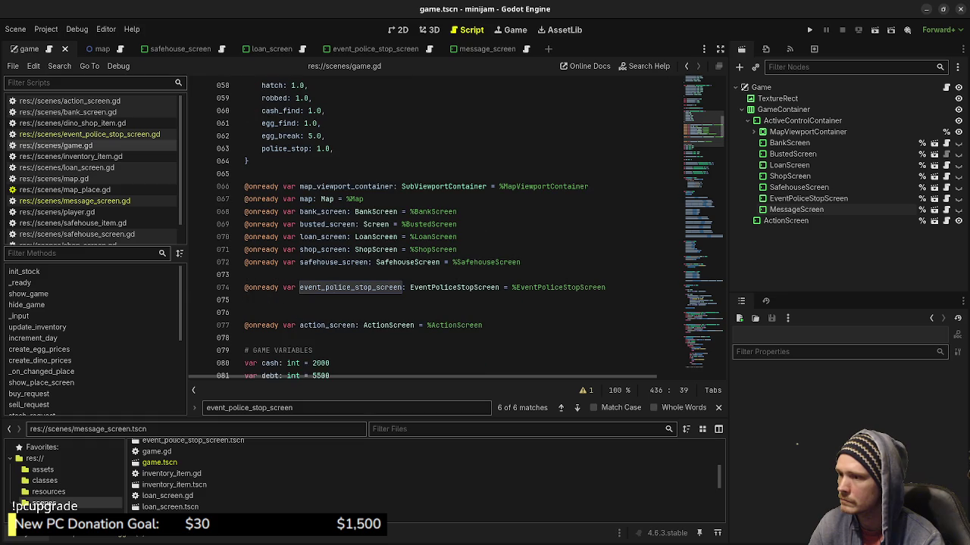
click(606, 287)
key(Return)
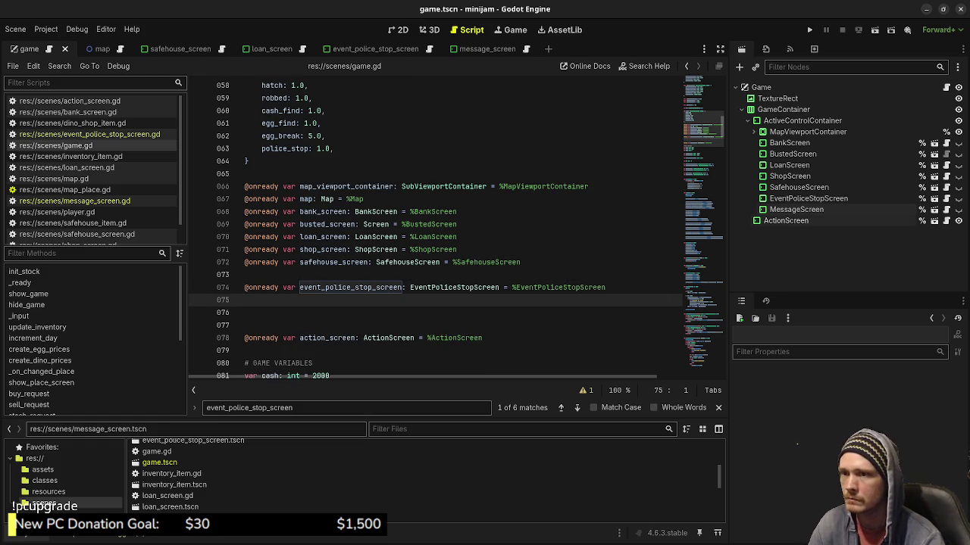
drag(796, 209, 433, 306)
key(ctrl+s)
key(BackSpace)
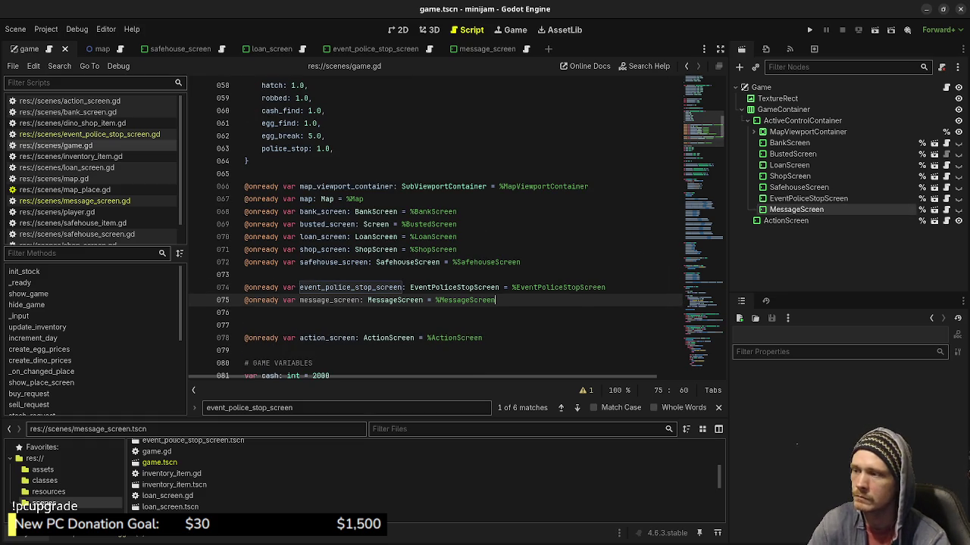
key(ctrl+s)
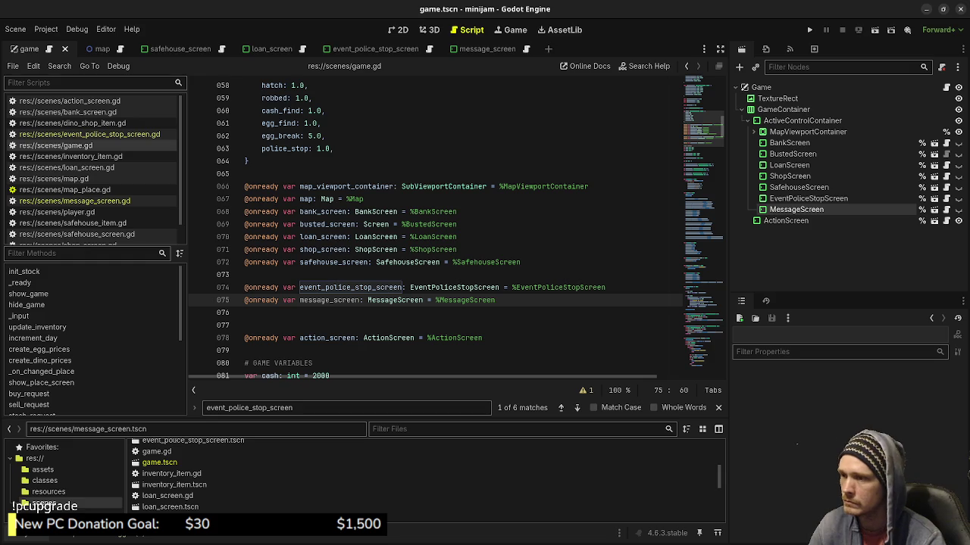
Go to game.gd's _ready function where the other screens' signals are connected
double_click(329, 300)
scroll(434, 227, down, 8)
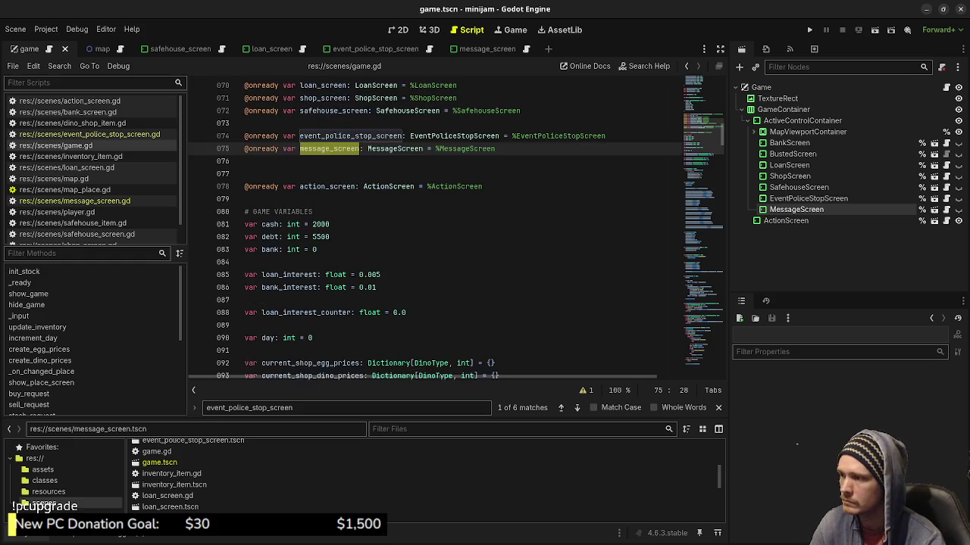
scroll(434, 228, down, 5)
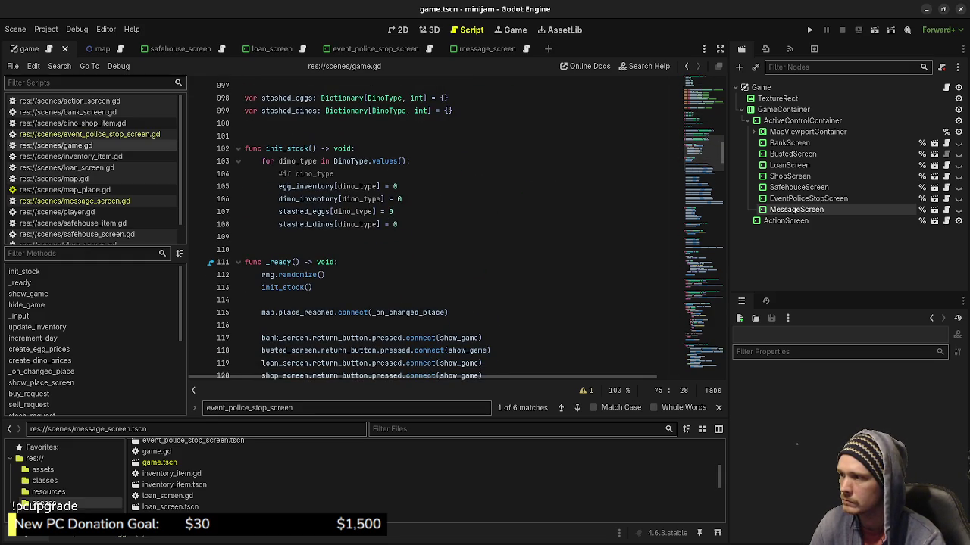
scroll(435, 227, down, 2)
scroll(434, 228, down, 7)
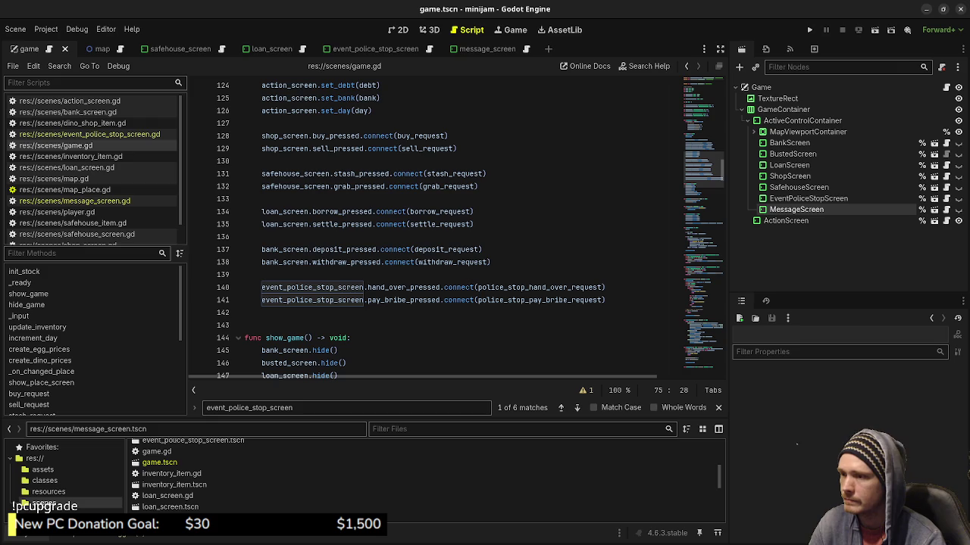
scroll(435, 227, up, 6)
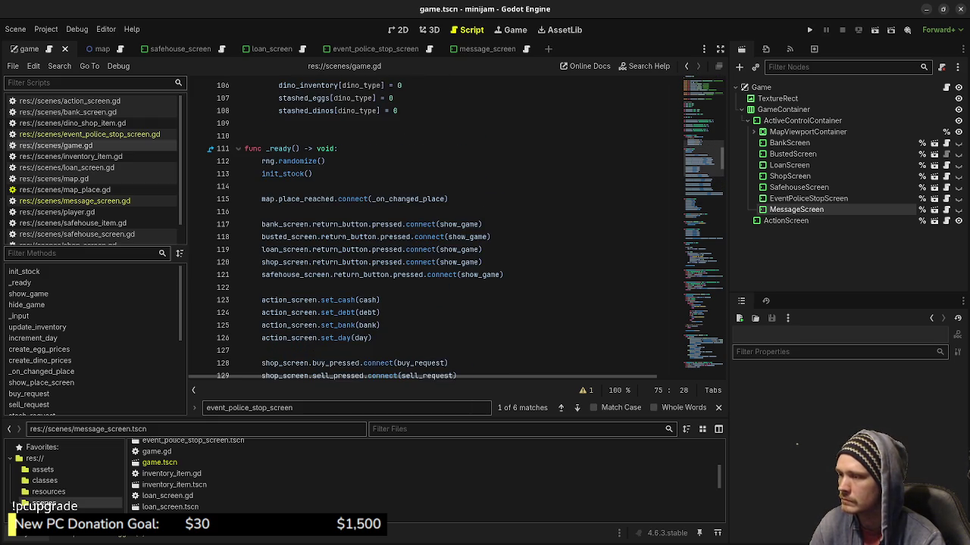
click(505, 275)
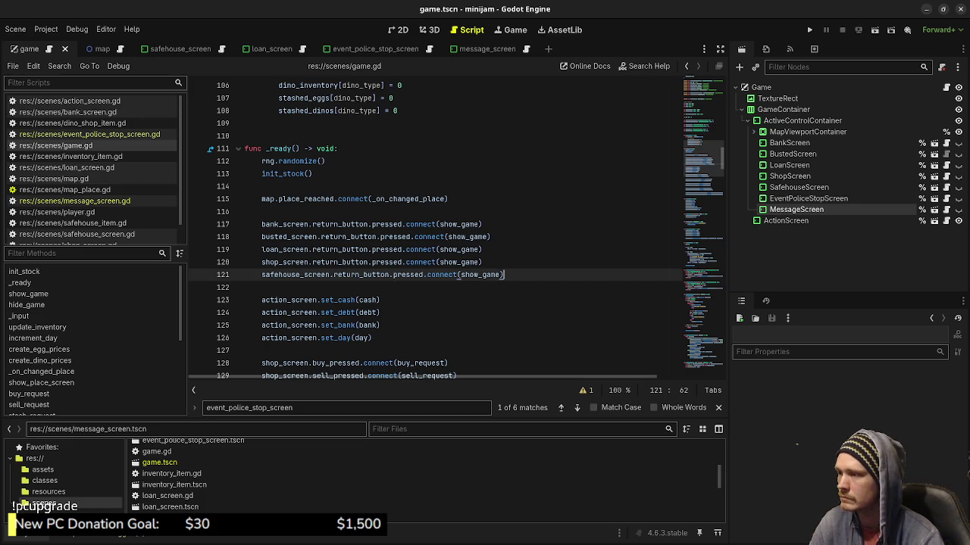
Start a message_screen.ok line, discard the unfinished attempt, and save the script
key(Return)
text(message_screen.)
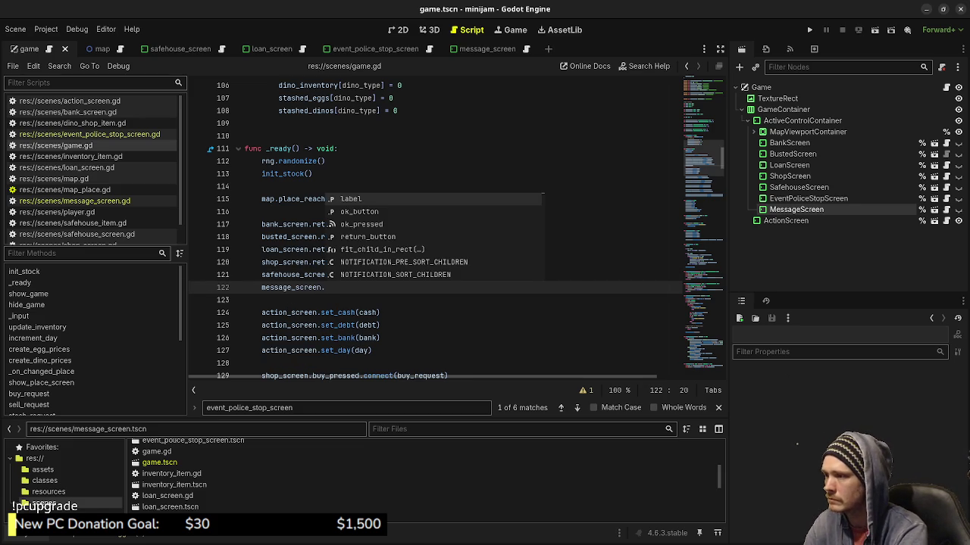
text(ok)
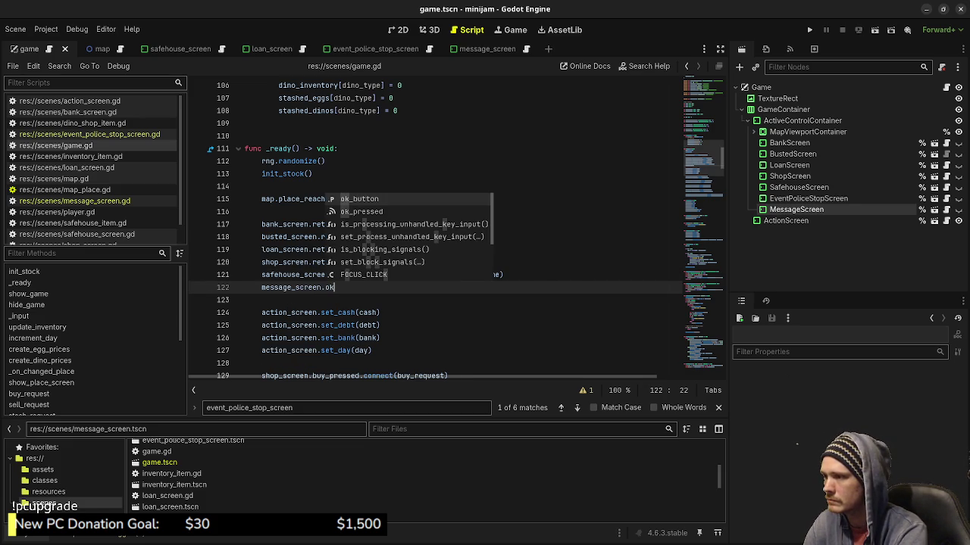
key(Return)
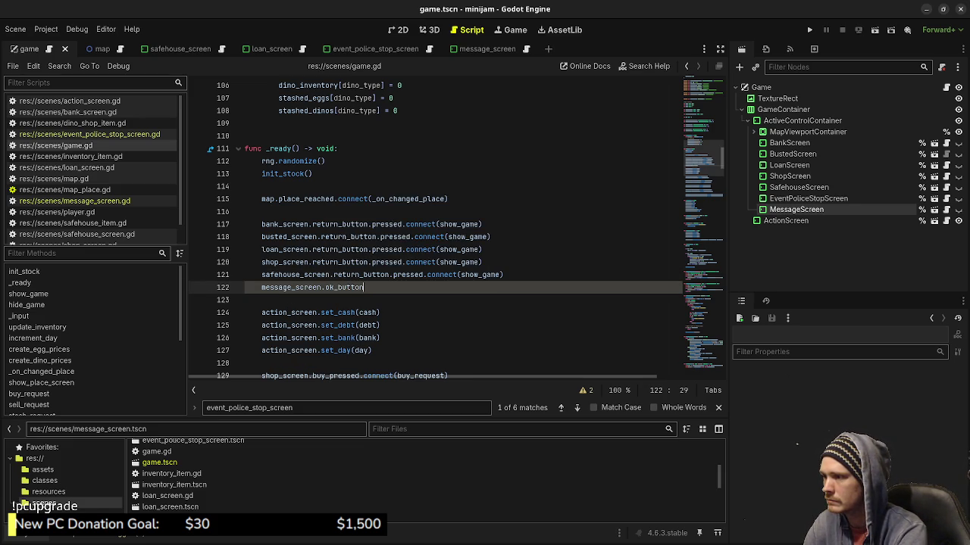
text(.pr)
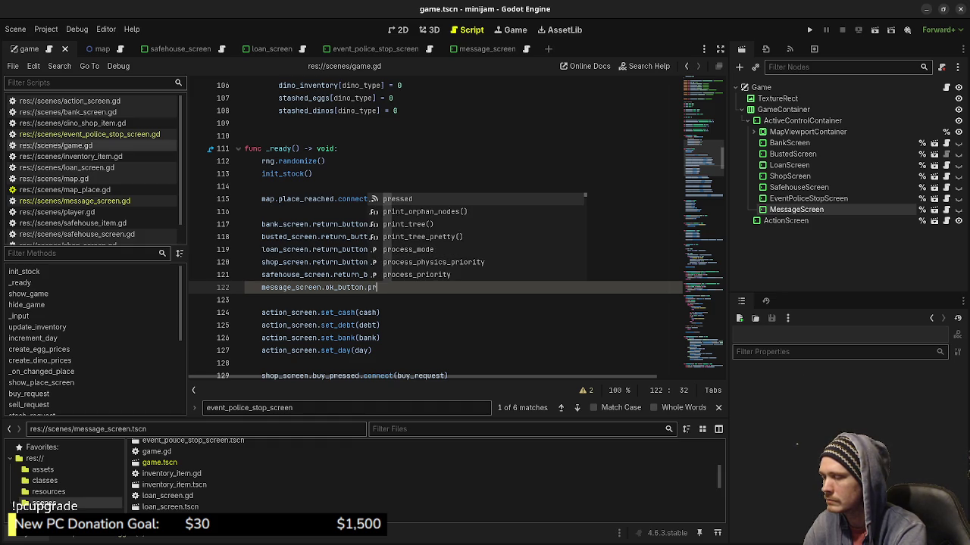
key(Up)
key(Escape)
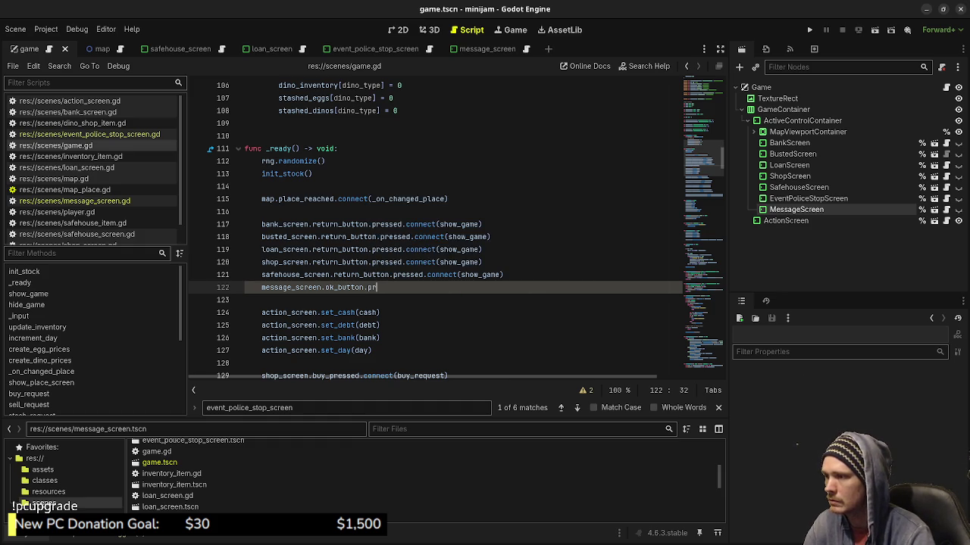
key(shift+Home)
key(BackSpace)
key(BackSpace)
key(BackSpace)
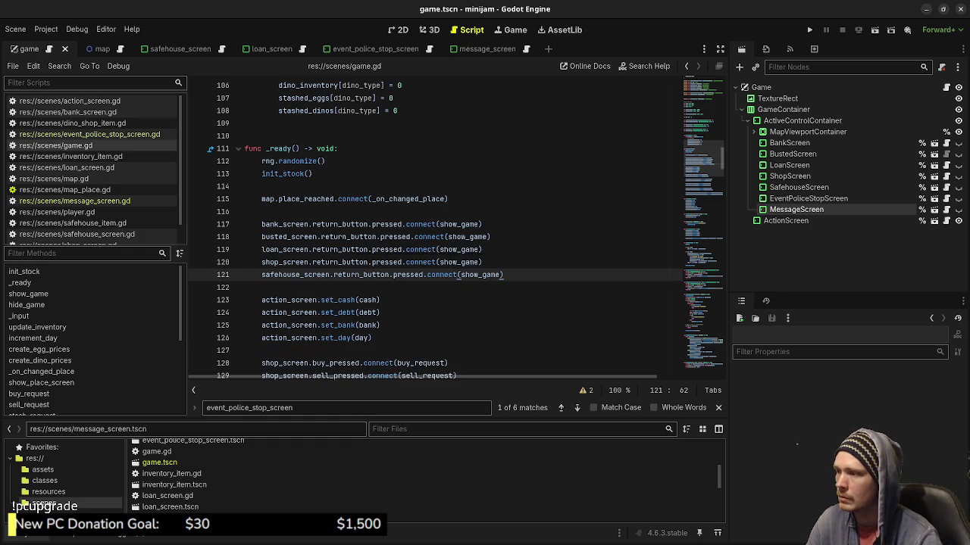
key(ctrl+s)
scroll(436, 227, down, 7)
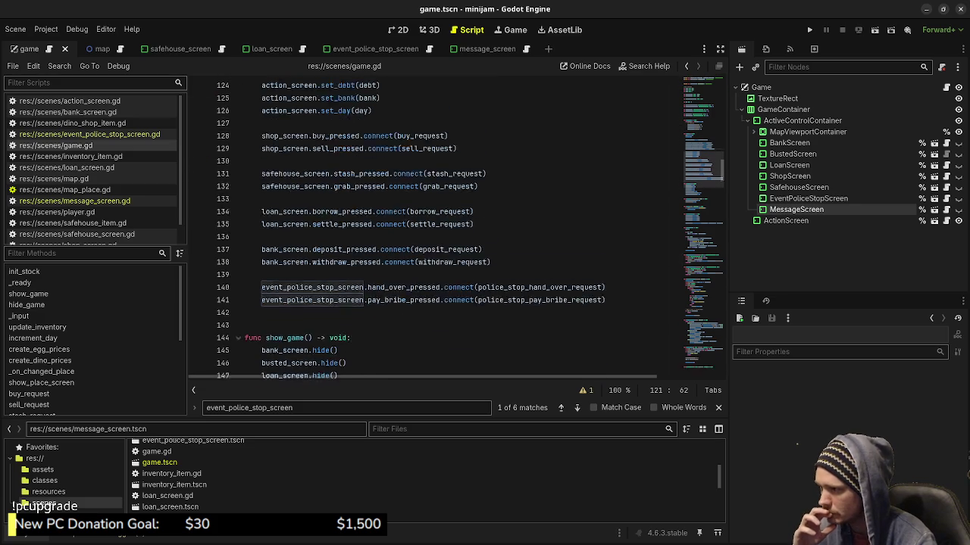
scroll(456, 227, up, 2)
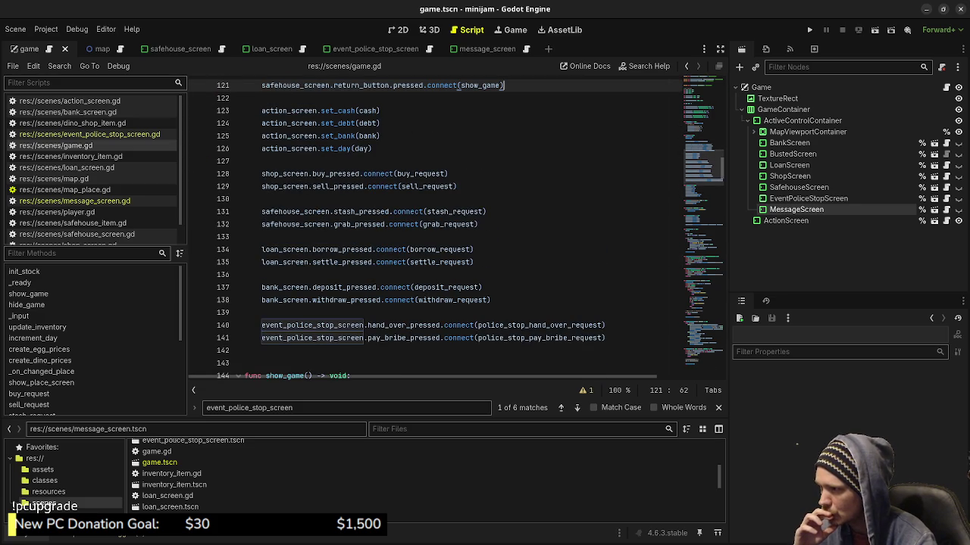
Add message_screen.ok_pressed.connect(message_screen_ok_request) after the police stop connections and select the handler name
click(605, 338)
key(Return)
key(Return)
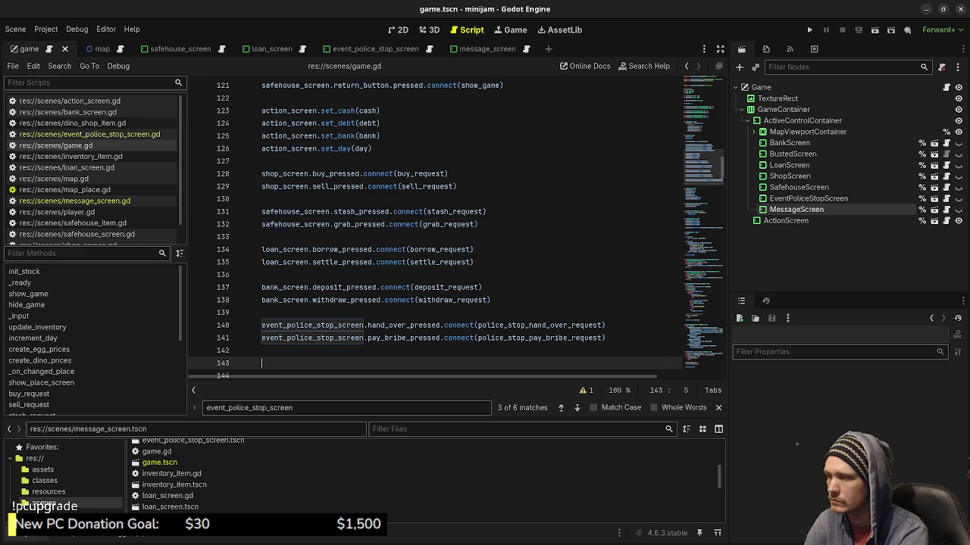
text(message_screen)
text(.ok_pressed)
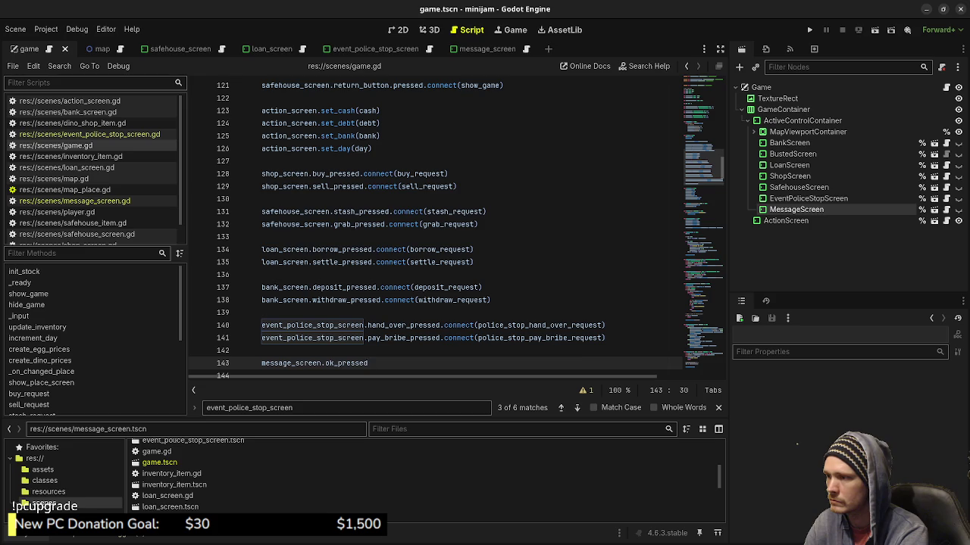
text(.connect(o)
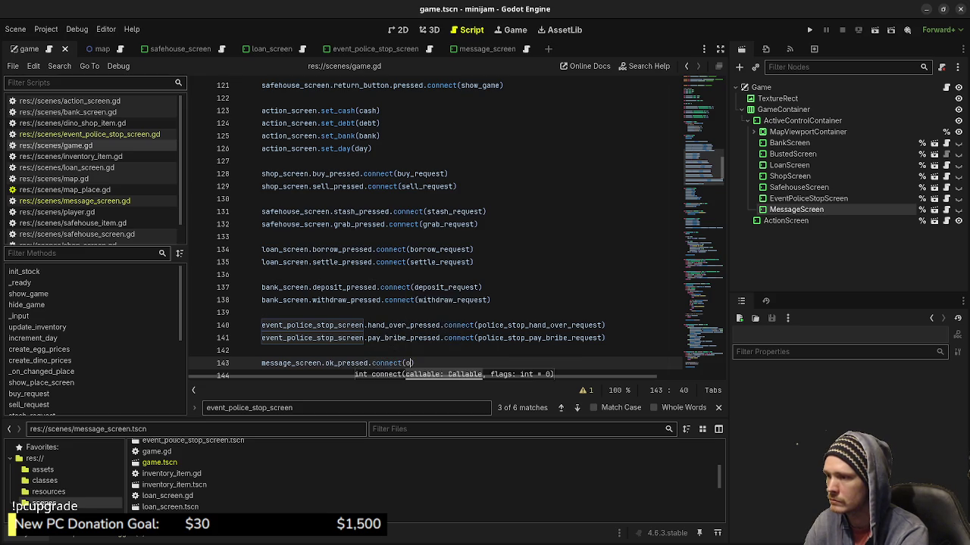
key(BackSpace)
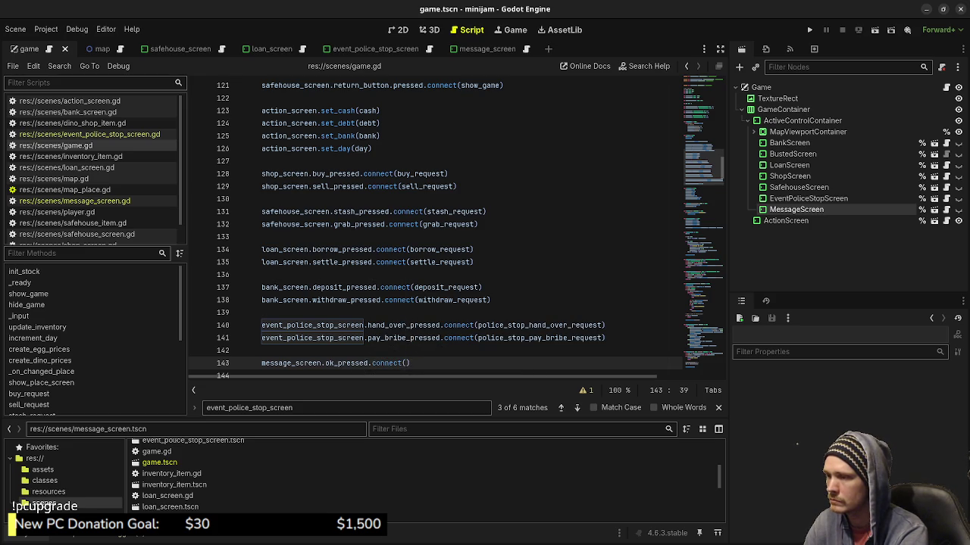
text(message_)
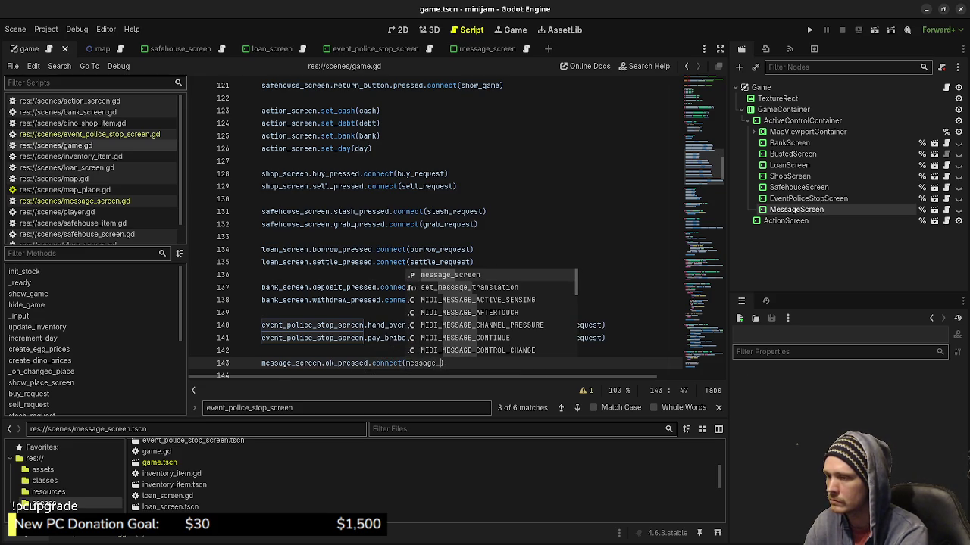
text(screen)
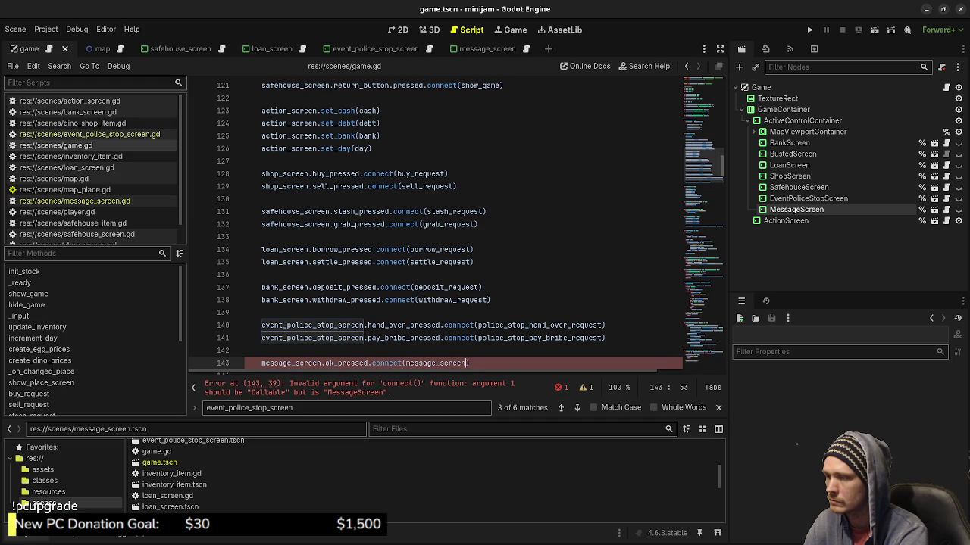
text(_ok_)
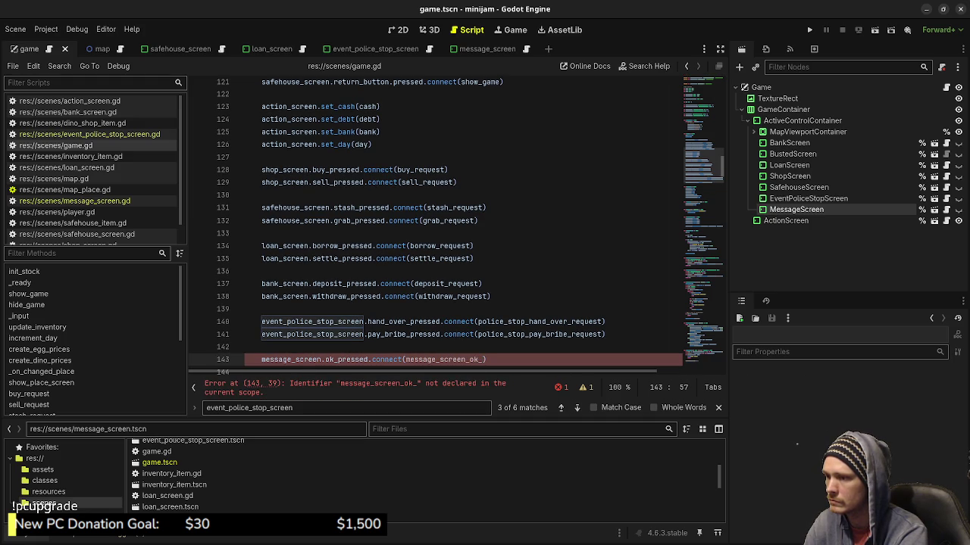
text(request))
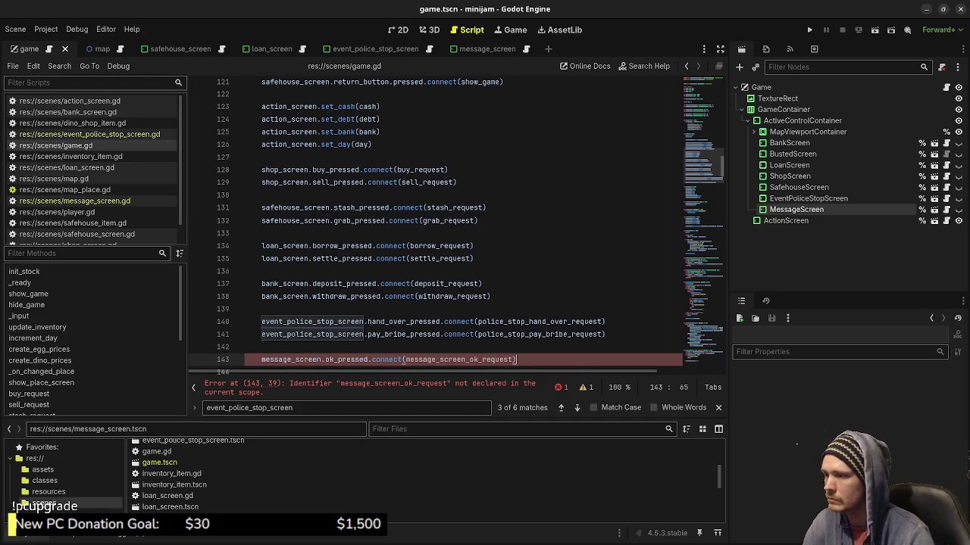
double_click(458, 359)
key(ctrl+c)
Declare func message_screen_ok_request() -> void: after the bribe function
scroll(436, 227, down, 10)
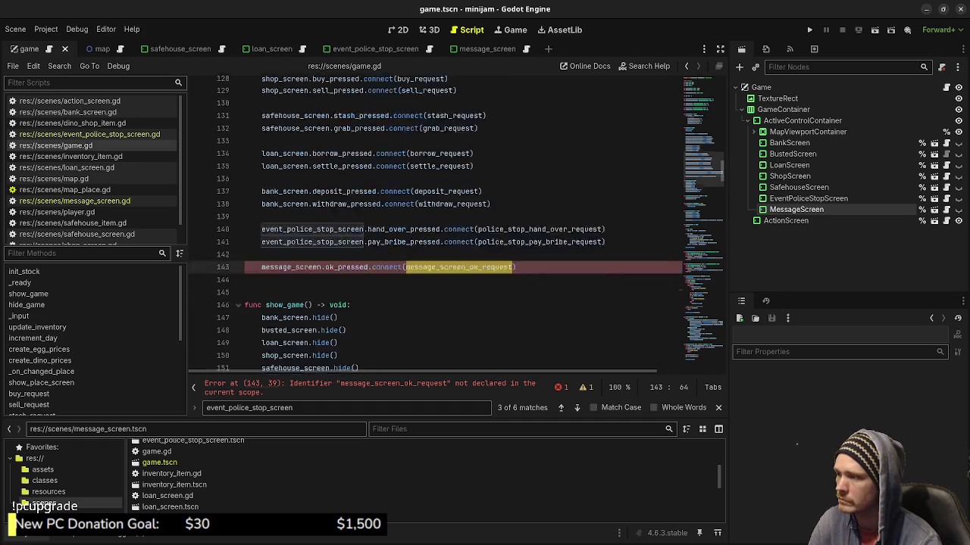
scroll(435, 227, down, 13)
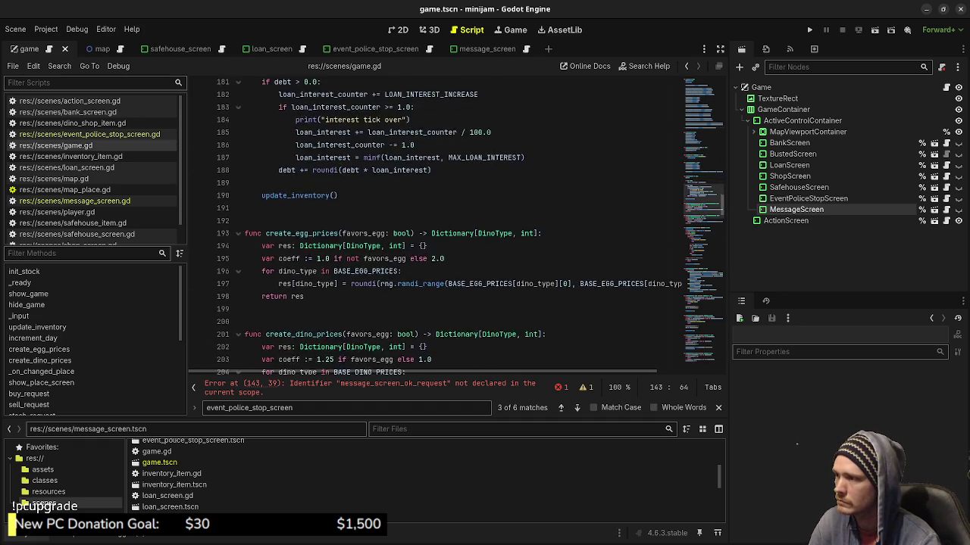
scroll(436, 227, down, 9)
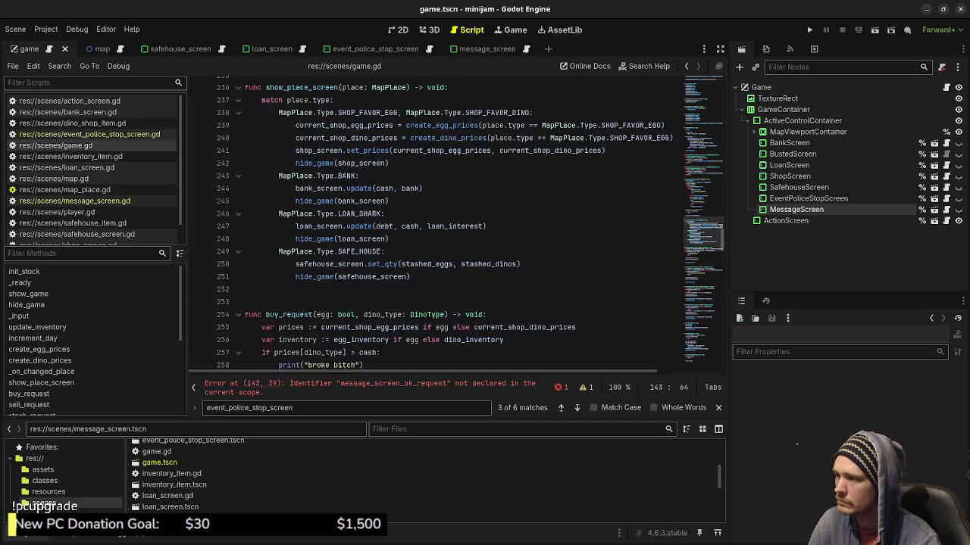
scroll(436, 227, down, 20)
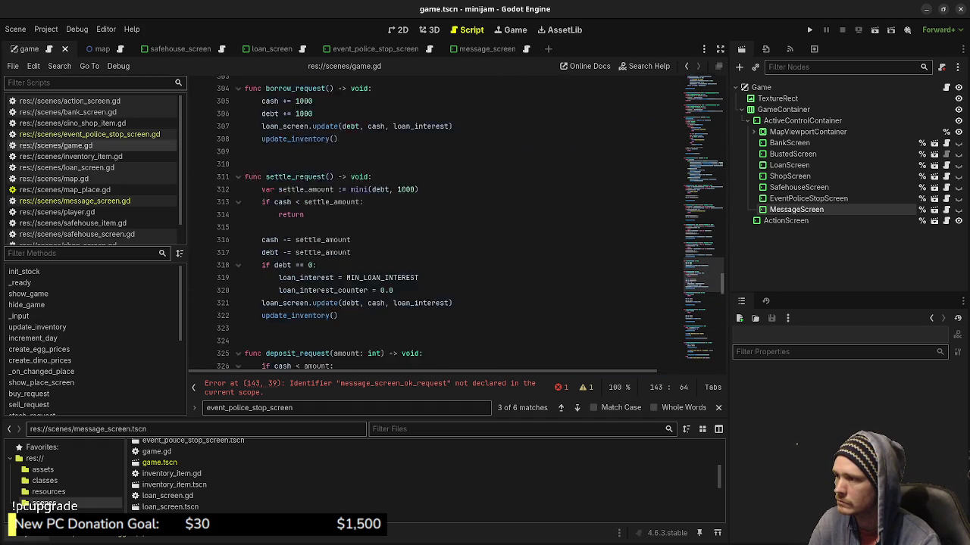
scroll(436, 227, down, 5)
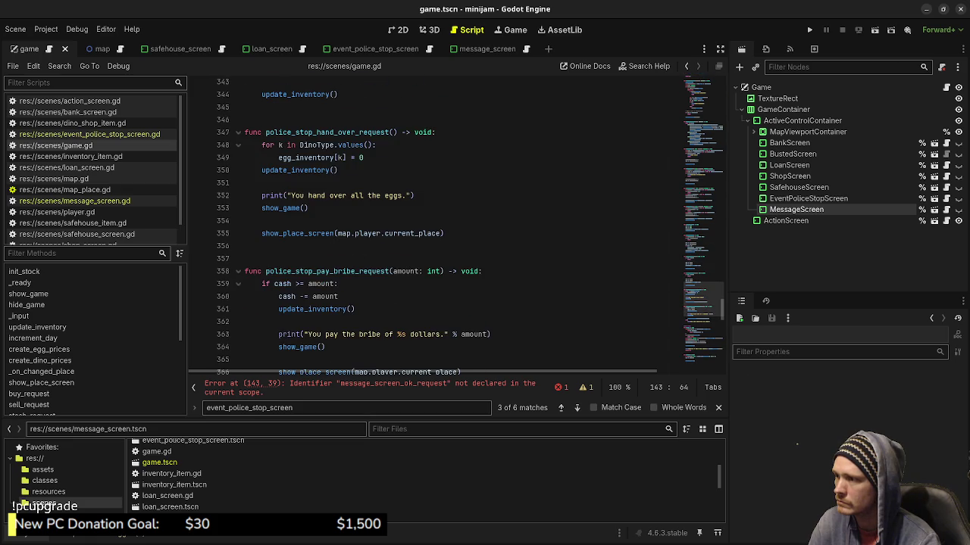
click(250, 309)
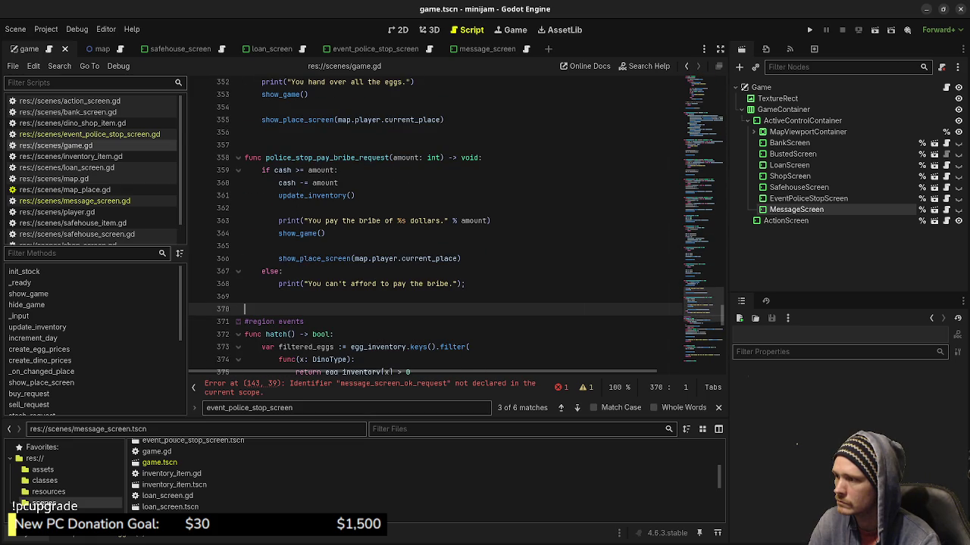
key(Return)
text(func)
key(ctrl+v)
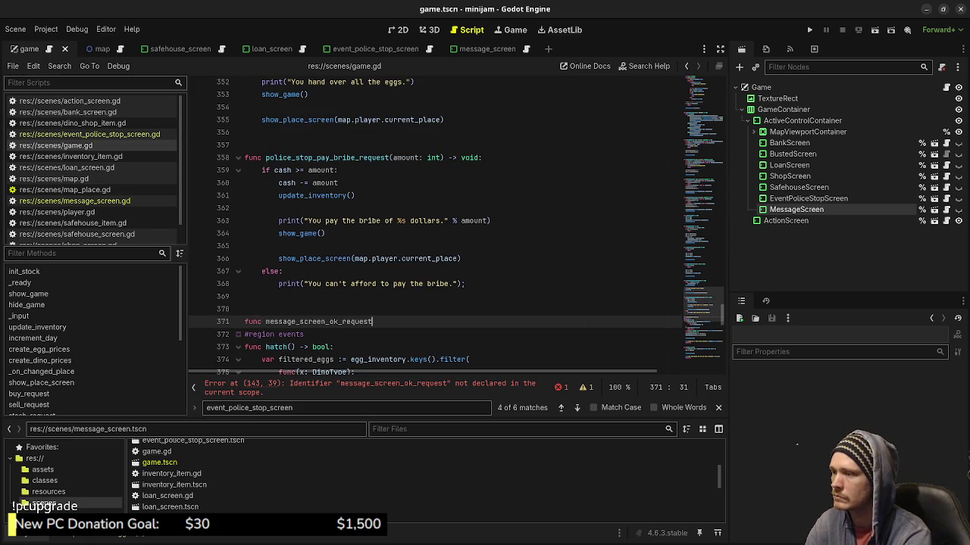
text(() -> void:)
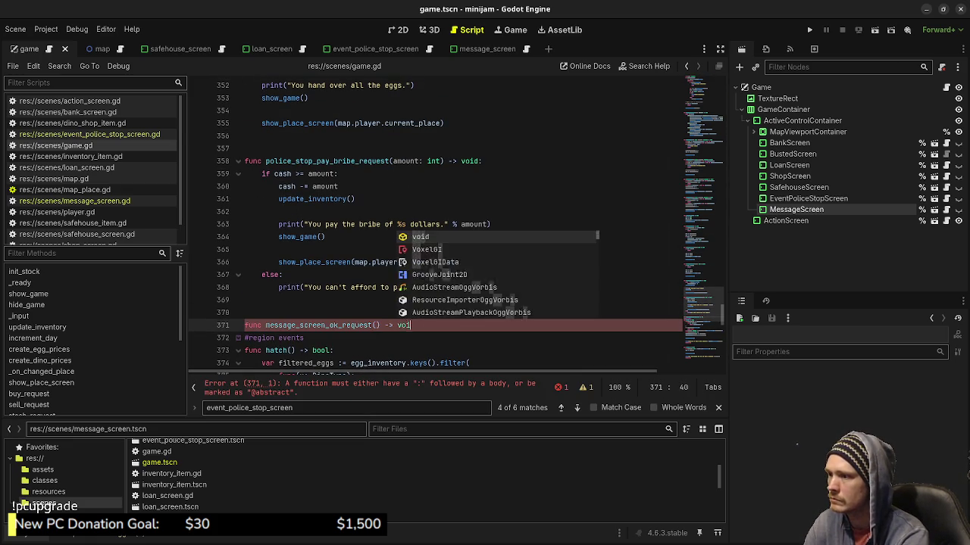
key(Return)
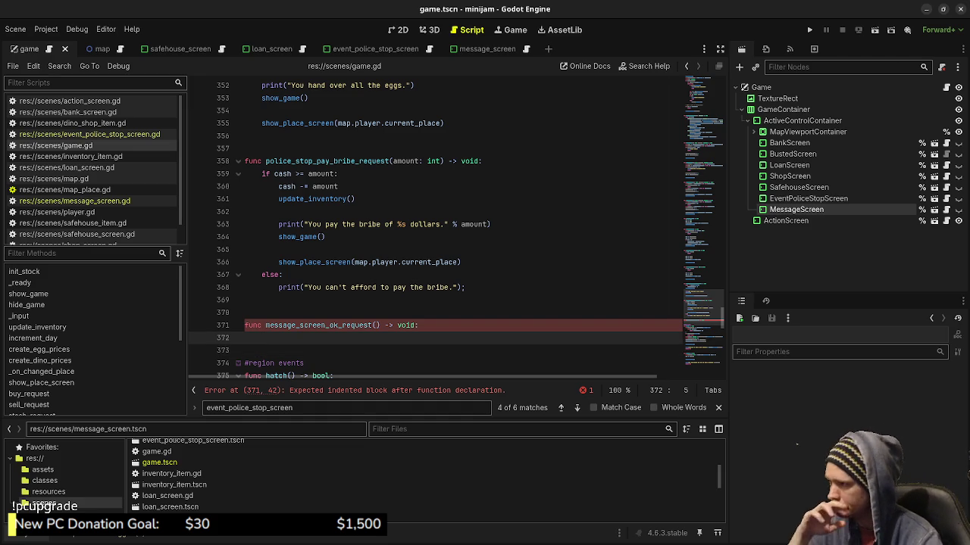
Move show_game() and show_place_screen(...) from the hand-over handler into message_screen_ok_request
scroll(435, 227, up, 2)
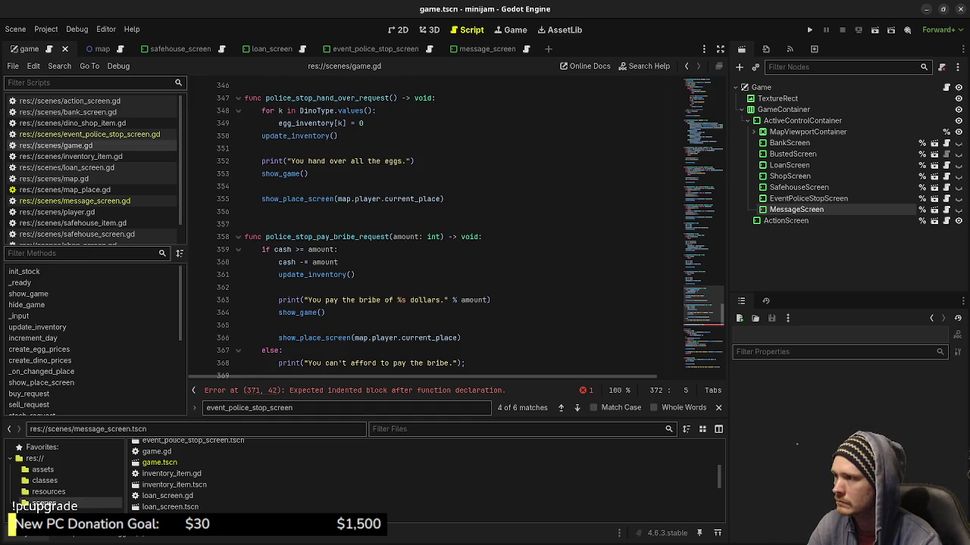
mouse_move(444, 199)
mouse_down()
mouse_move(303, 198)
mouse_move(287, 174)
mouse_move(261, 173)
mouse_up()
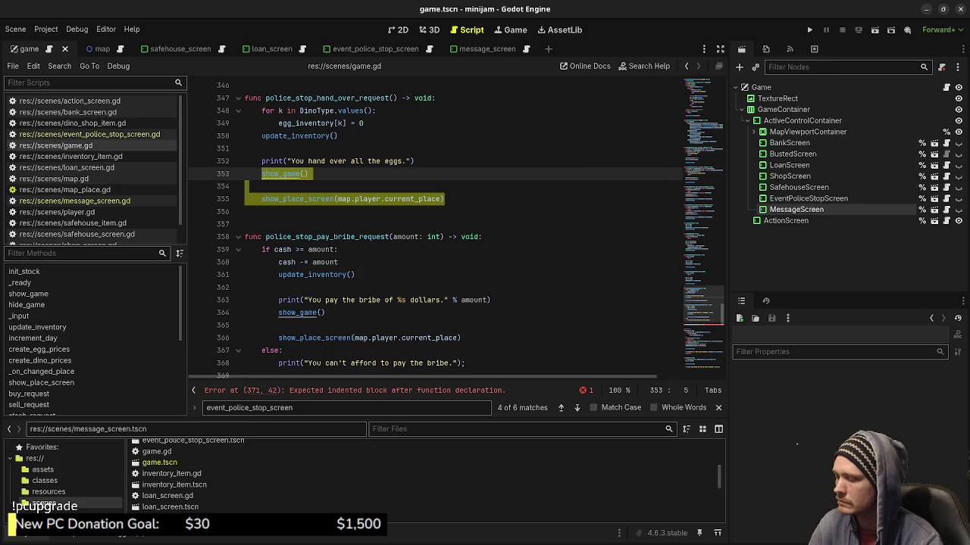
key(ctrl+x)
scroll(436, 227, down, 2)
click(273, 312)
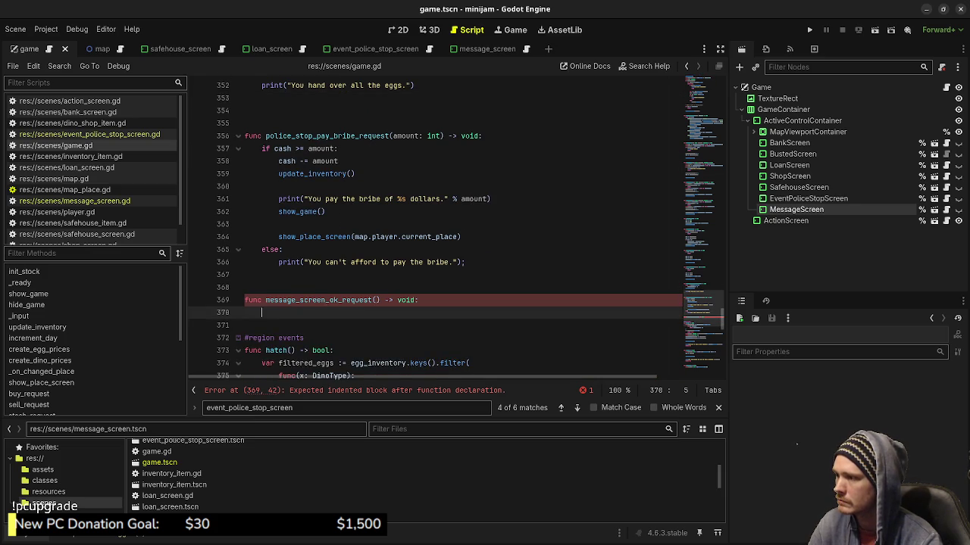
key(ctrl+v)
key(Up)
key(ctrl+shift+k)
key(Up)
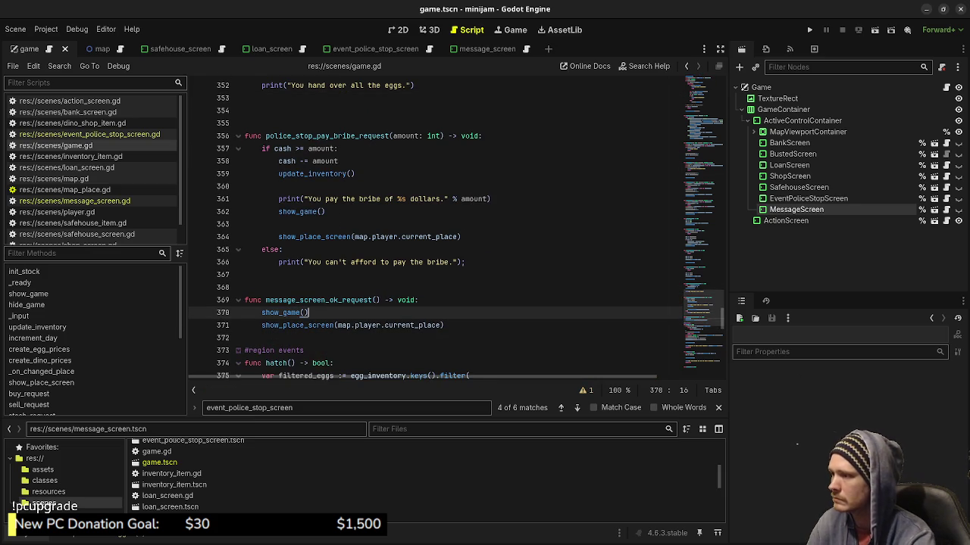
key(Down)
key(Down)
key(Down)
key(Up)
key(Return)
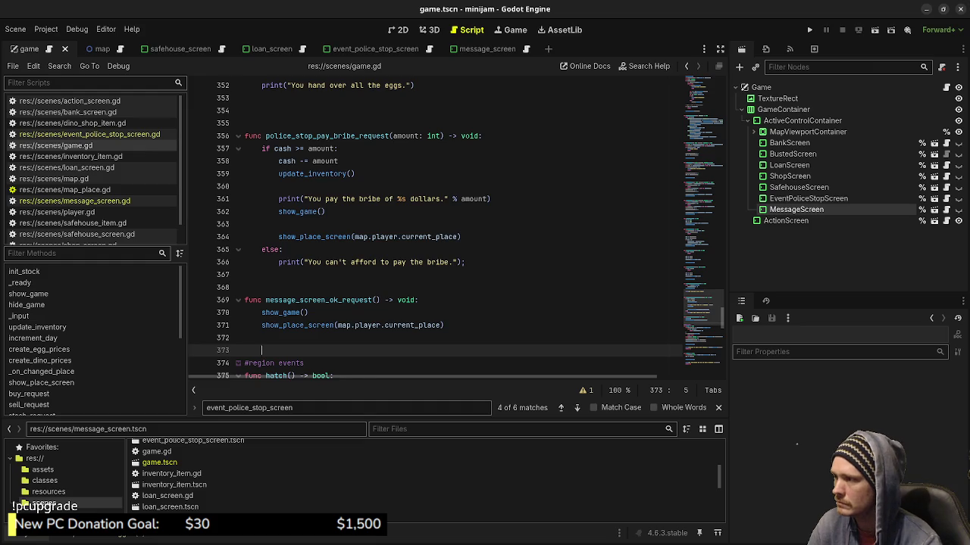
Inspect the bribe handler's return-to-map calls and the hide_game call in police_stop
scroll(436, 228, up, 2)
mouse_move(460, 312)
mouse_down()
mouse_move(400, 312)
mouse_move(278, 287)
mouse_up()
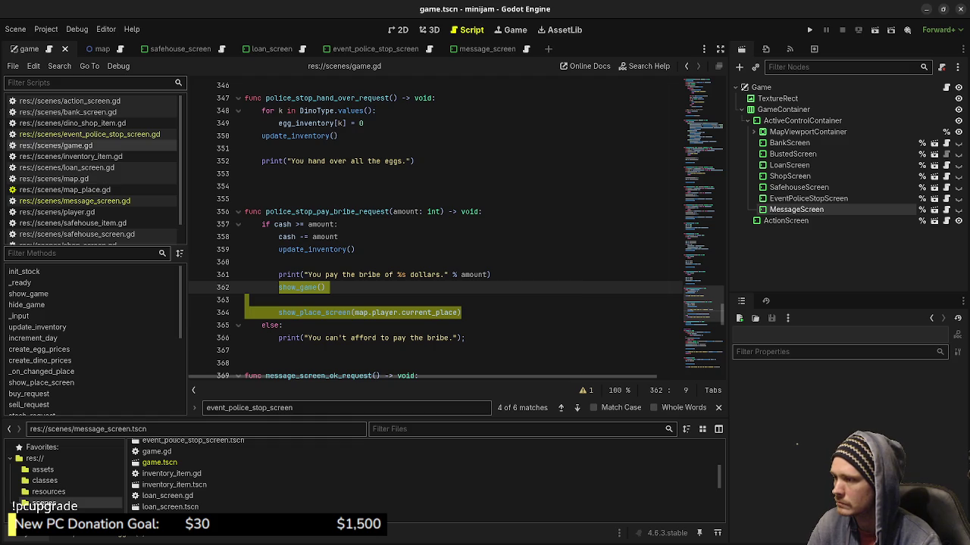
scroll(454, 227, up, 4)
scroll(454, 227, down, 20)
scroll(455, 228, down, 3)
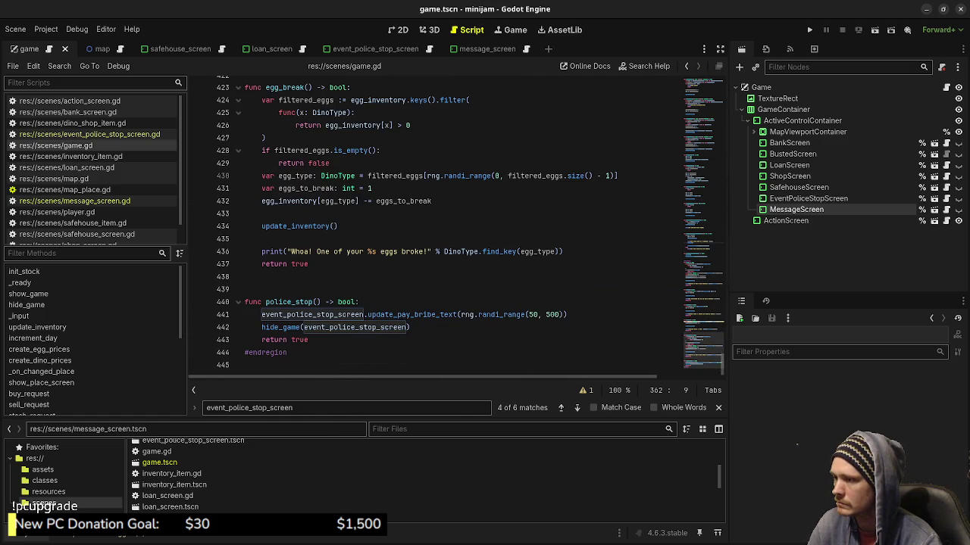
drag(410, 328, 262, 327)
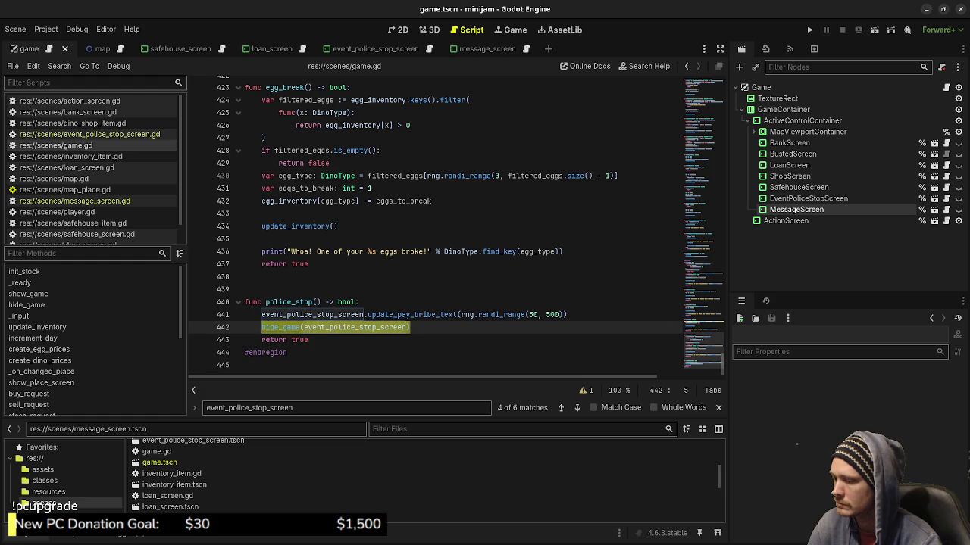
scroll(262, 327, up, 20)
scroll(341, 277, up, 7)
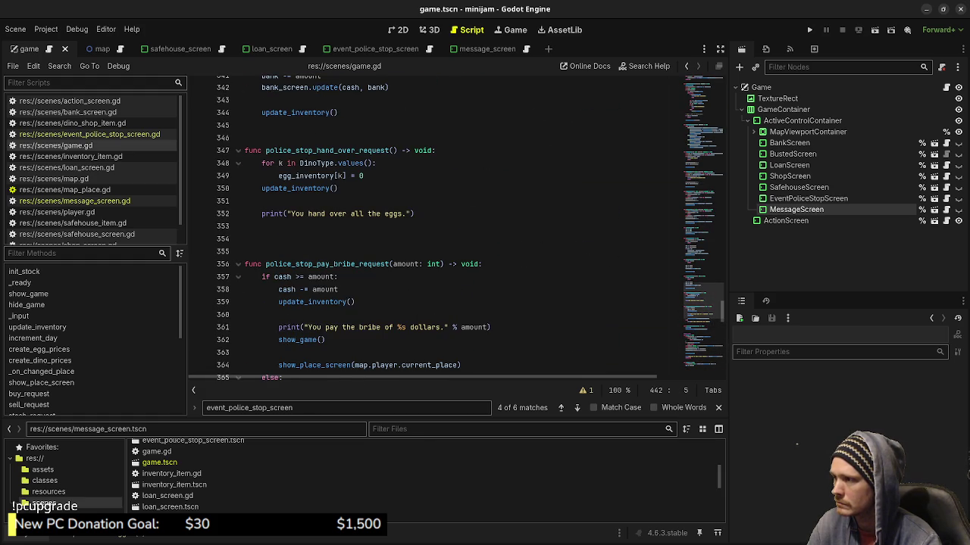
scroll(341, 277, down, 2)
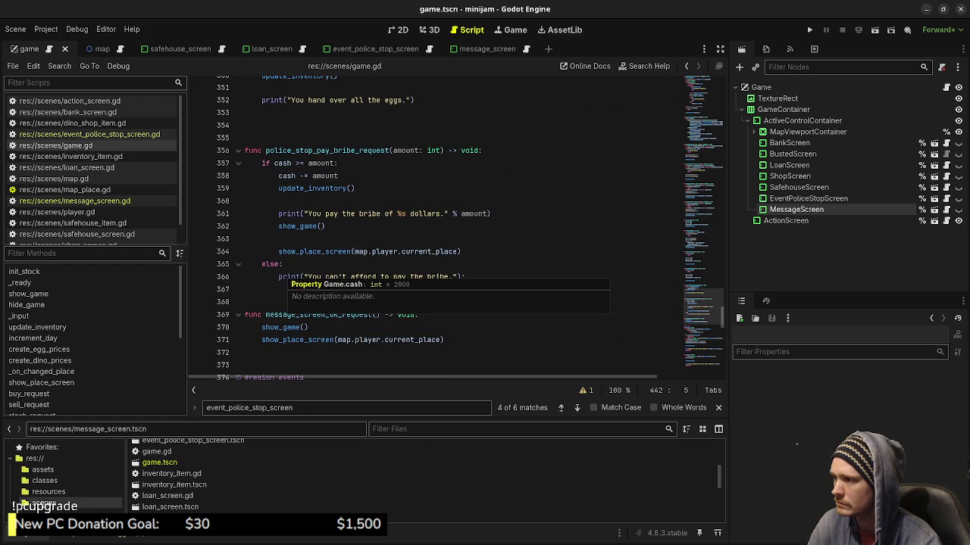